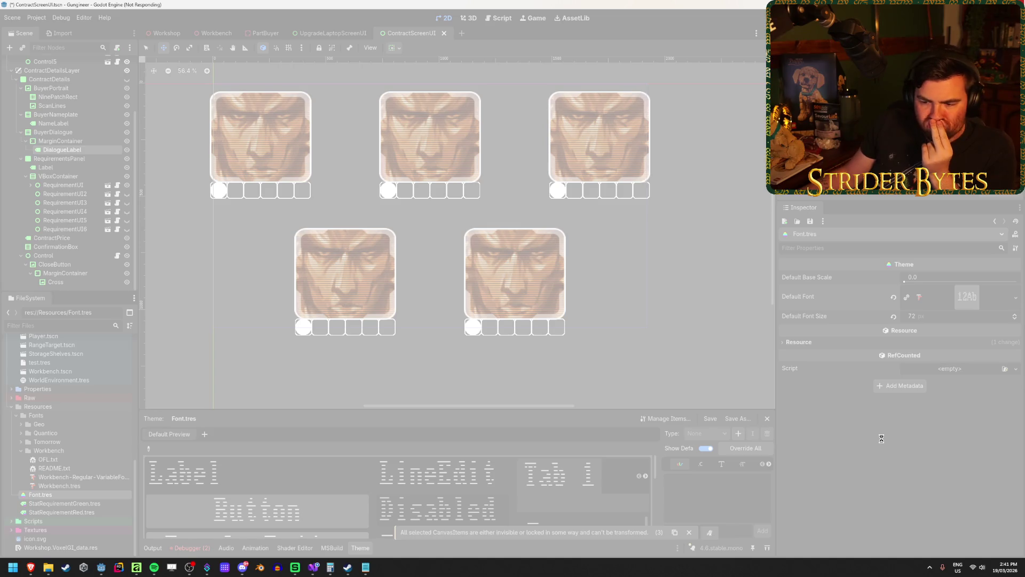
Step: Glance at the font README notes, close them, and save the ContractScreenUI scene
left_click(365, 567)
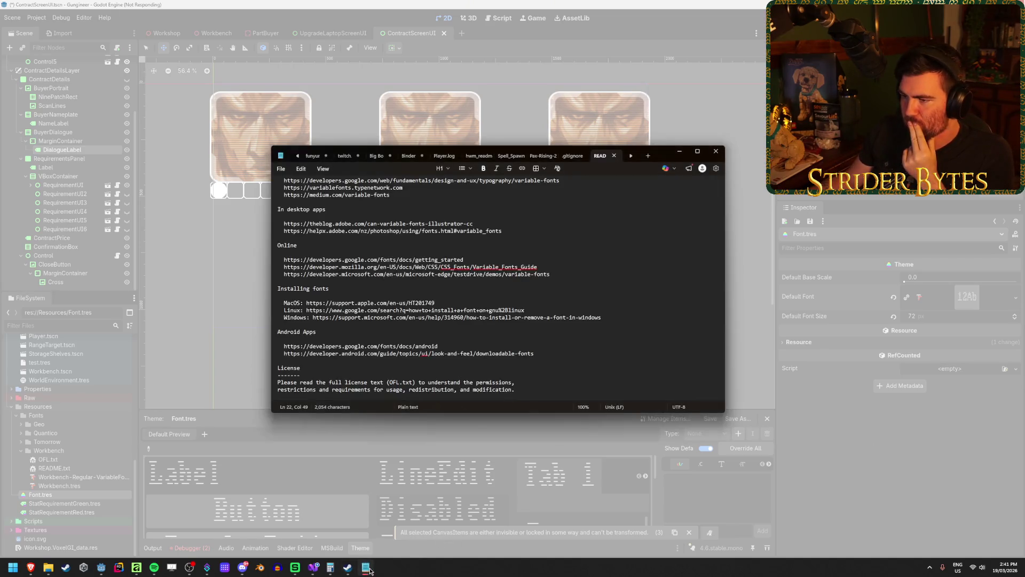
left_click(716, 151)
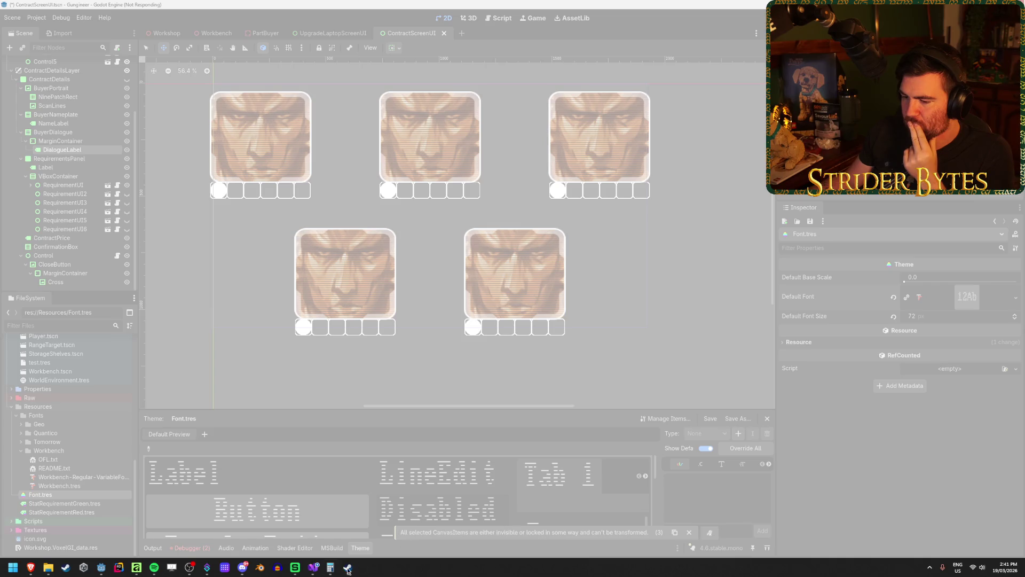
mouse_move(332, 570)
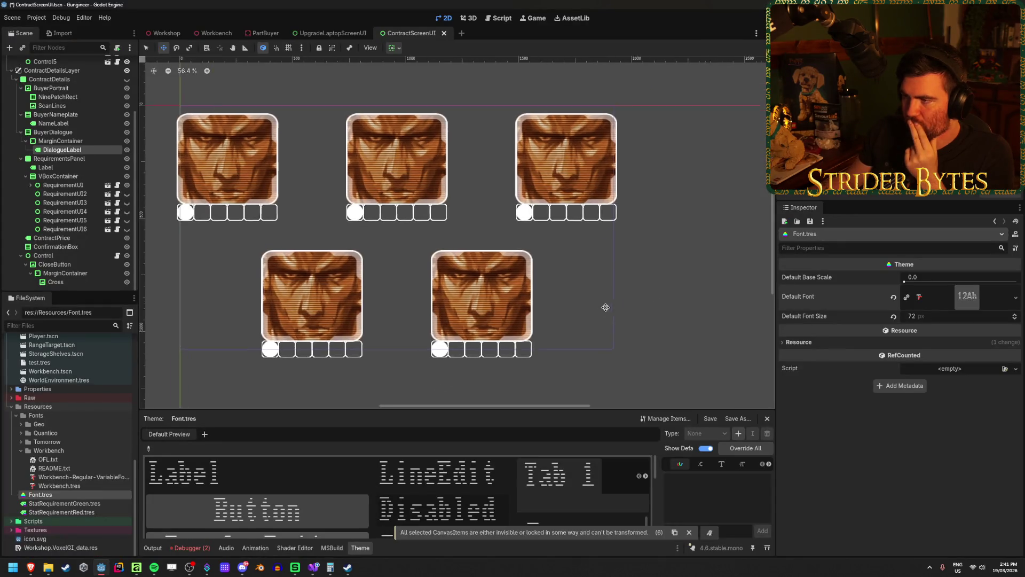
scroll(611, 300, "down", 1)
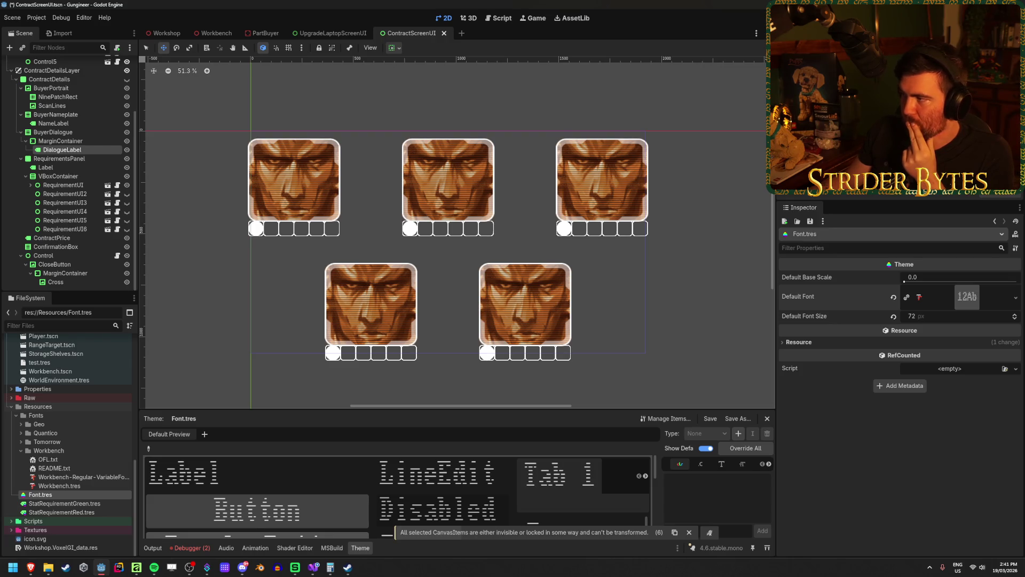
key("ctrl+s")
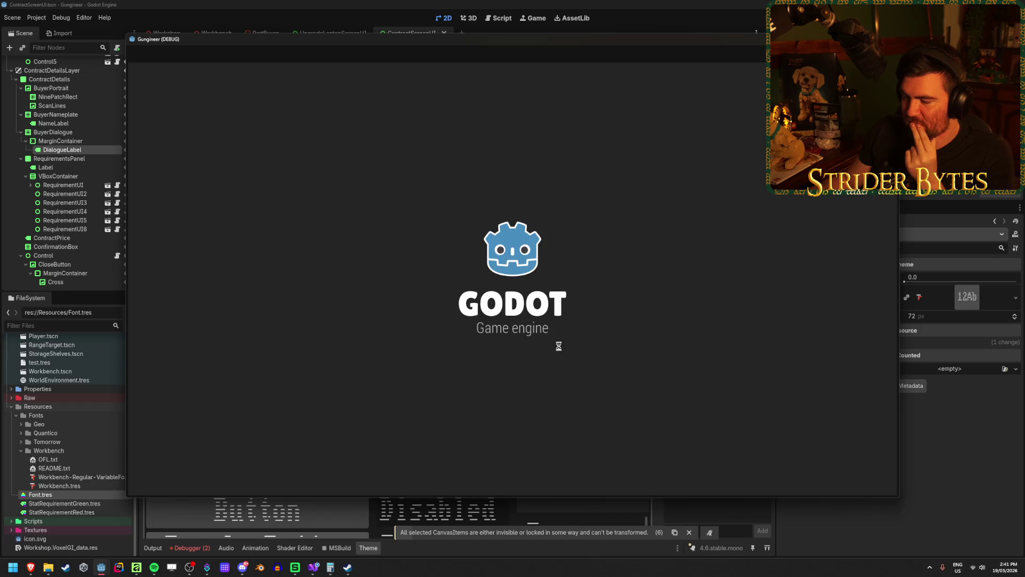
Step: Walk to the contract board in-game to view it up close, then pause and resume to inspect the UI
key("w")
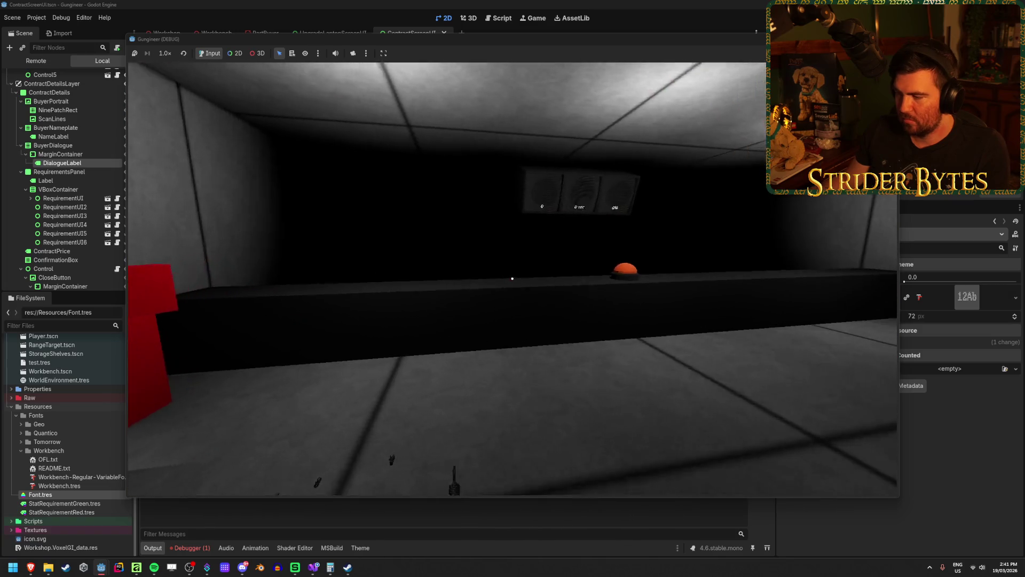
left_click(512, 278)
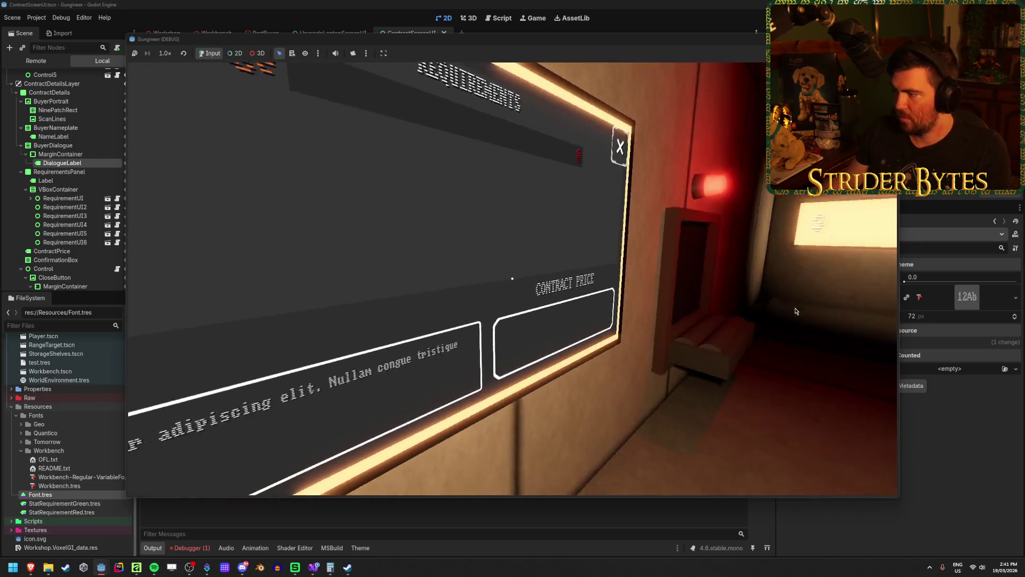
key("alt+Tab")
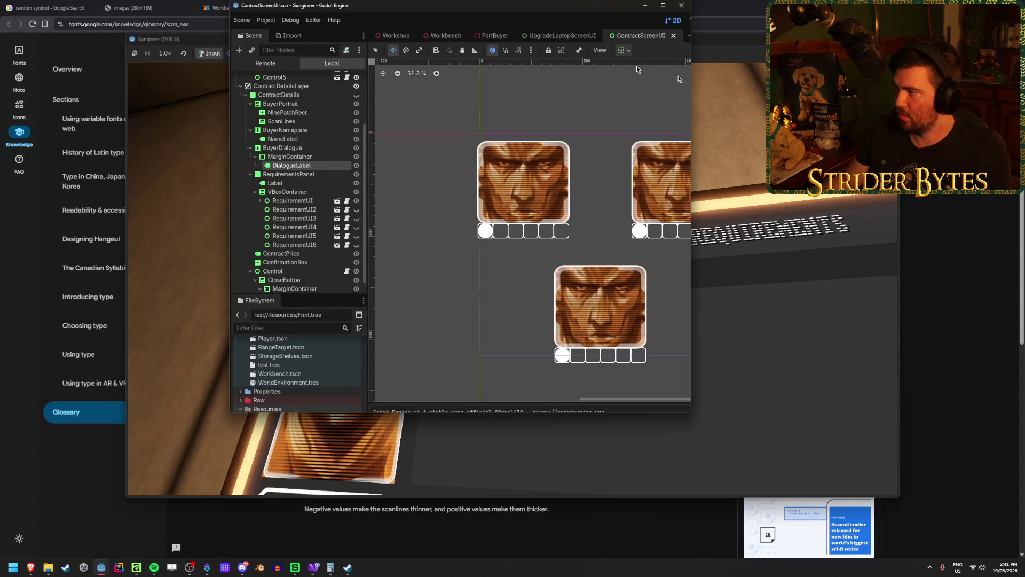
key("alt+Tab")
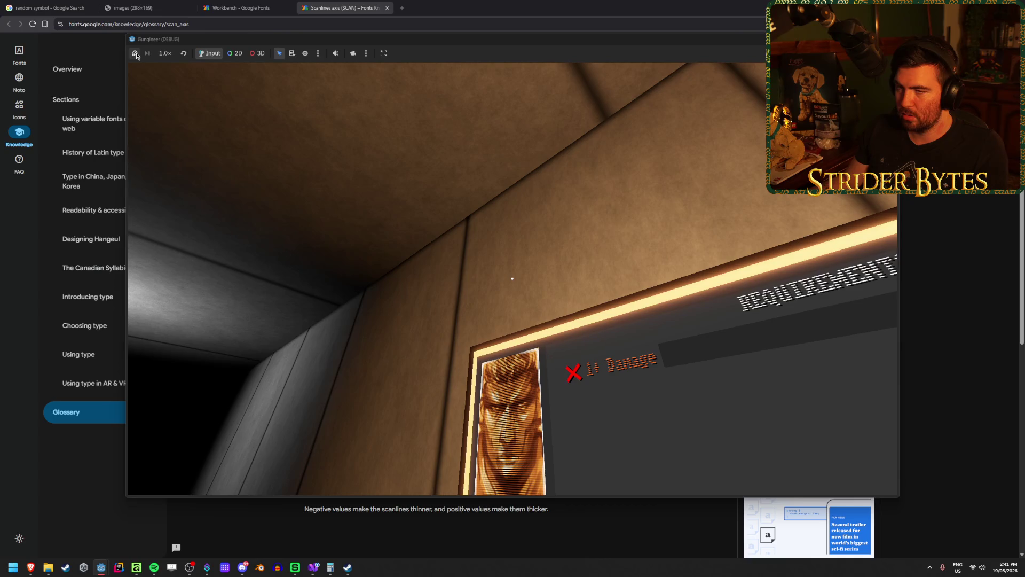
left_click(136, 53)
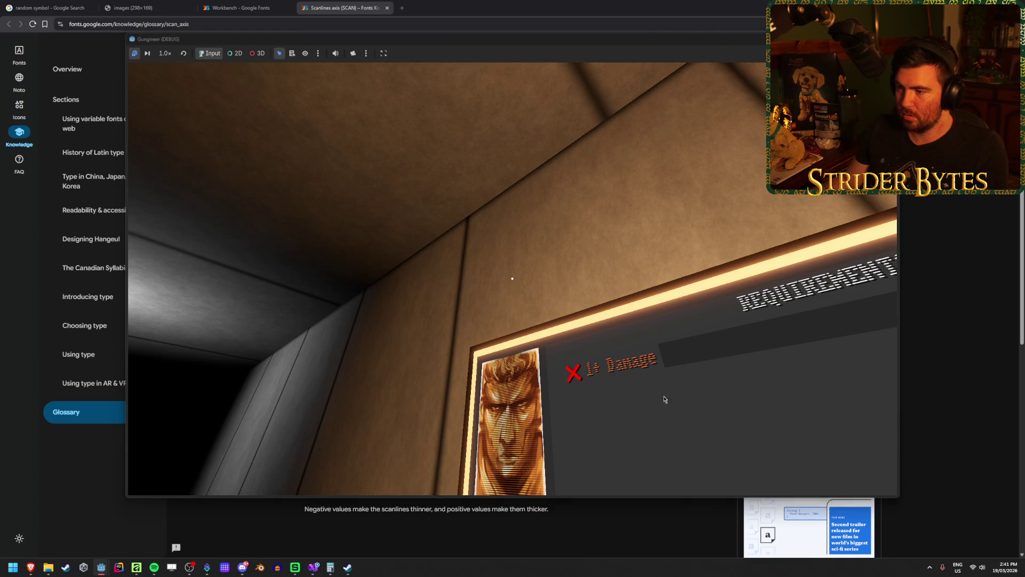
left_click(135, 54)
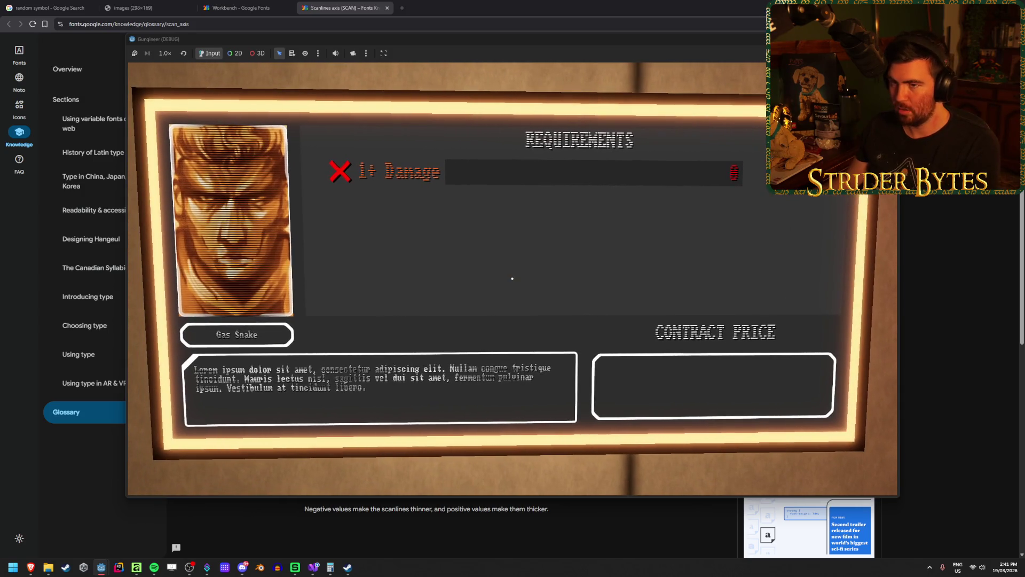
left_click(134, 52)
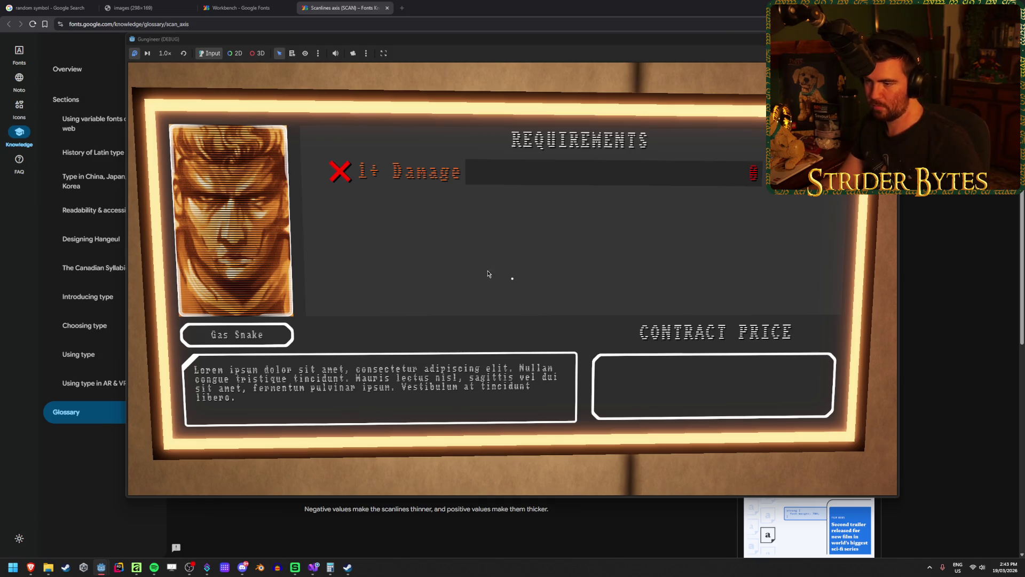
key("F9")
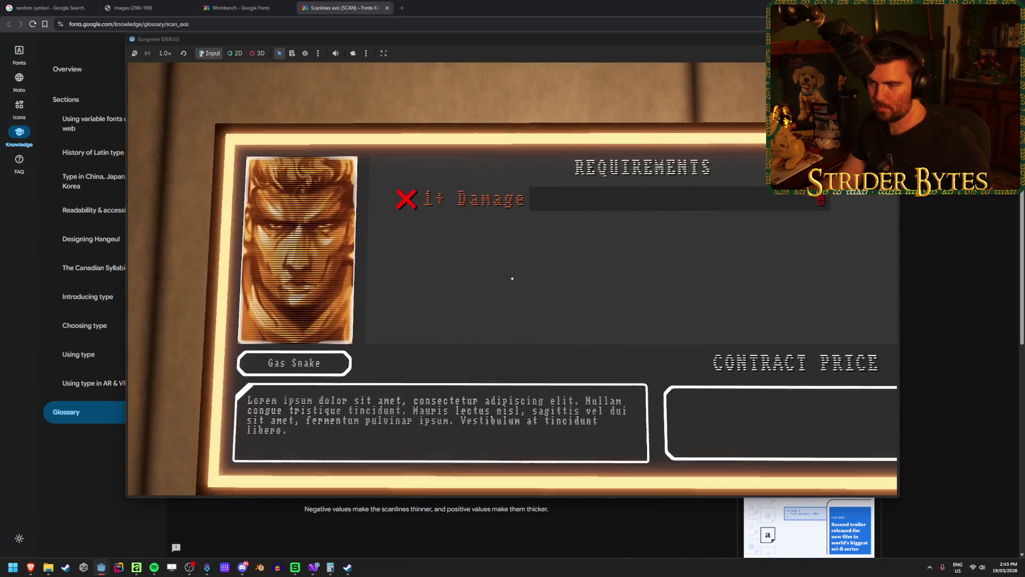
key("Escape")
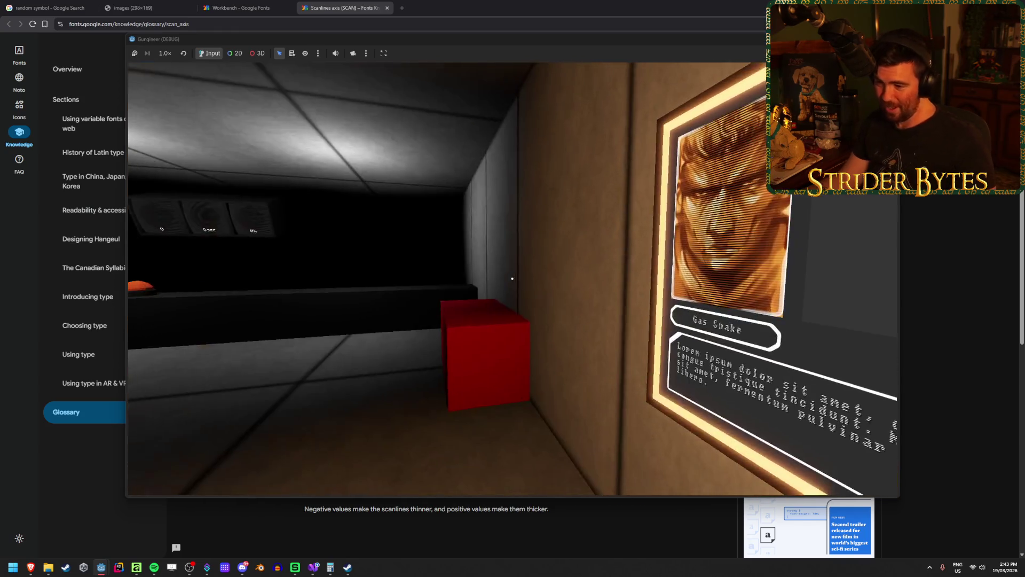
key("w")
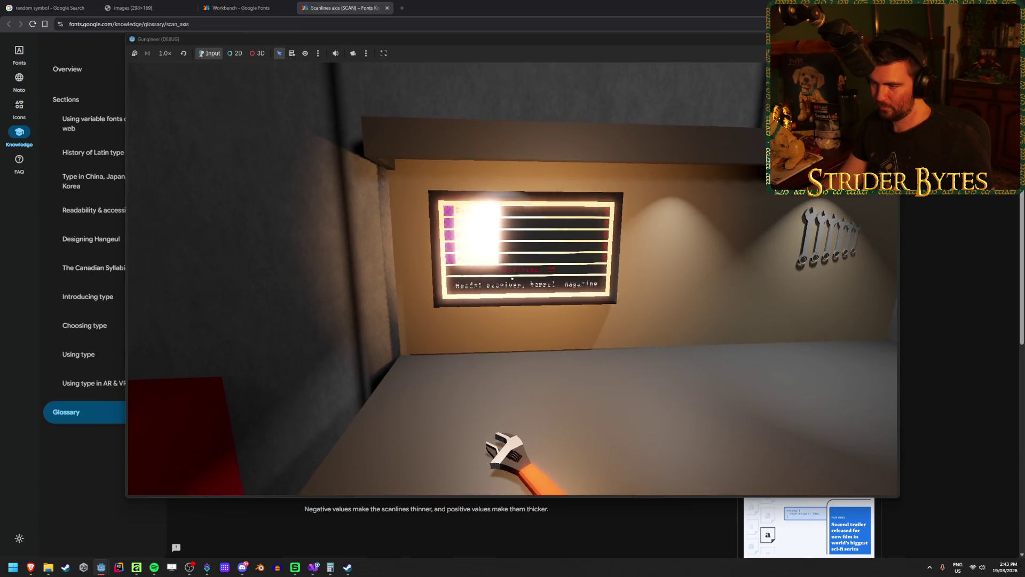
key("a")
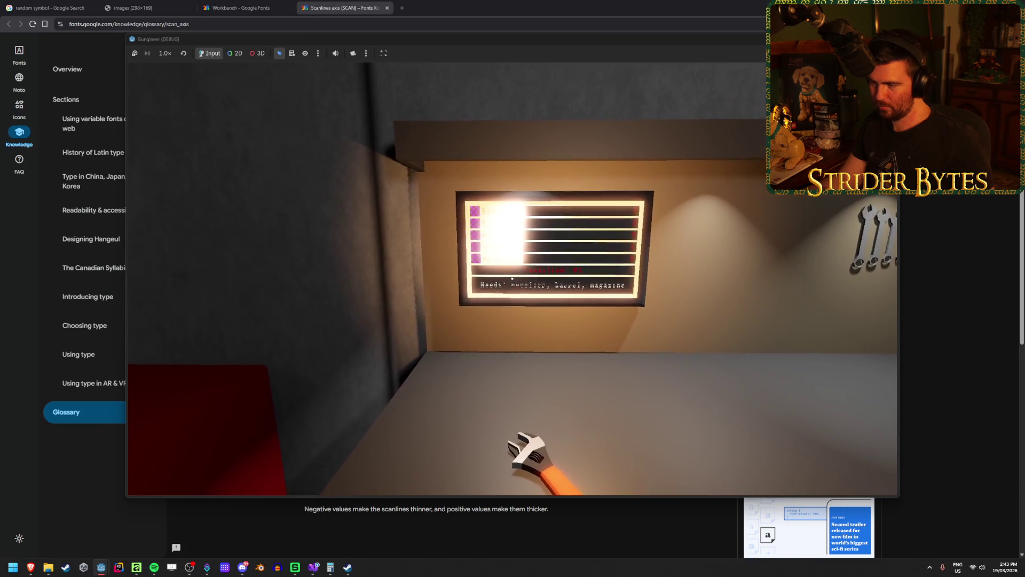
key("w")
key("e")
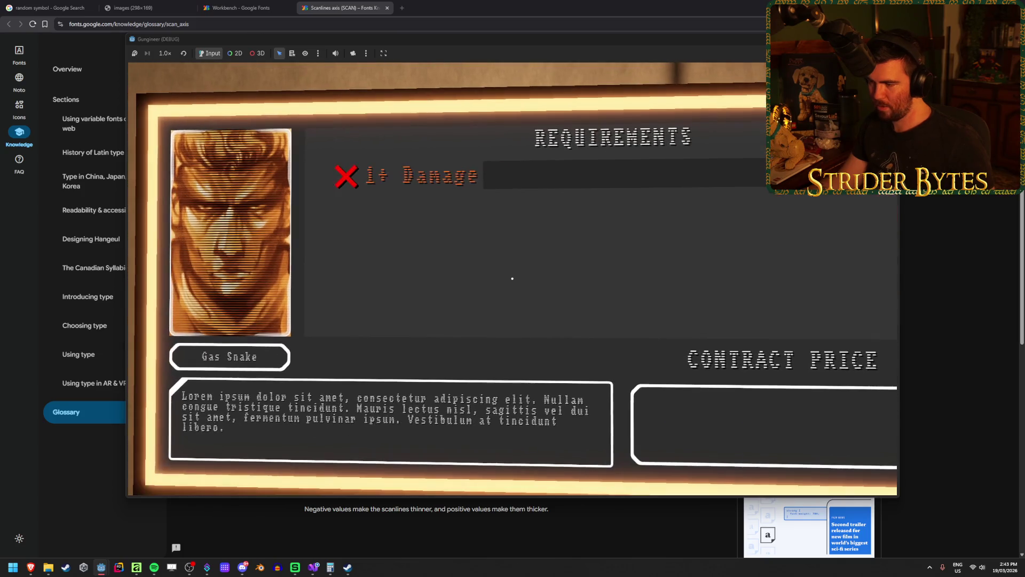
key("e")
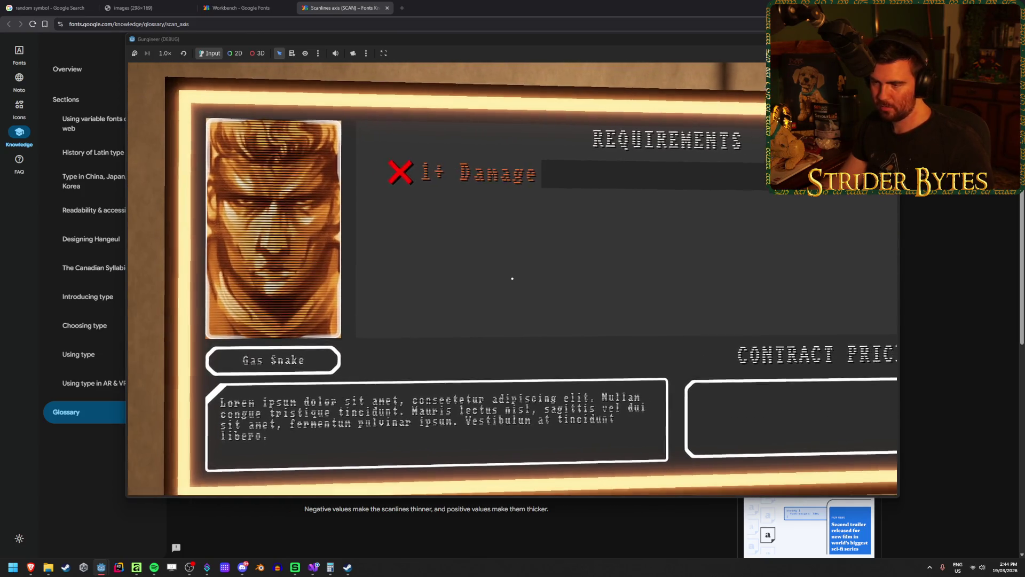
key("F7")
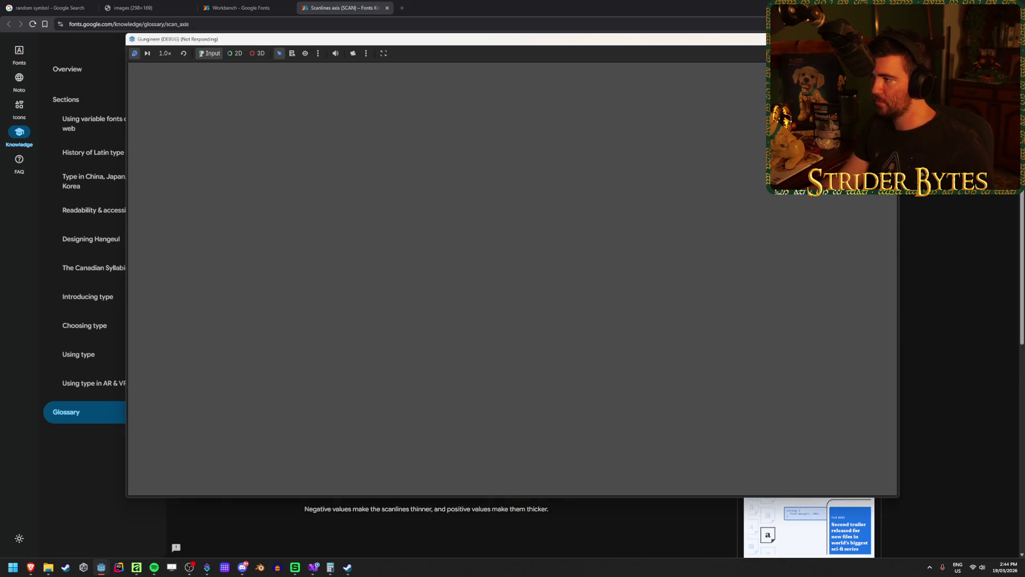
Step: Close the frozen, unresponsive game window
left_click(577, 287)
left_click(555, 280)
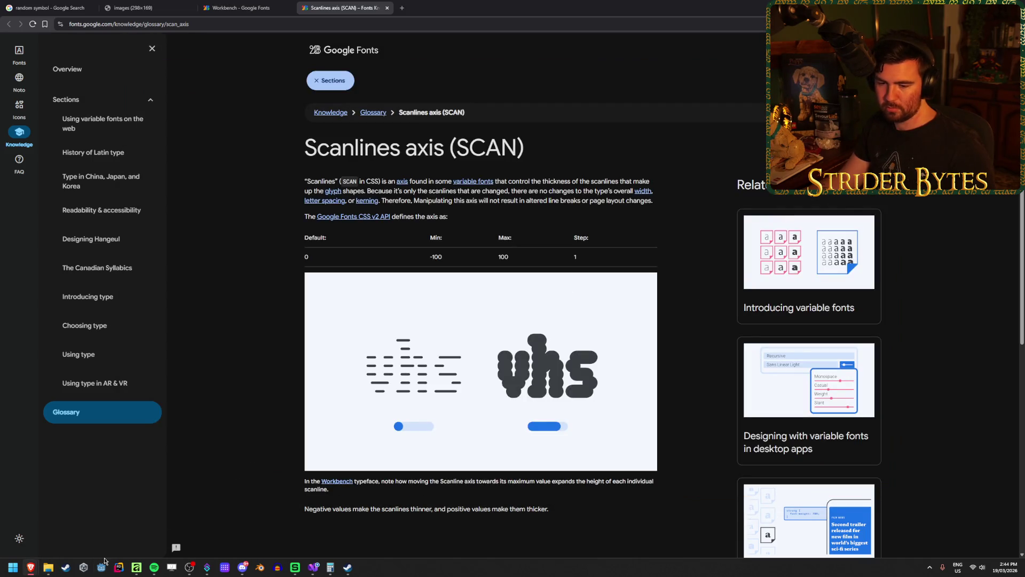
Step: Reopen the Gungineer project and delete the Workbench.tres resource
double_click(375, 165)
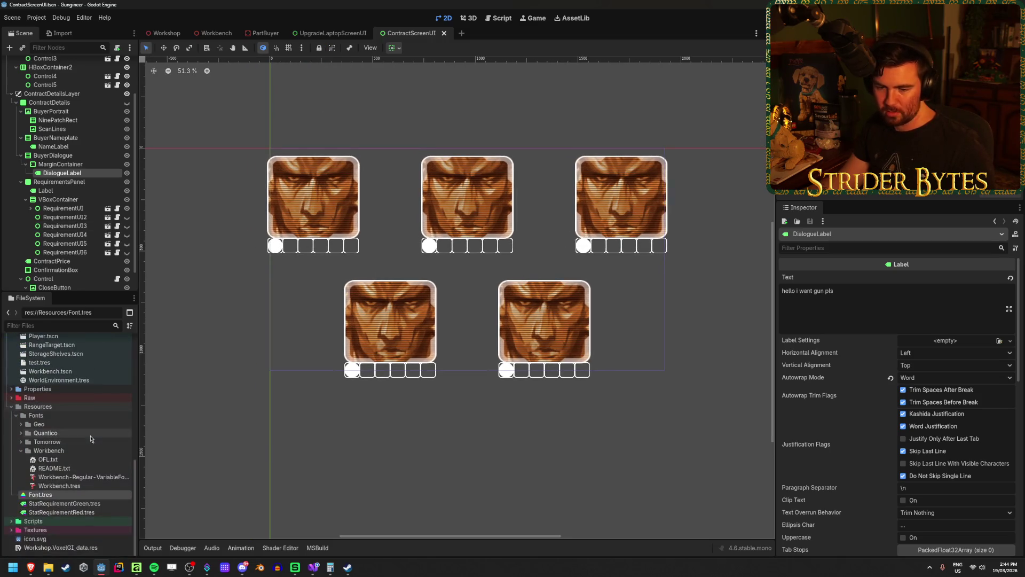
key("Delete")
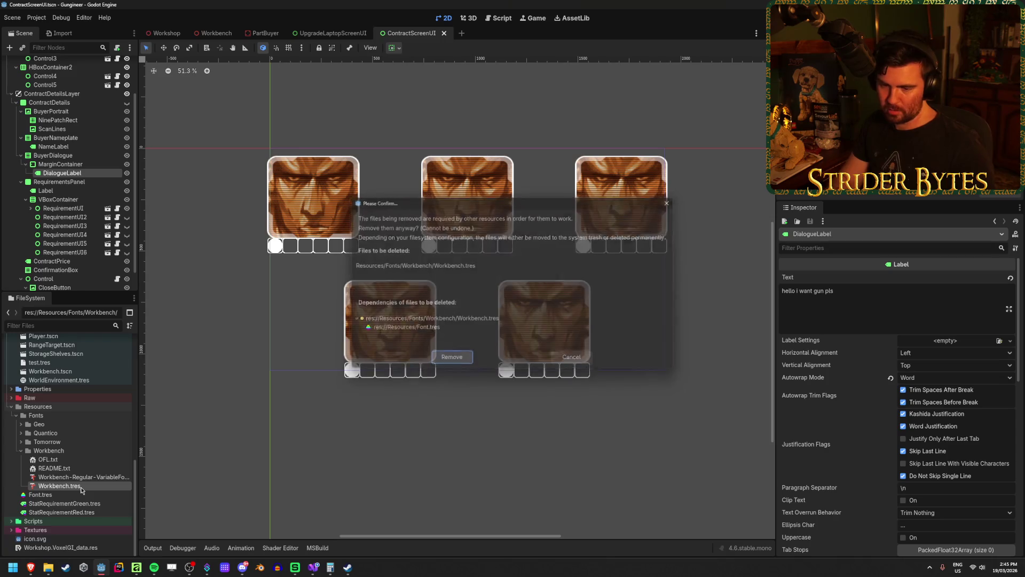
Step: Confirm removing Workbench.tres and browse the Geo, Tomorrow, Workbench and Quantico font folders
key("Return")
left_click(23, 461)
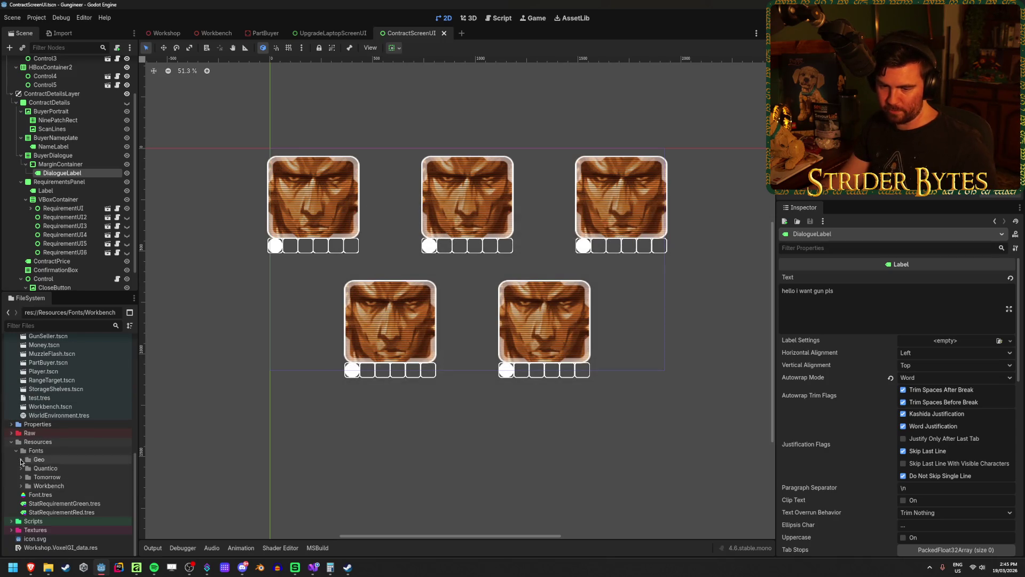
left_click(38, 459)
left_click(65, 477, "ctrl")
left_click(64, 487, "ctrl")
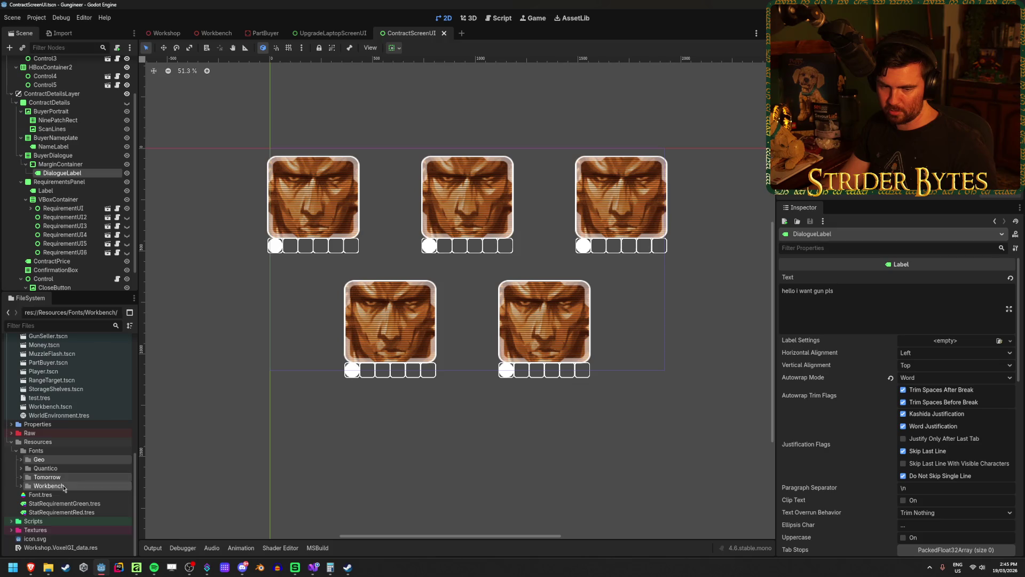
left_click(63, 485)
left_click(60, 477)
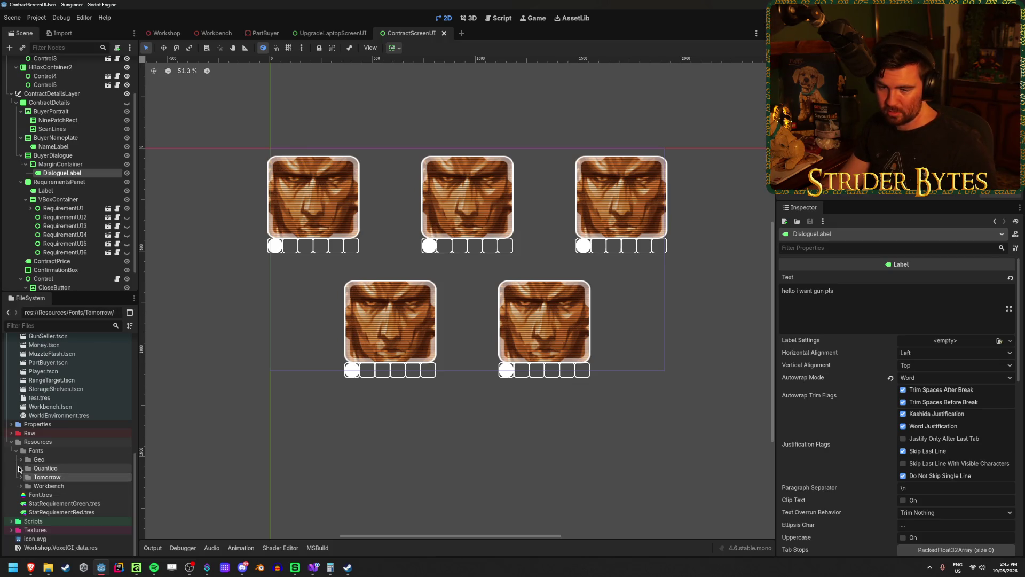
left_click(21, 468)
scroll(51, 468, "down", 2)
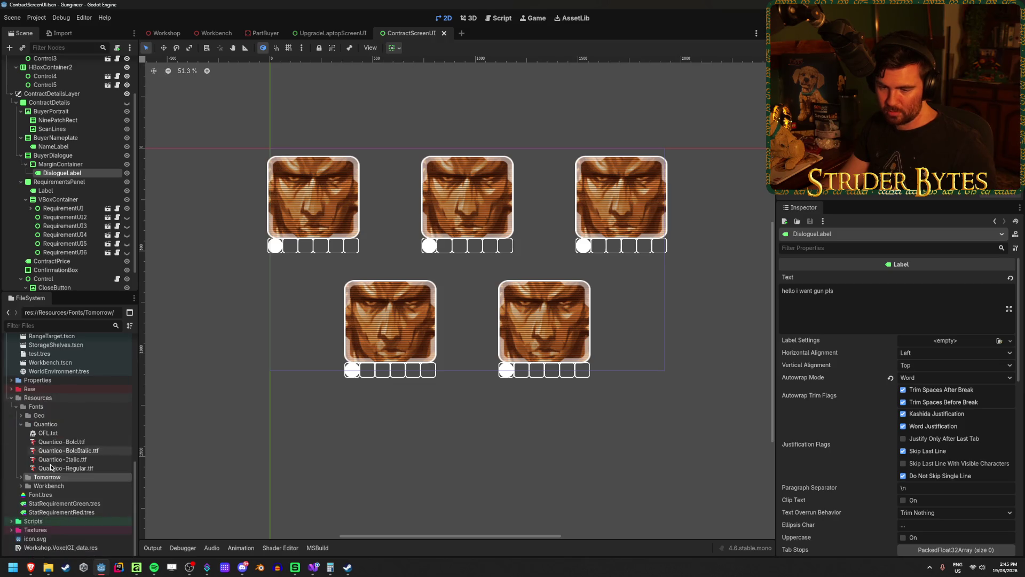
Step: Replace the Font.tres theme's default font with a newly loaded font and save
left_click(40, 495)
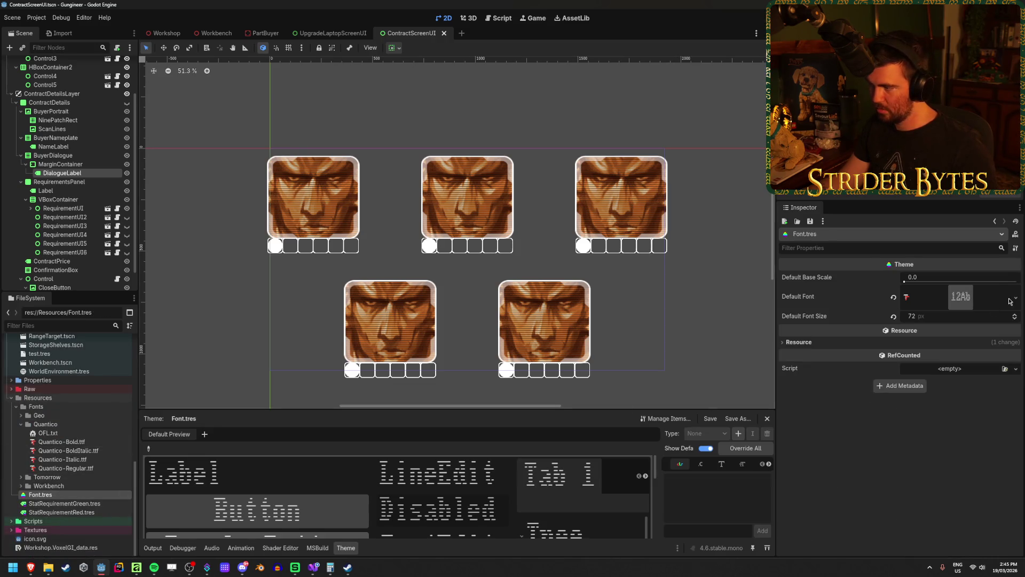
left_click(894, 297)
left_click(1004, 291)
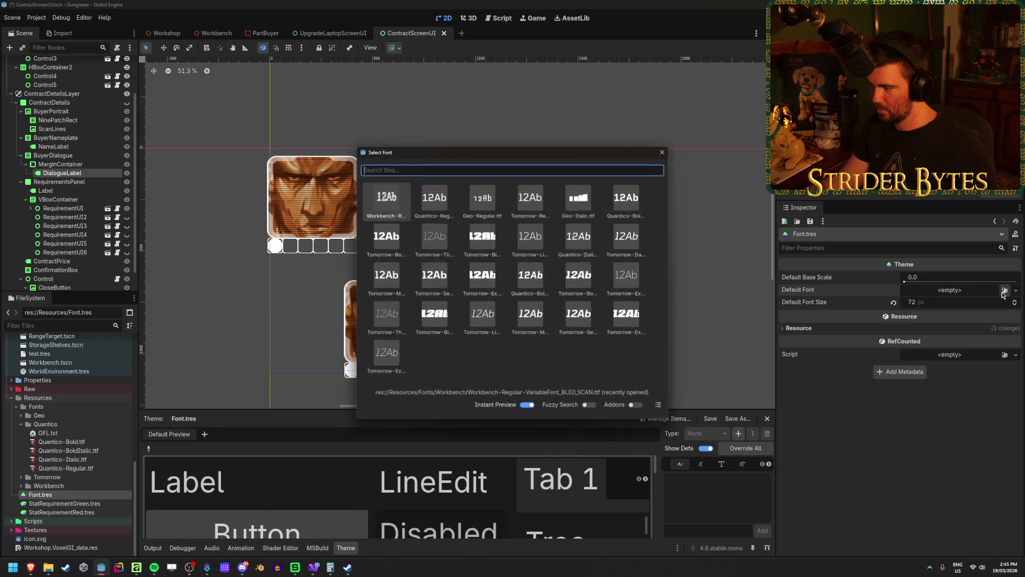
double_click(434, 204)
key("ctrl+s")
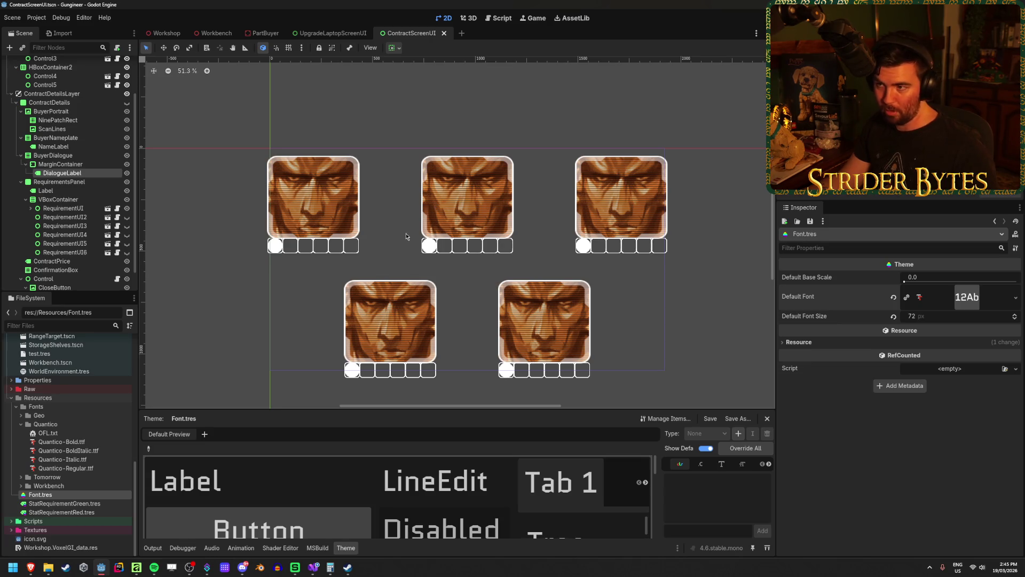
Step: Recentre the portrait grid, save ContractScreenUI, and switch to the Workshop 3D scene
left_click_drag(406, 237, 408, 217)
key("ctrl+s")
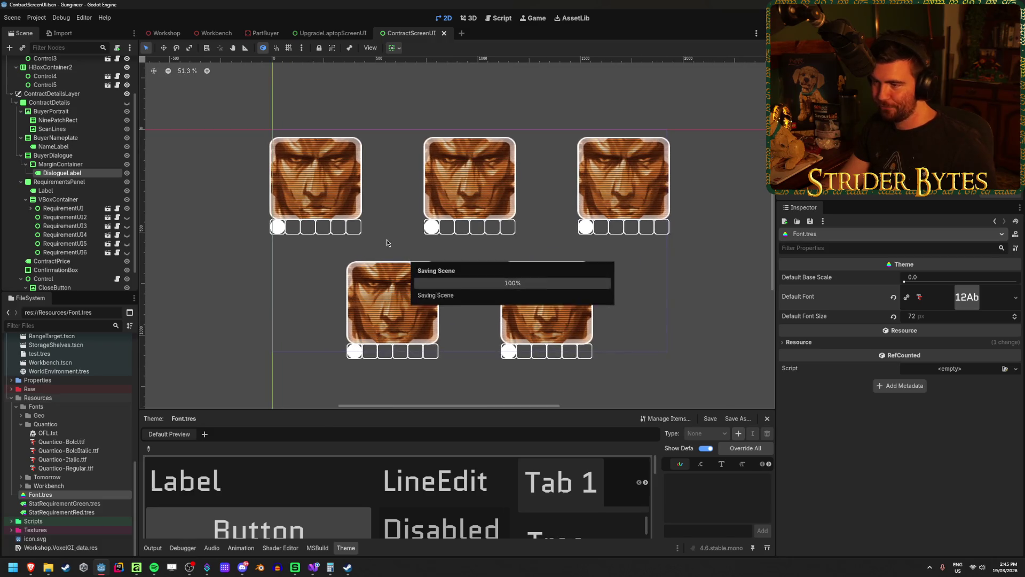
scroll(391, 243, "down", 1)
scroll(391, 243, "up", 1)
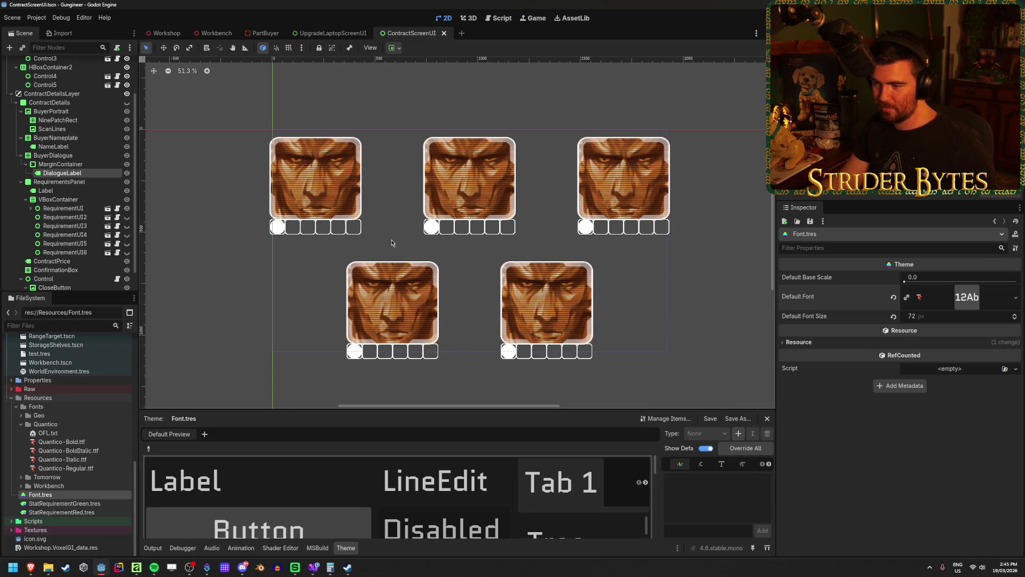
left_click(167, 34)
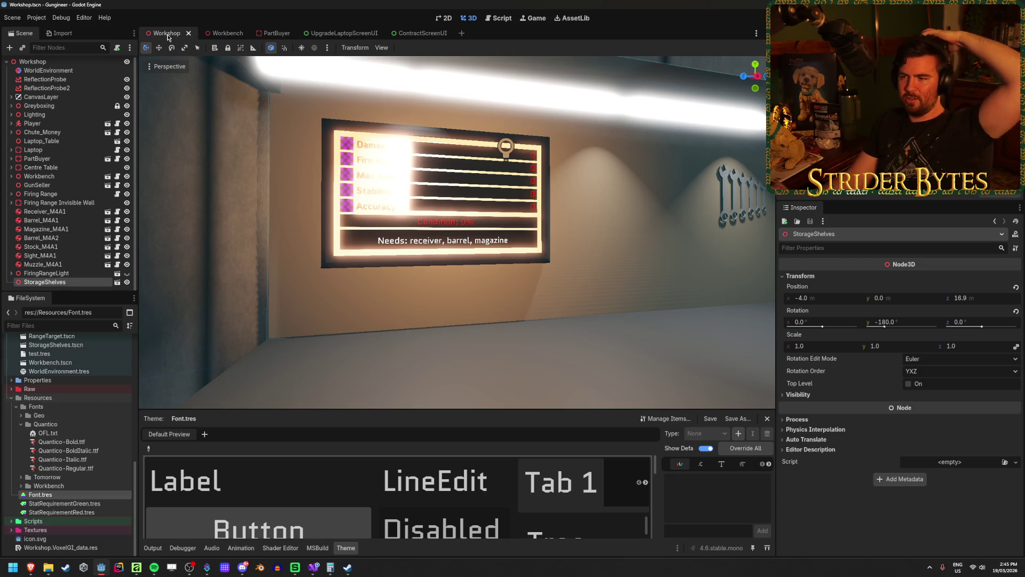
Step: Face the wall board, run the game, open and close the contract popup, then stop with F8
left_click_drag(453, 299, 374, 299)
left_click_drag(457, 232, 513, 227)
key("F5")
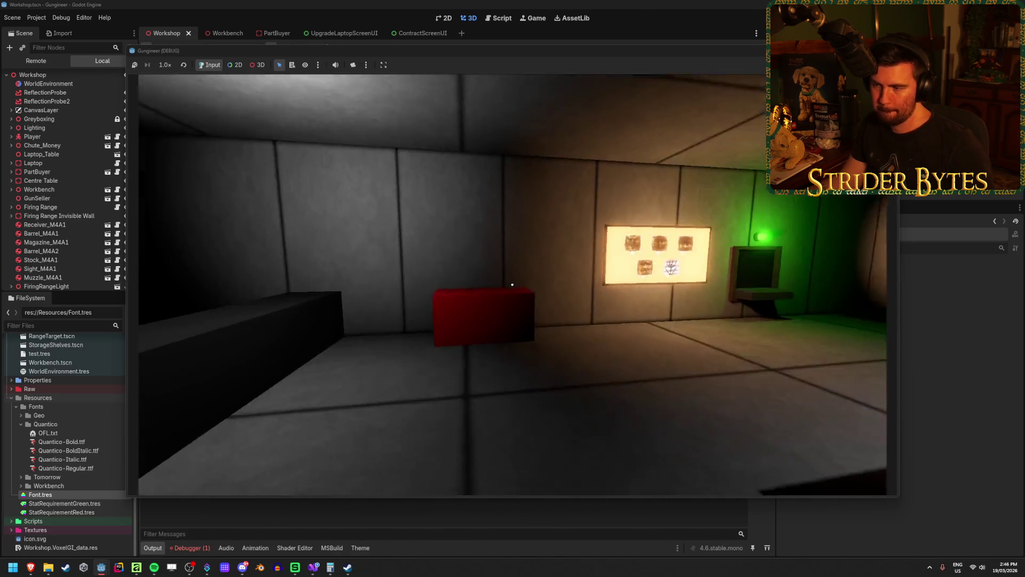
key("e")
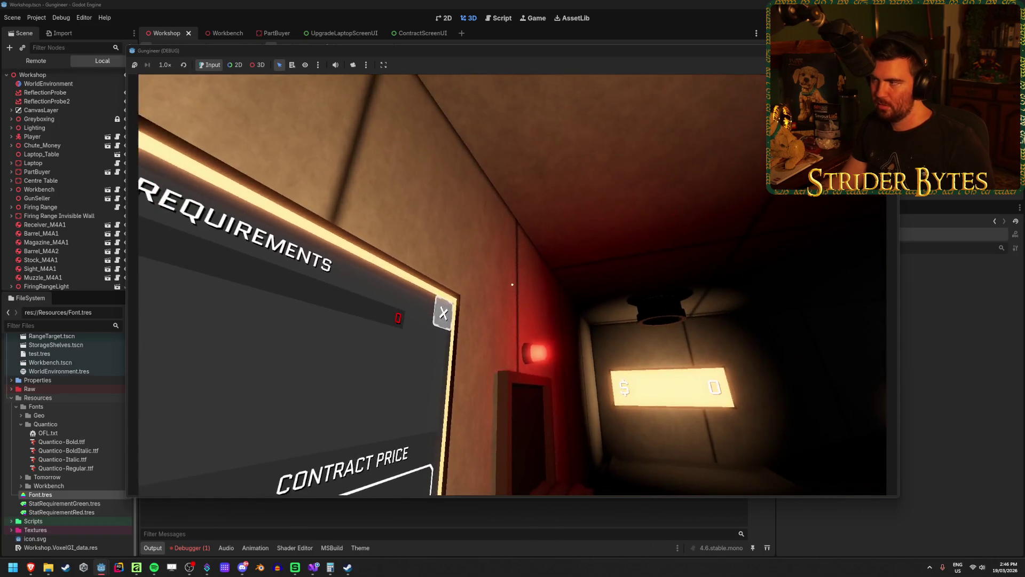
key("Escape")
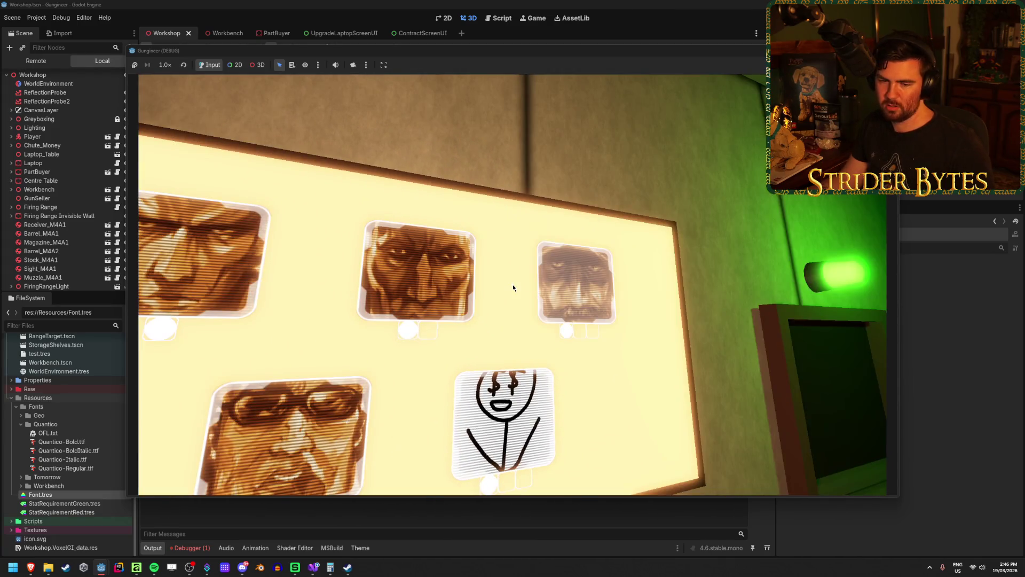
left_click(513, 288)
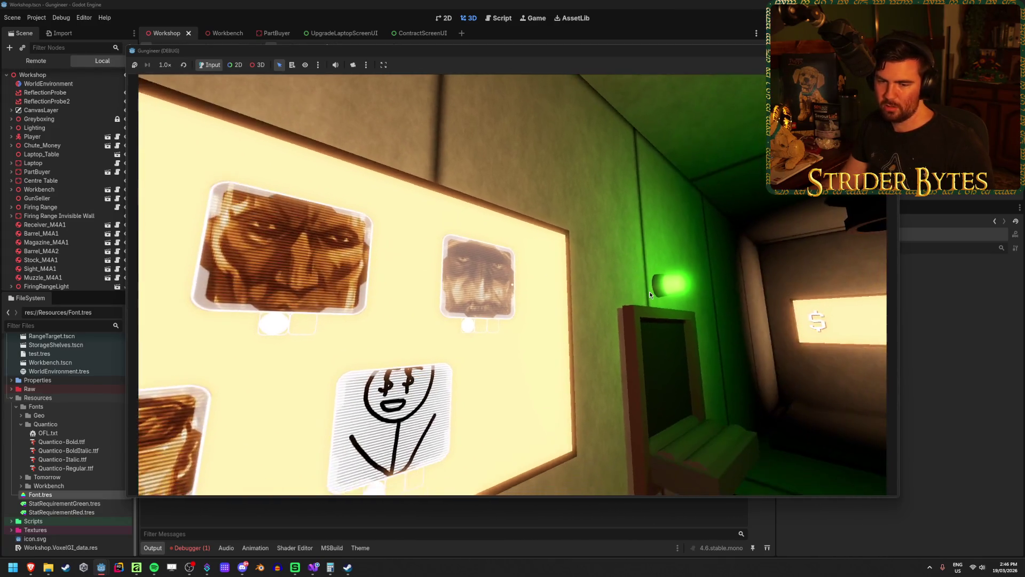
key("F8")
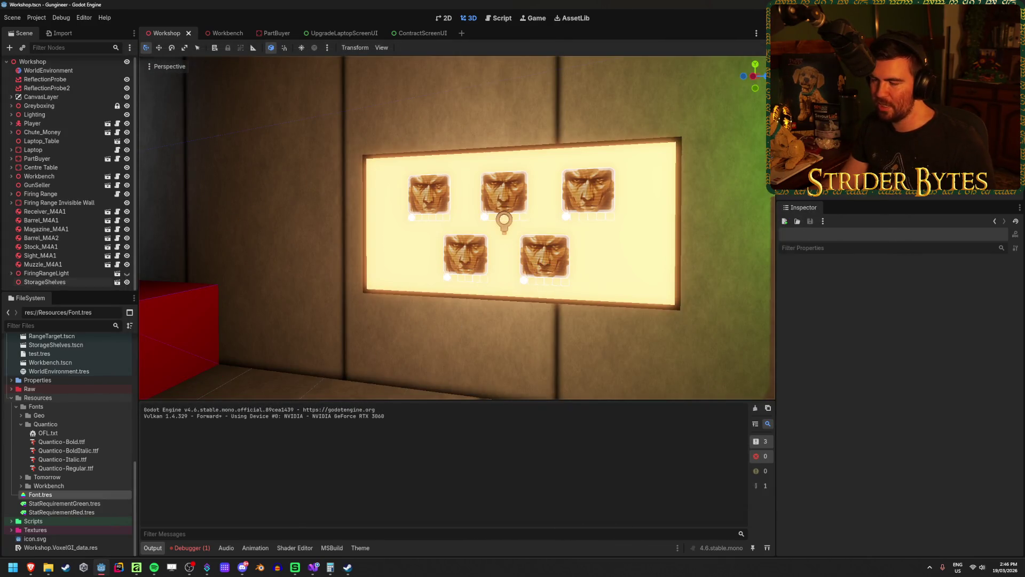
Step: Close UpgradeLaptopScreenUI, collapse VBoxContainer and ContractDetailsLayer, and select the ContractScreenUI root
scroll(457, 227, "up", 3)
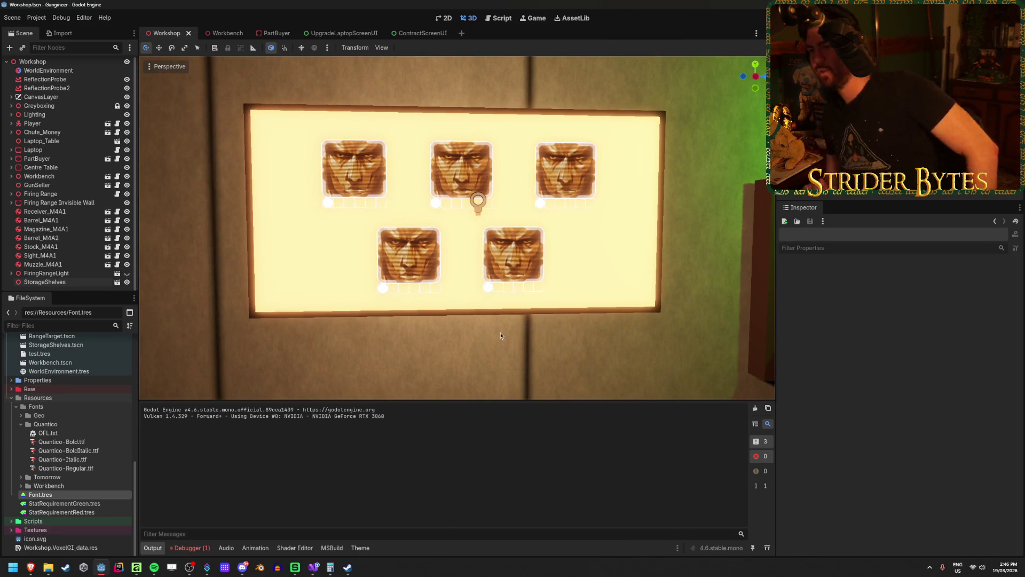
left_click(342, 33)
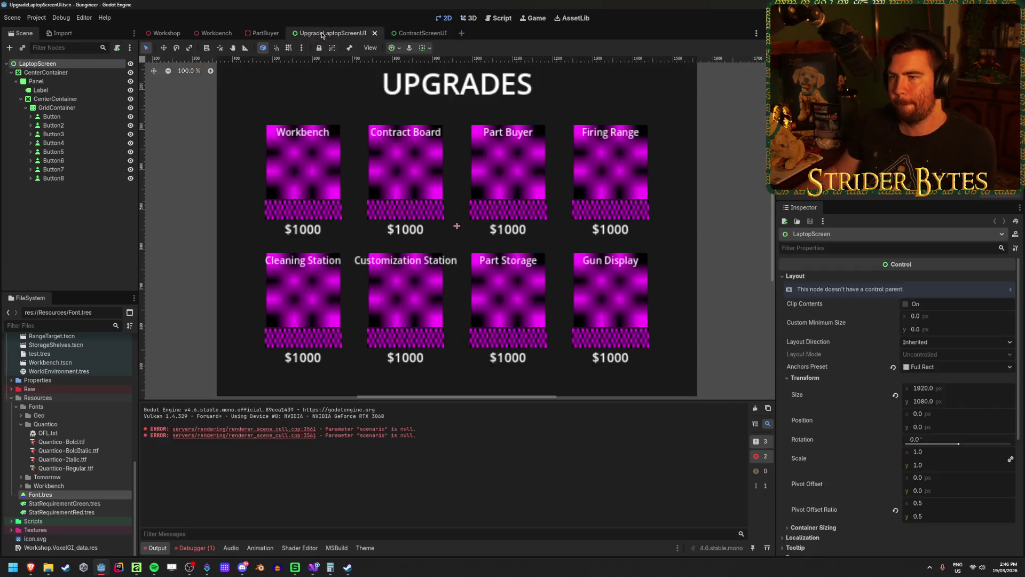
middle_click(338, 35)
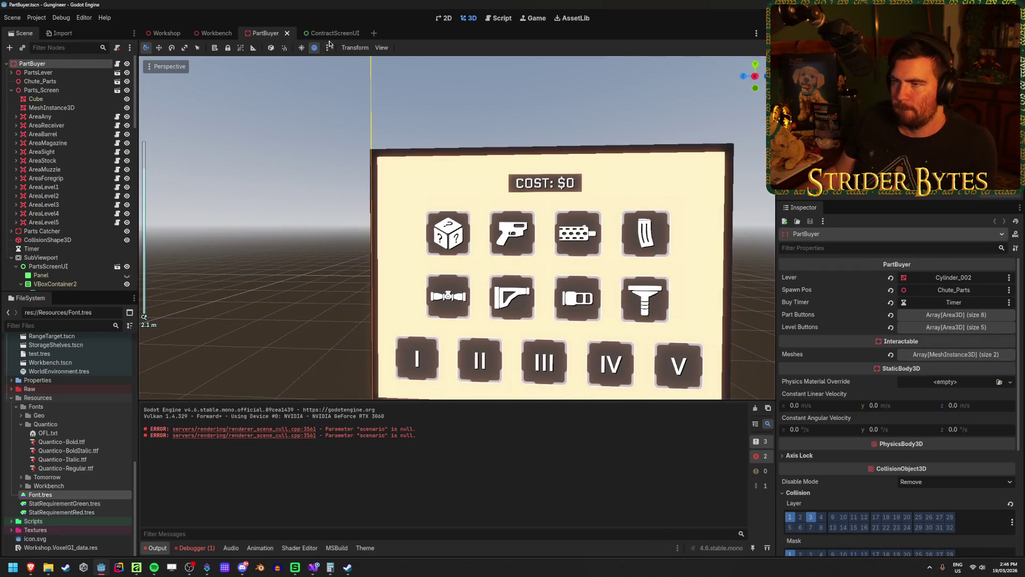
left_click(335, 33)
scroll(53, 160, "up", 3)
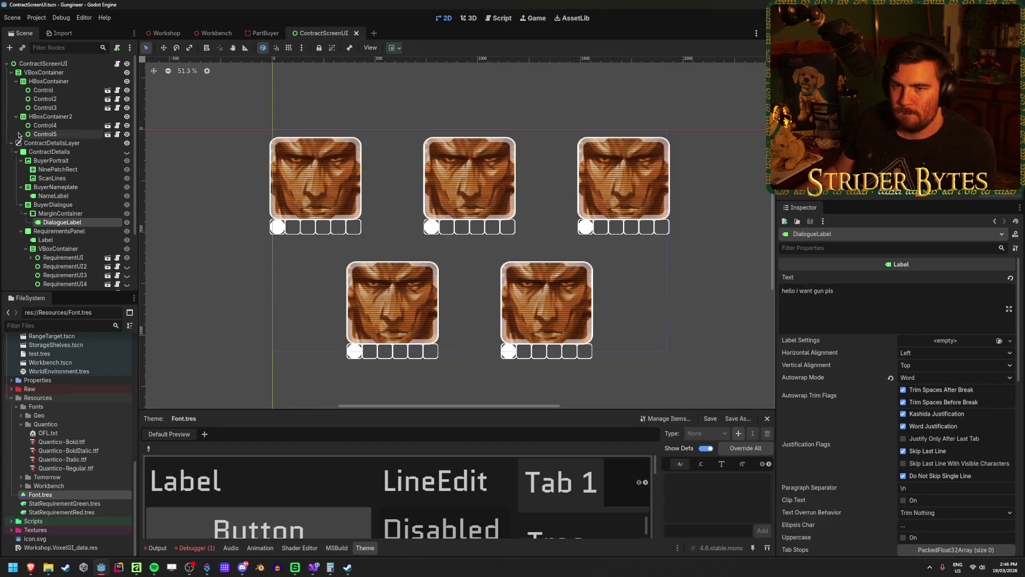
left_click(11, 72)
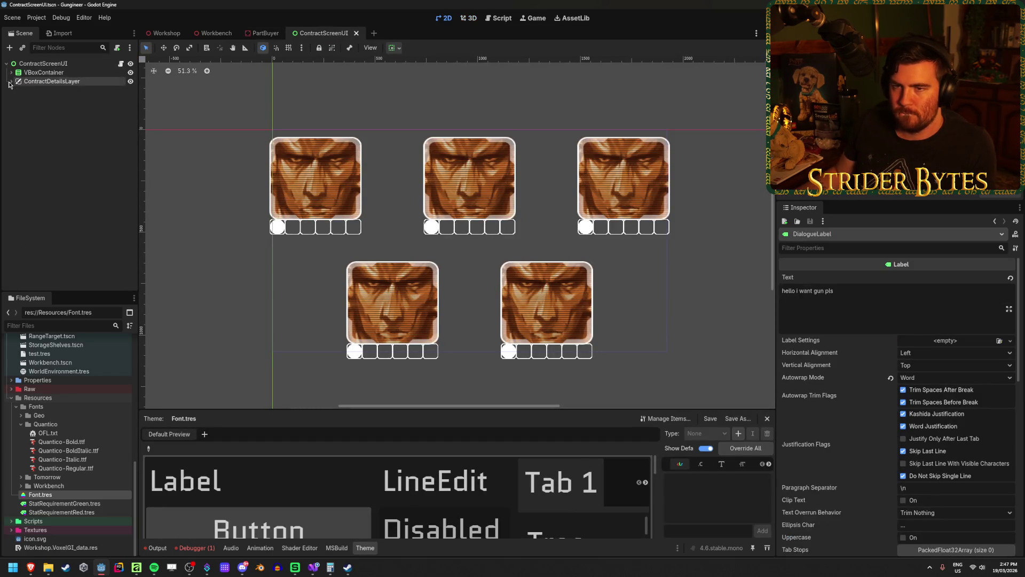
left_click(11, 80)
left_click(43, 63)
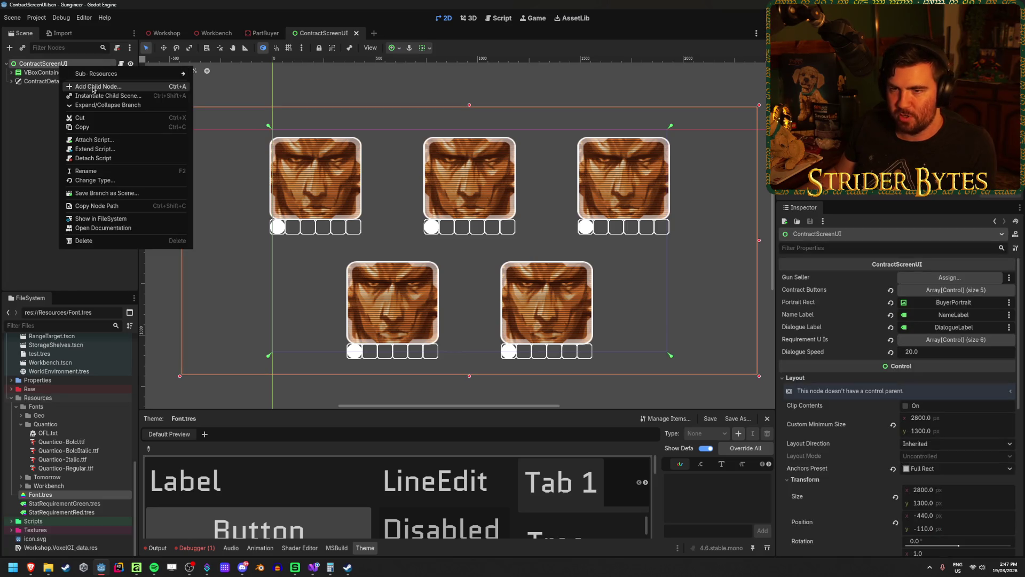
Step: Add a TextureRect child found by searching 'texture', and open its texture quick-load picker
left_click(94, 85)
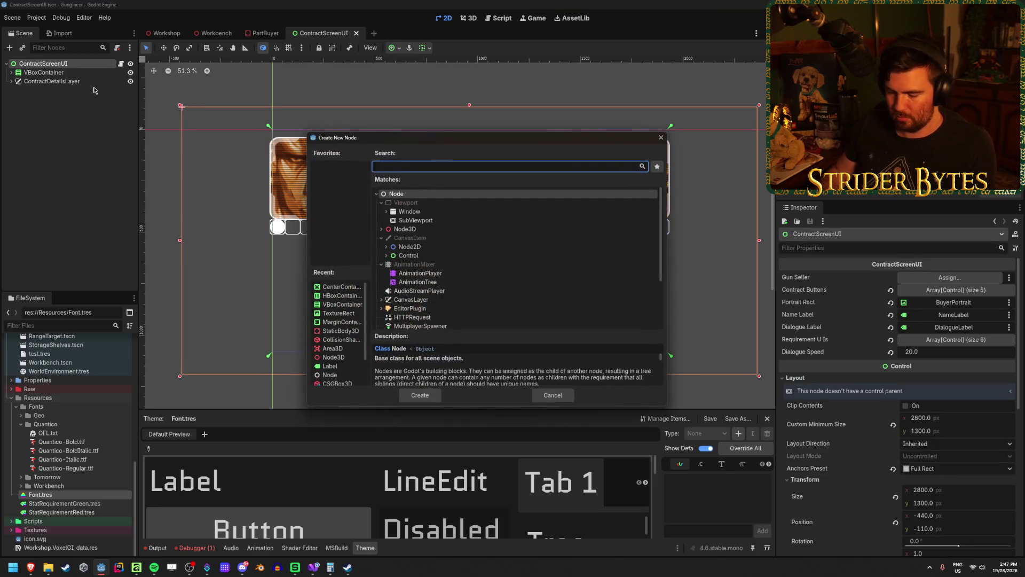
type("texture")
key("Return")
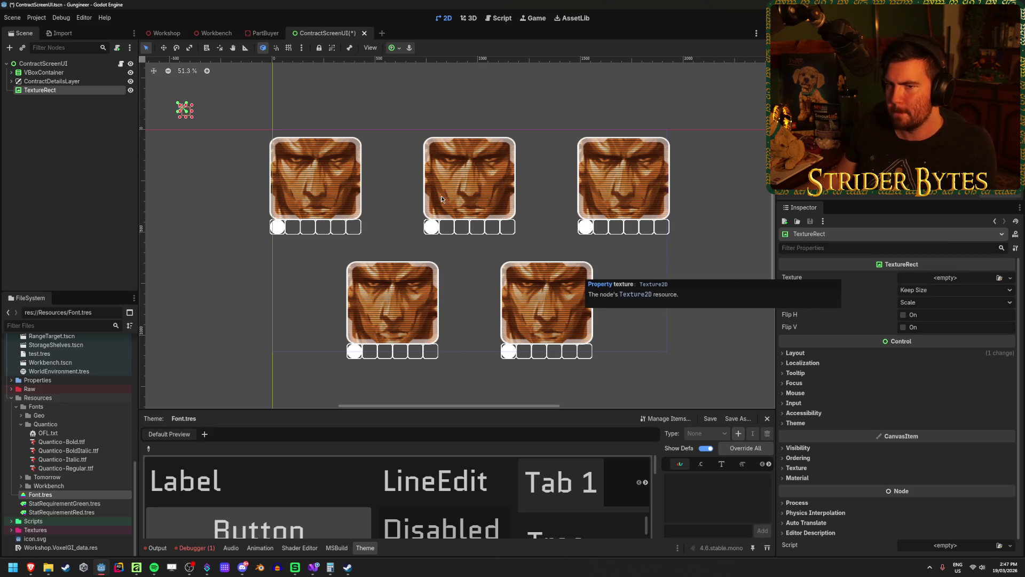
left_click(999, 277)
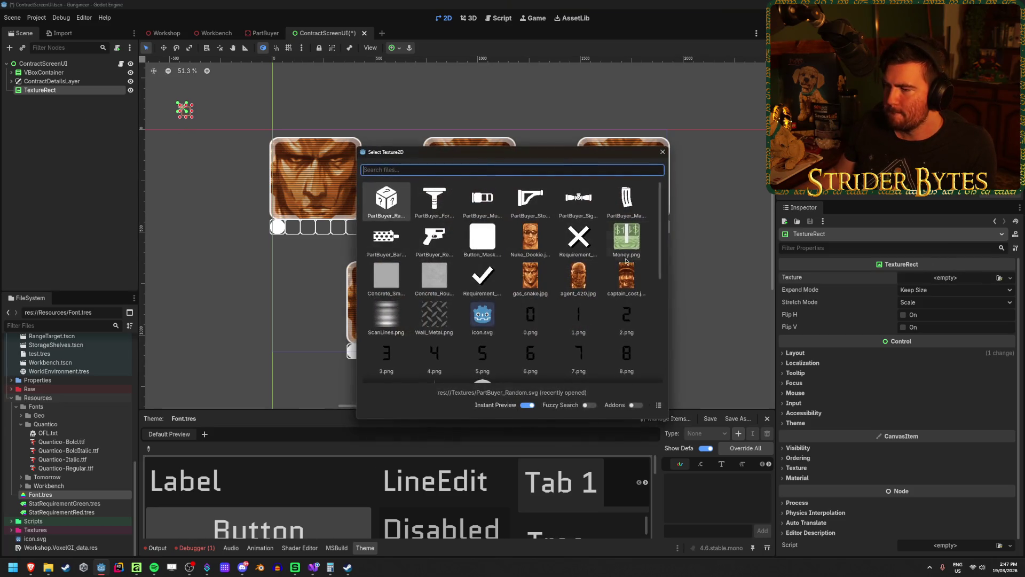
Step: Assign ScanLines.png to the TextureRect and stretch it with the Full Rect anchor preset
left_click(385, 317)
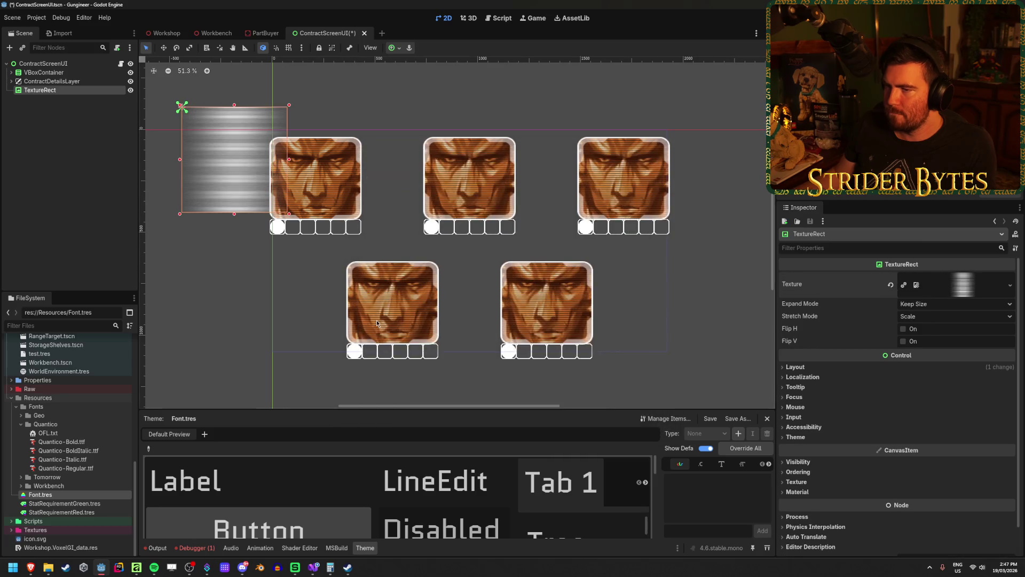
left_click(391, 48)
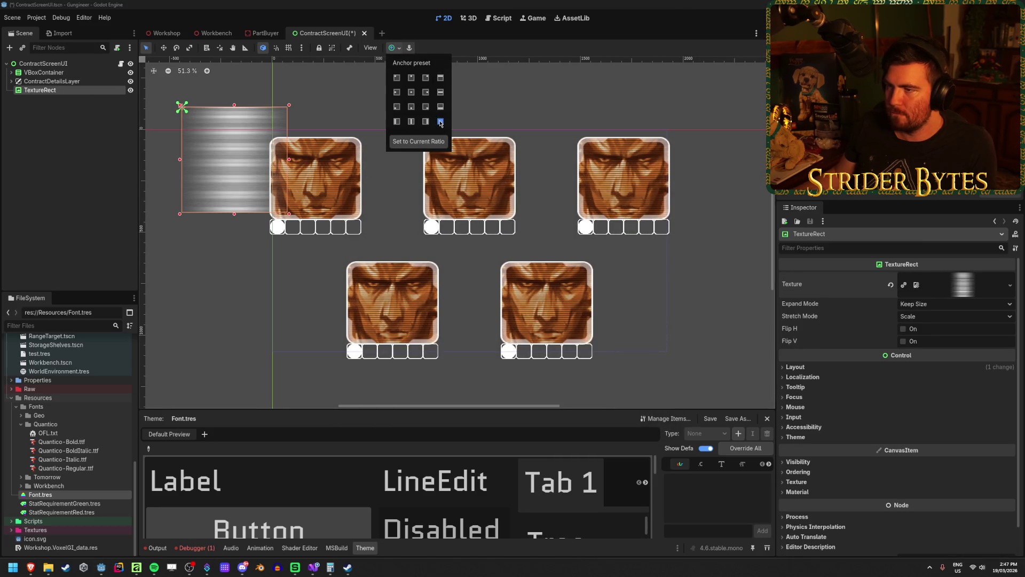
left_click(441, 122)
Step: Set the TextureRect's Self Modulate to black, save, and switch to the Workshop scene
scroll(858, 366, "down", 2)
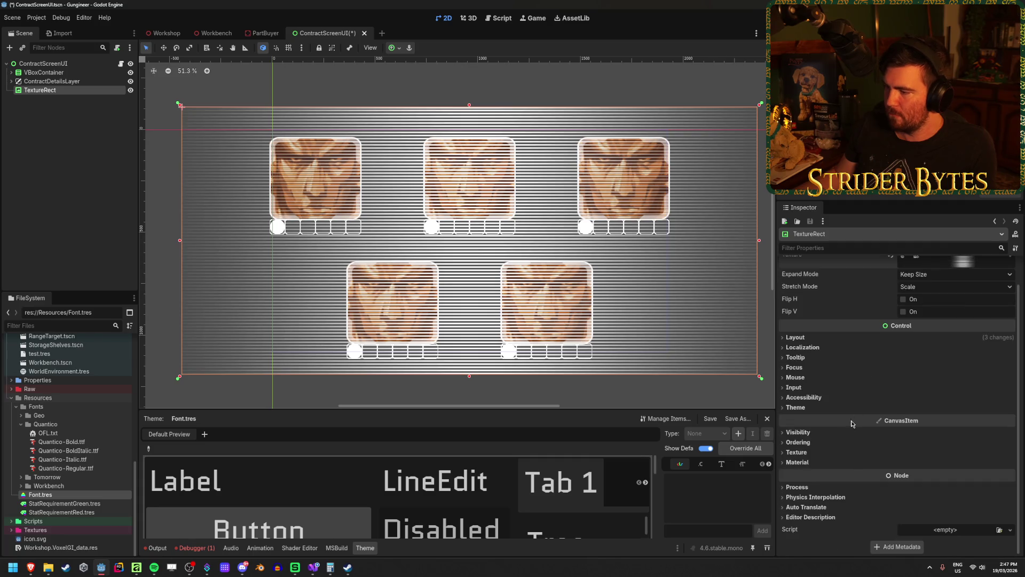
left_click(797, 432)
left_click(922, 468)
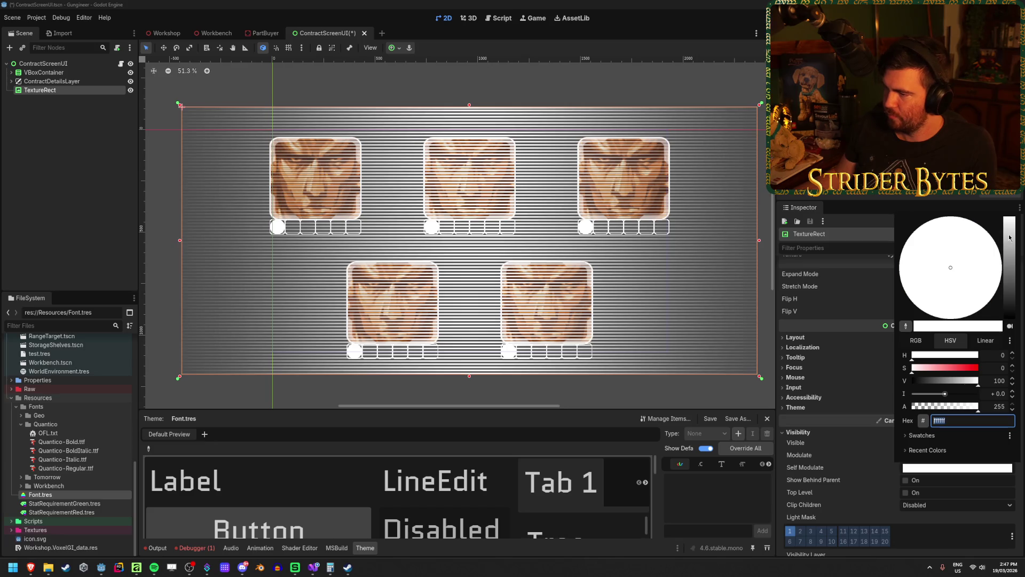
left_click_drag(1009, 238, 1009, 319)
left_click(76, 148)
key("ctrl+s")
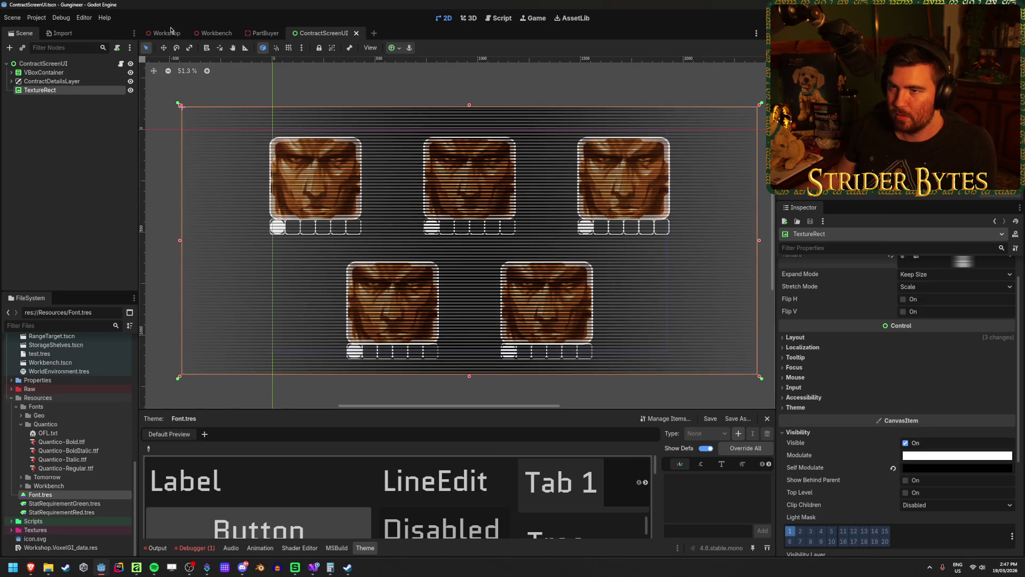
left_click(166, 33)
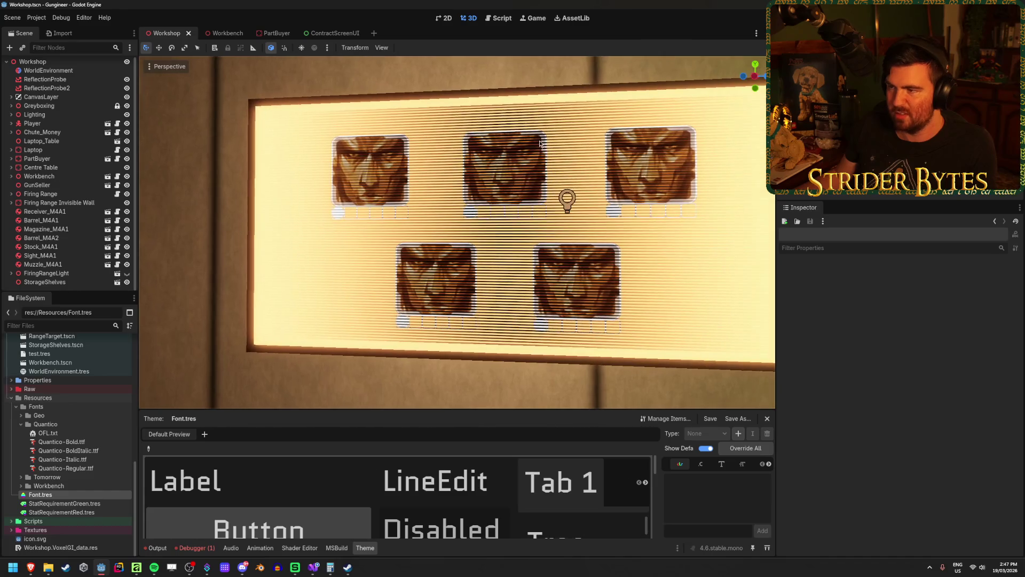
Step: Inspect the scanline-striped board in the Workshop view, then return to the ContractScreenUI scene
left_click_drag(447, 56, 447, 56)
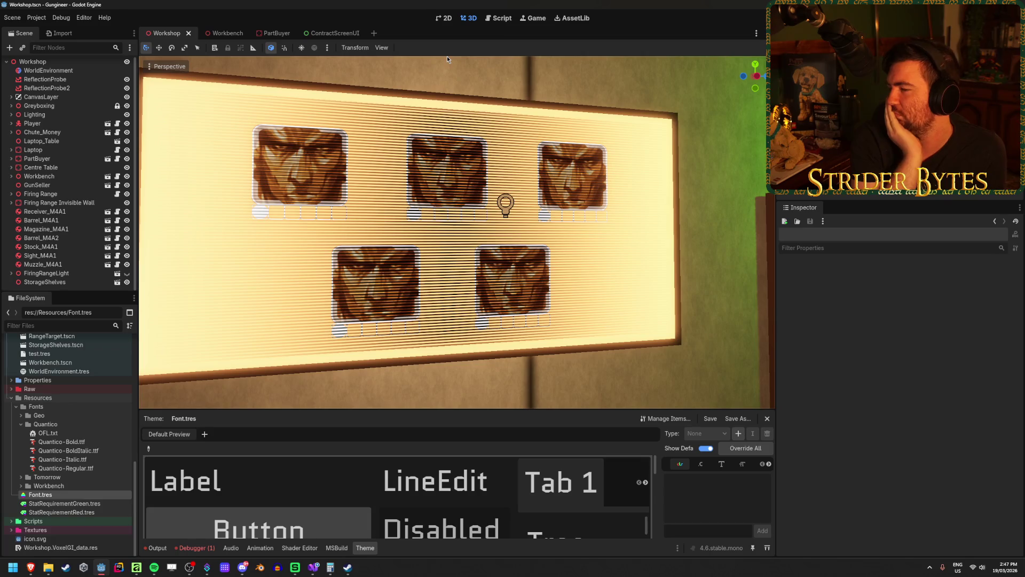
scroll(502, 213, "down", 3)
scroll(499, 219, "up", 5)
scroll(474, 218, "down", 5)
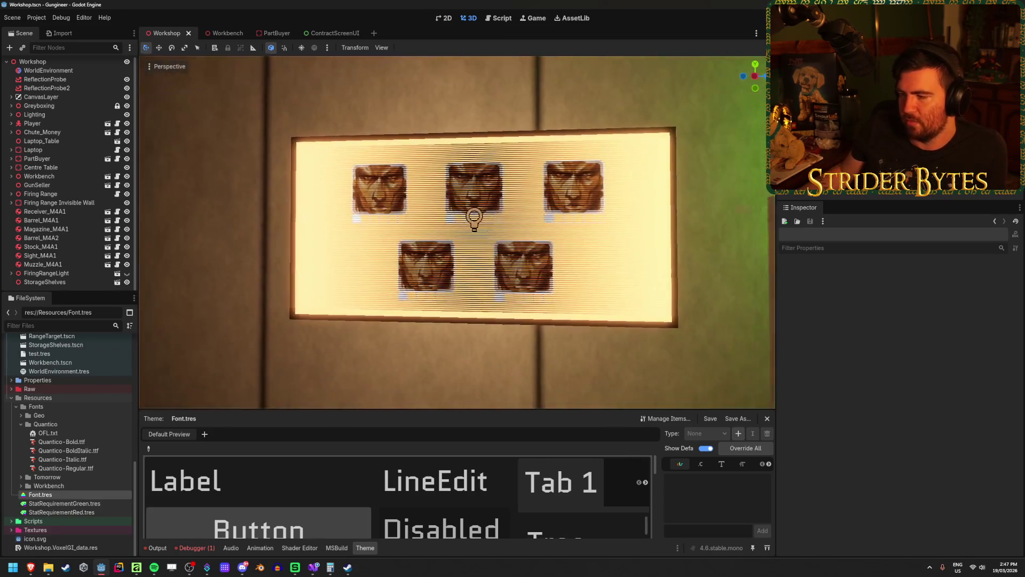
scroll(457, 232, "down", 3)
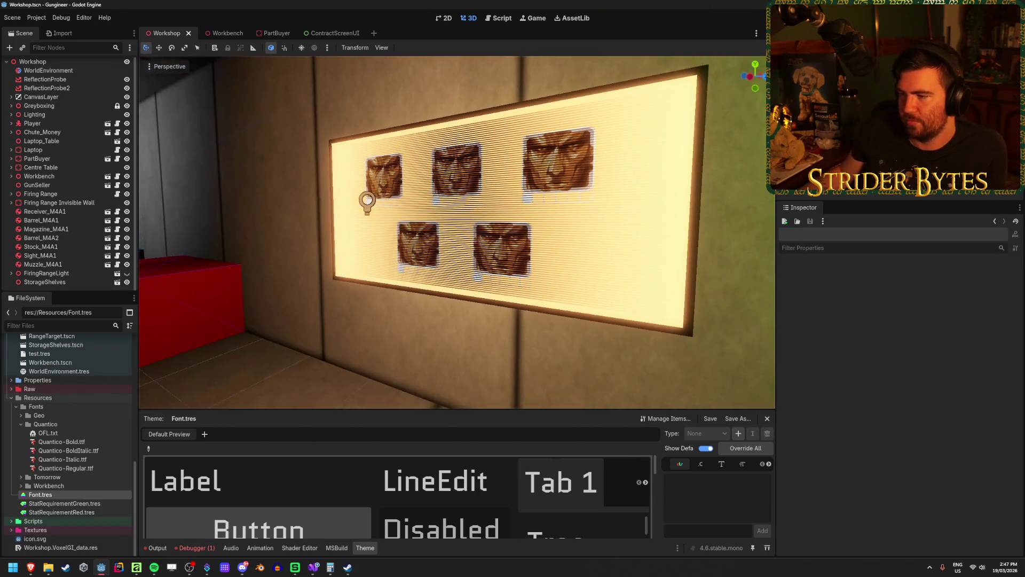
scroll(457, 232, "up", 4)
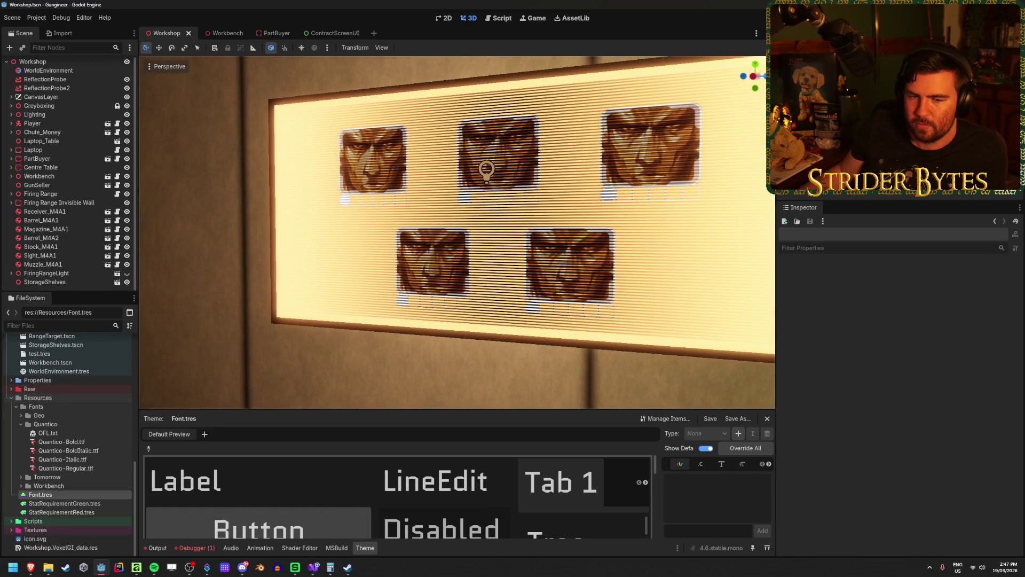
scroll(457, 232, "down", 4)
scroll(457, 232, "up", 5)
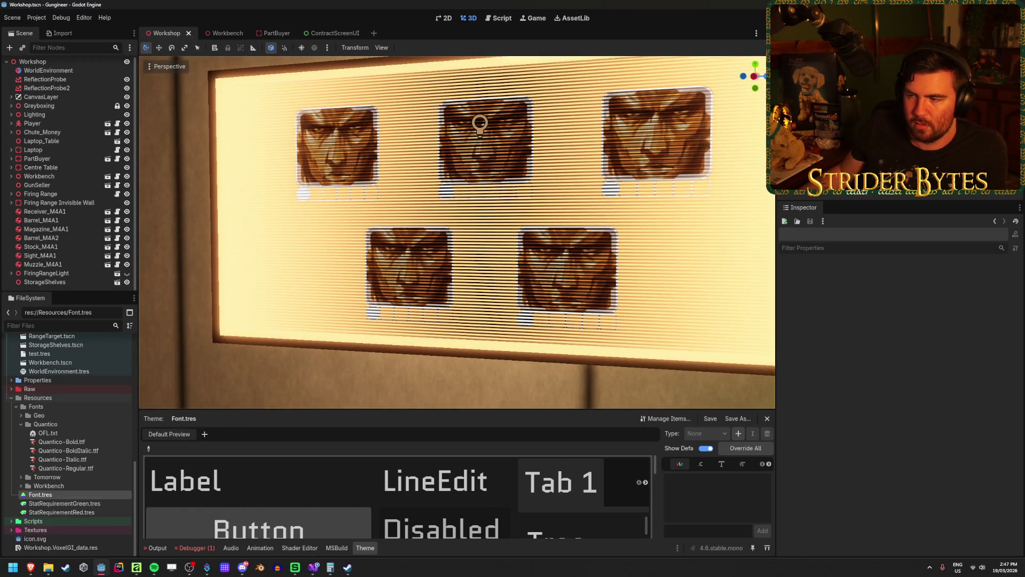
scroll(457, 233, "down", 2)
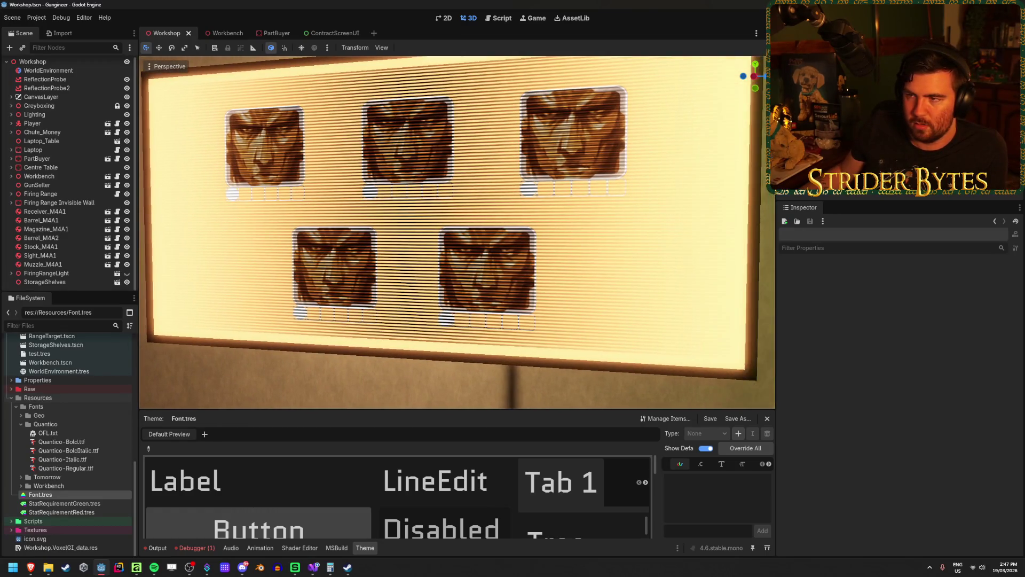
scroll(457, 233, "up", 2)
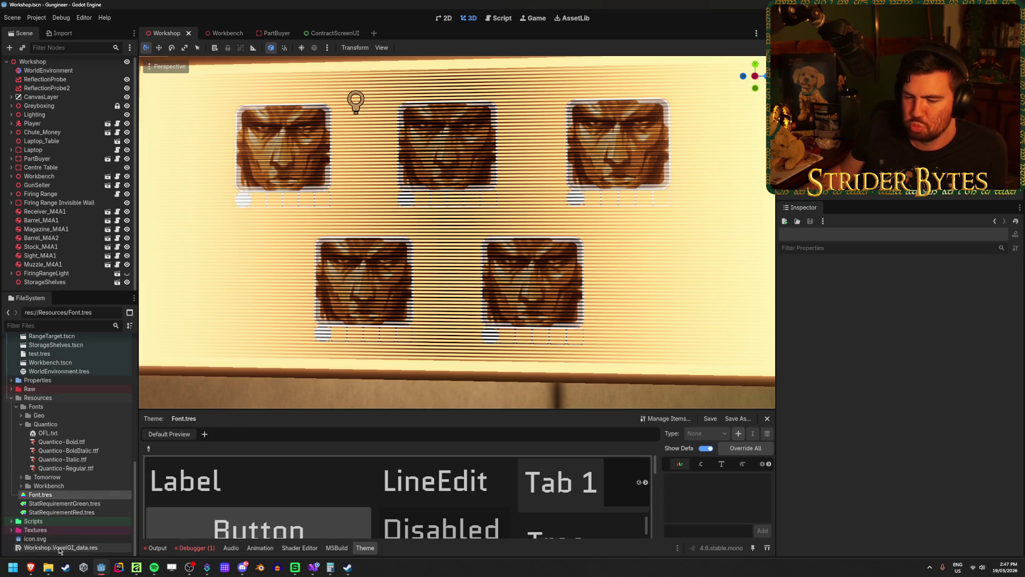
mouse_move(300, 568)
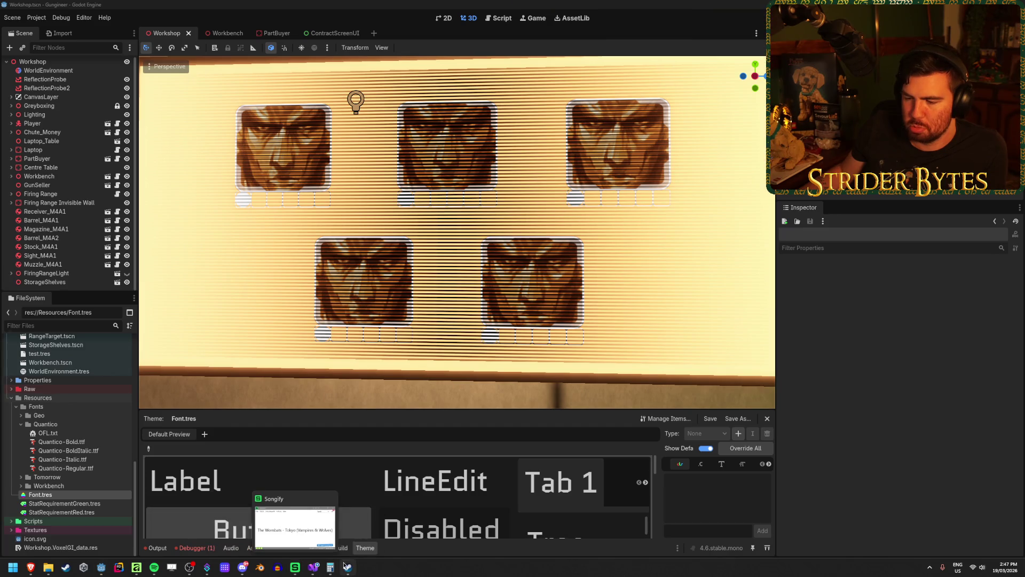
left_click(101, 567)
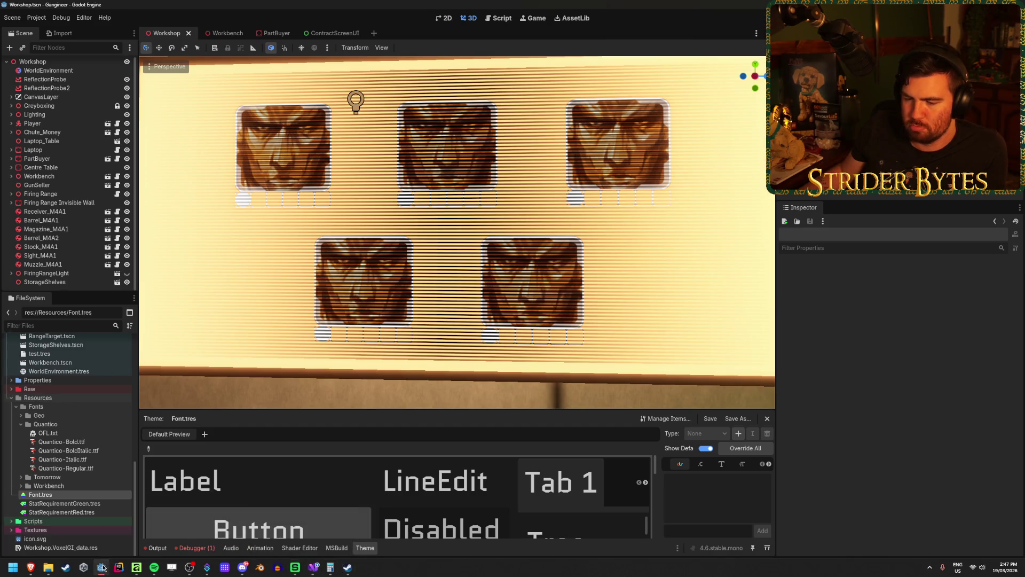
left_click(335, 33)
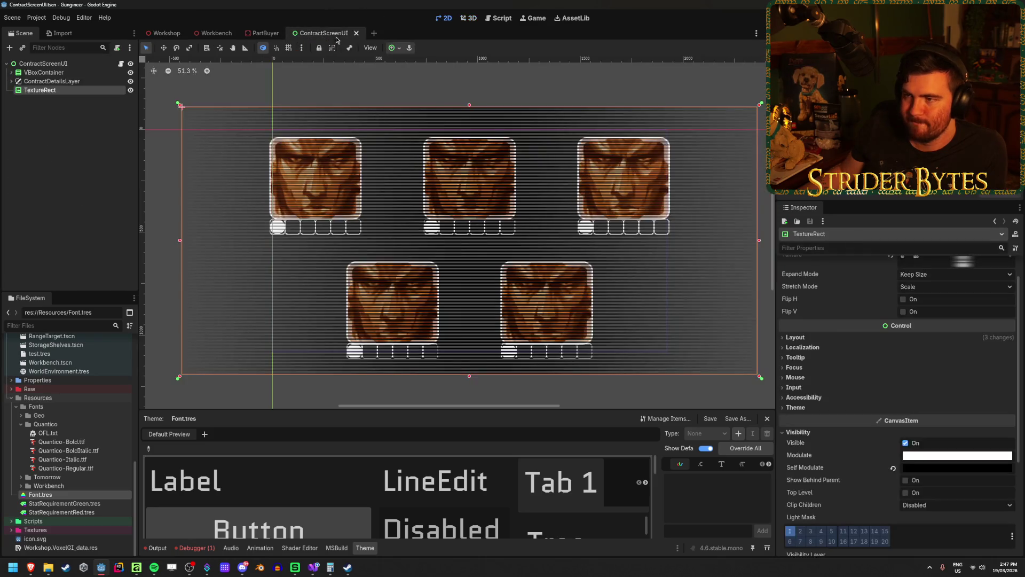
Step: Delete the TextureRect overlay node and save the ContractScreenUI scene
left_click(67, 90)
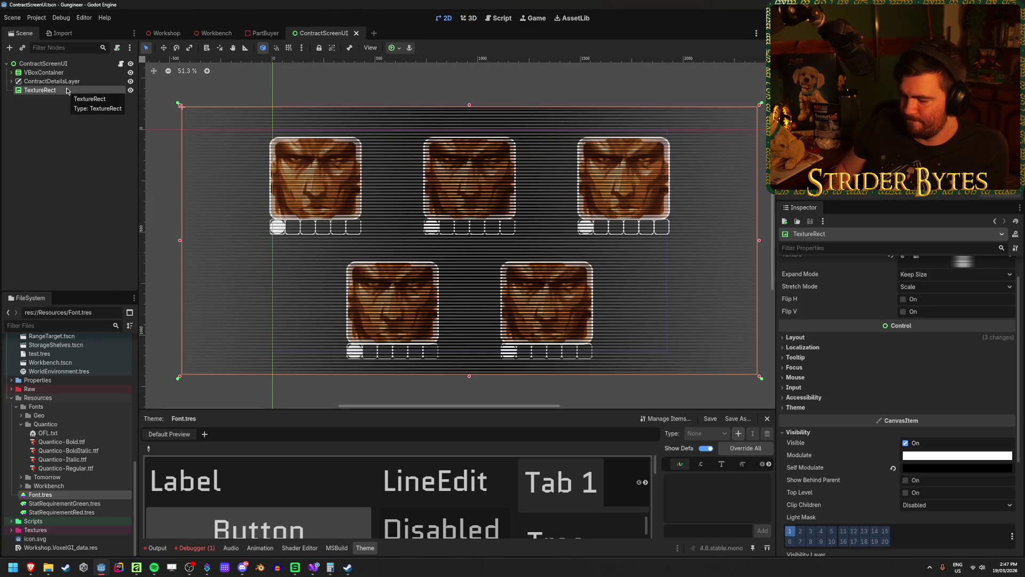
key("Delete")
key("Return")
key("ctrl+s")
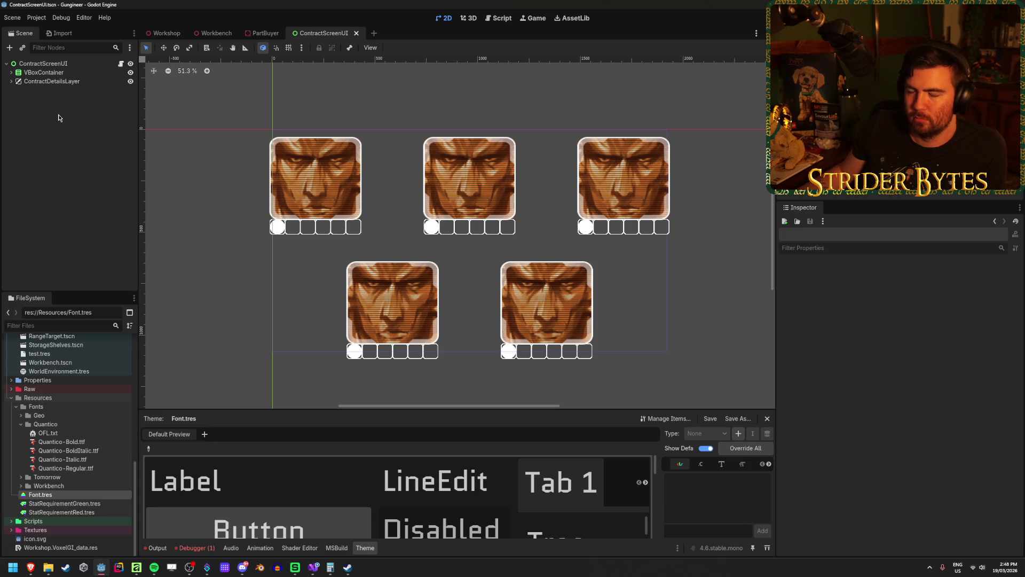
Step: Glance at the Google Fonts page in the browser, then return to the Godot editor
mouse_move(30, 567)
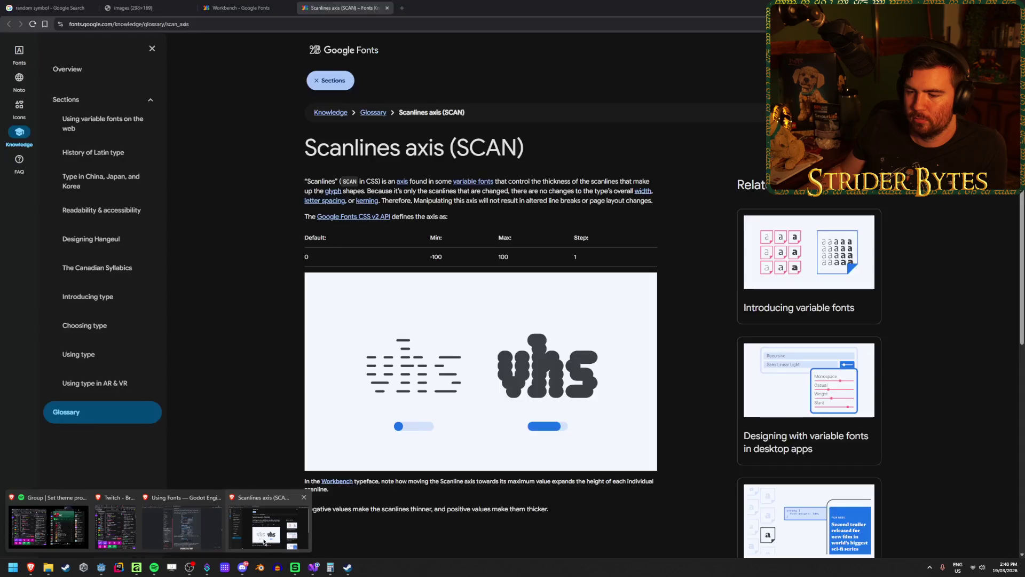
left_click(253, 521)
key("alt+Tab")
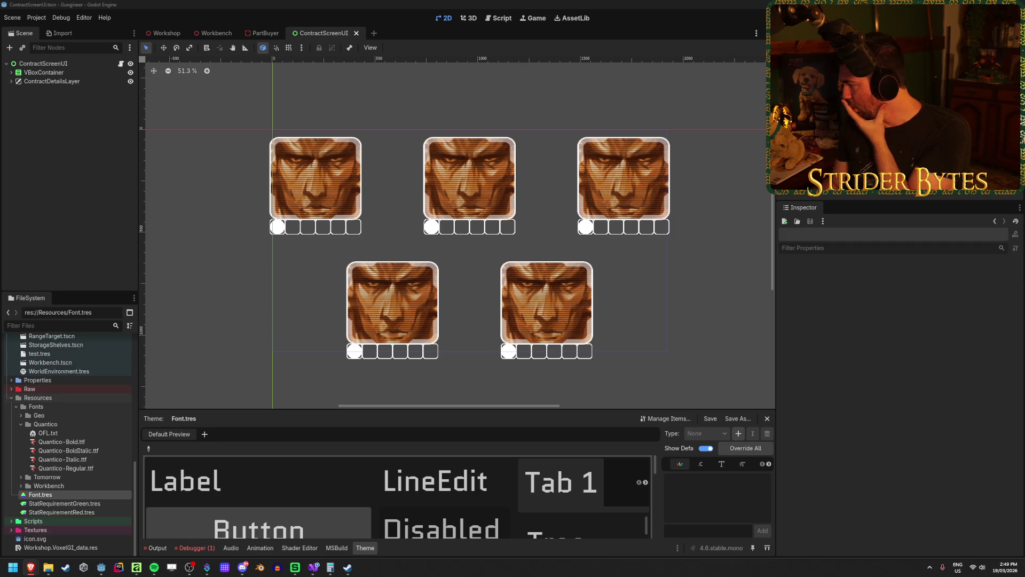
Step: View the full-size static noise image, then preview retro TV, VHS static and glitch overlay results
key("alt+Tab")
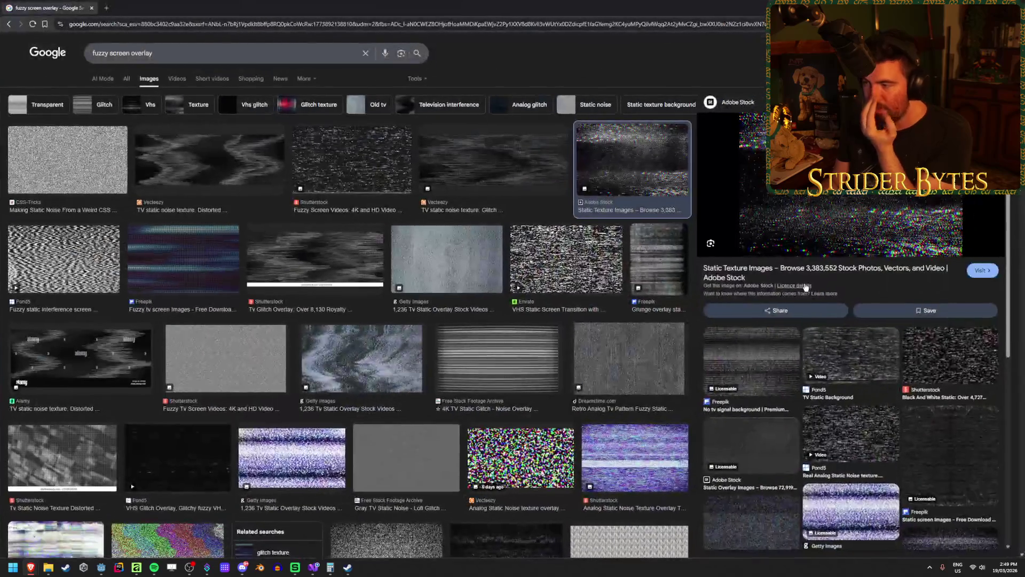
left_click(160, 5)
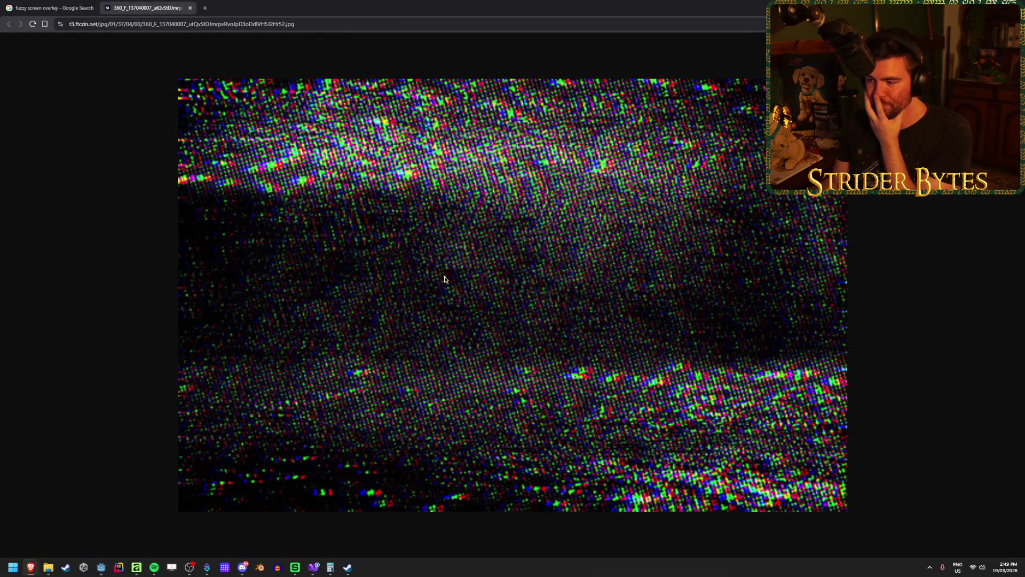
left_click(75, 3)
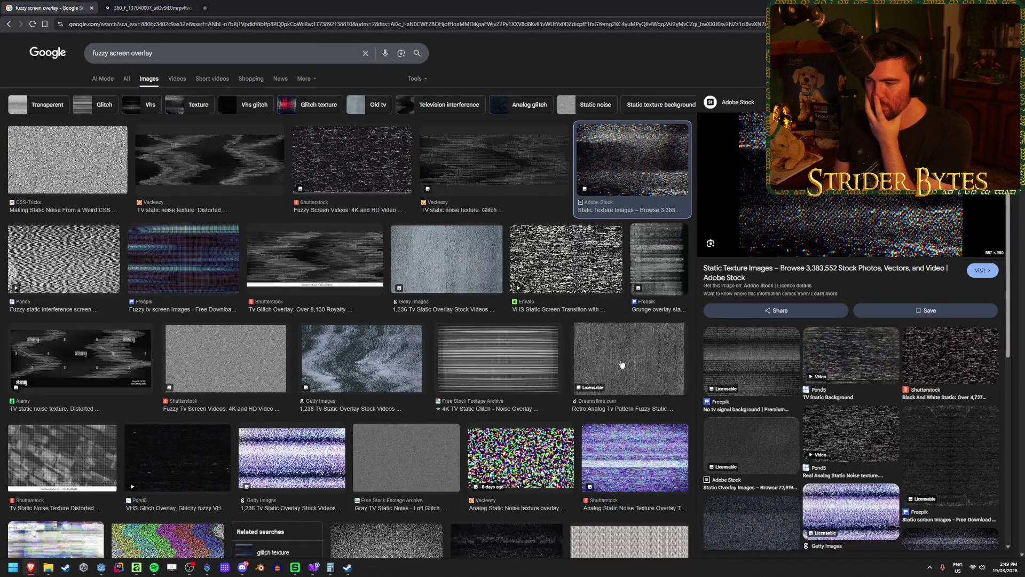
left_click(618, 356)
left_click(518, 260)
left_click(449, 260)
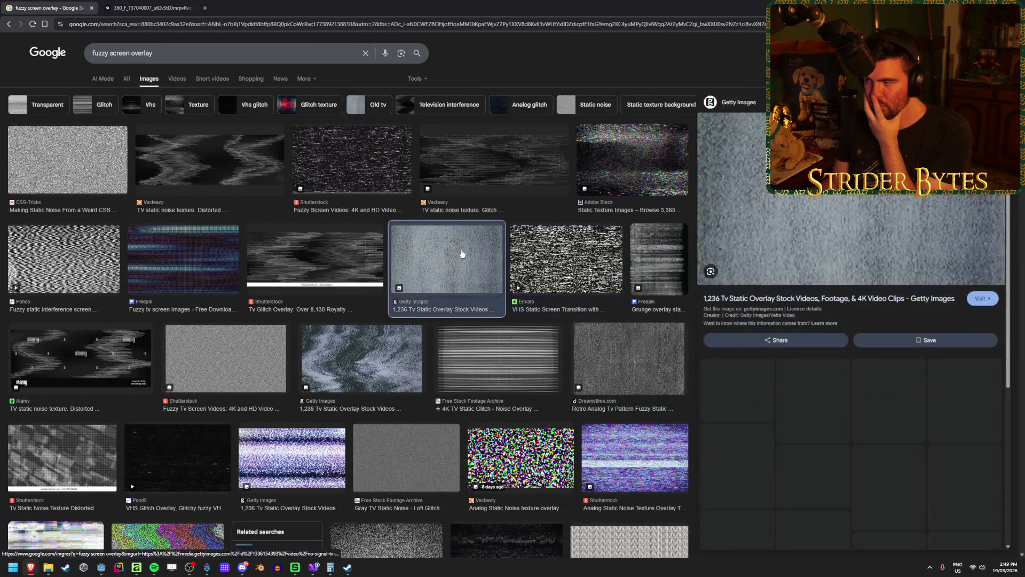
left_click(343, 263)
Step: Preview more fuzzy TV screen, VHS glitch and TV static noise texture results
left_click(255, 376)
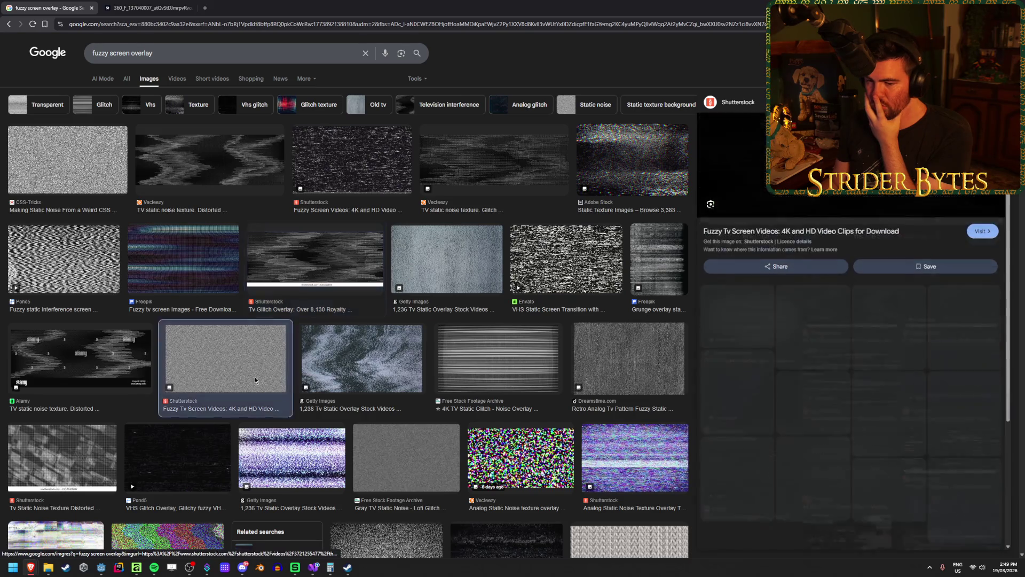
scroll(225, 405, "down", 2)
left_click(177, 384)
left_click(178, 441)
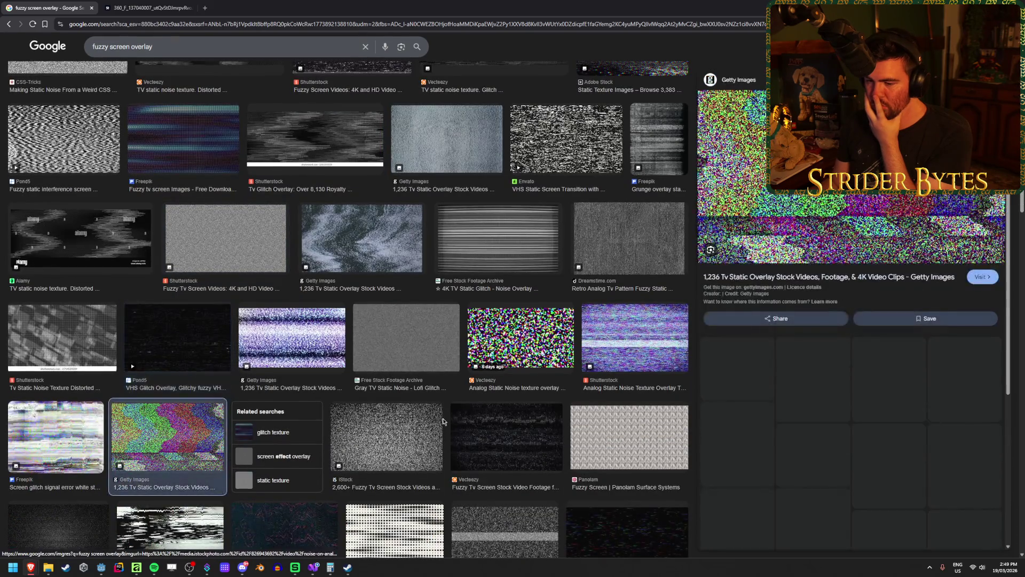
left_click(422, 427)
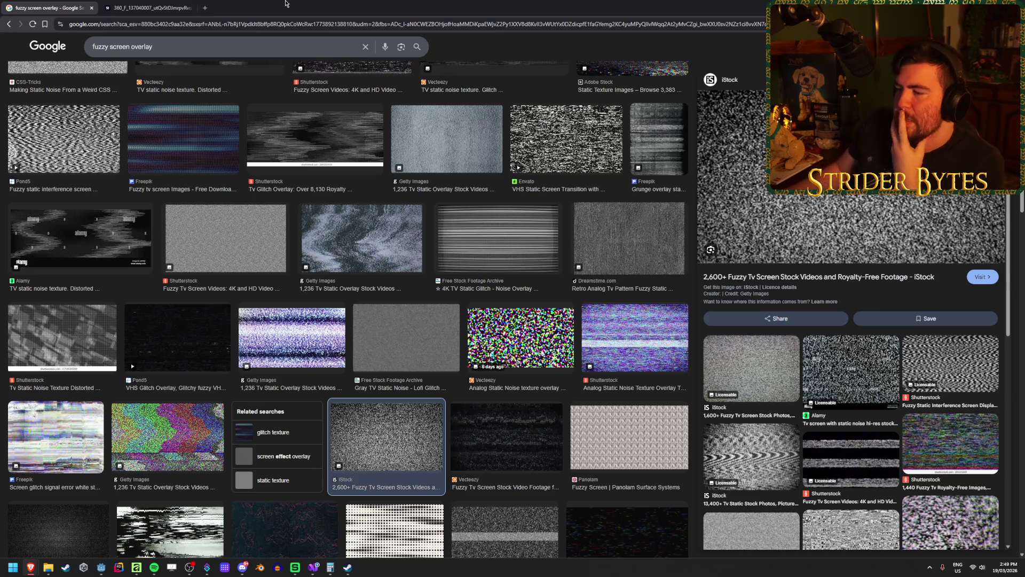
scroll(310, 305, "up", 2)
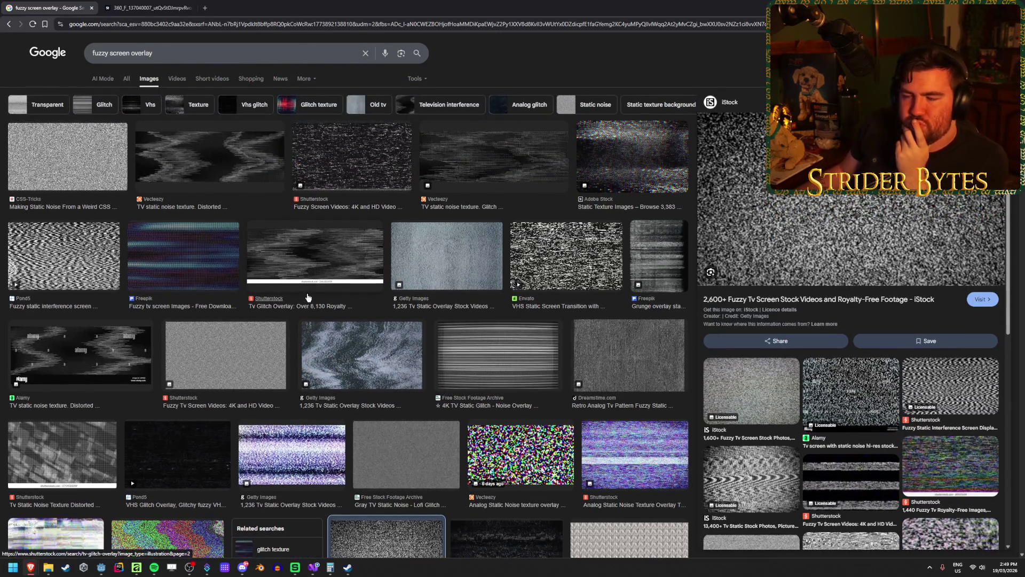
left_click(180, 256)
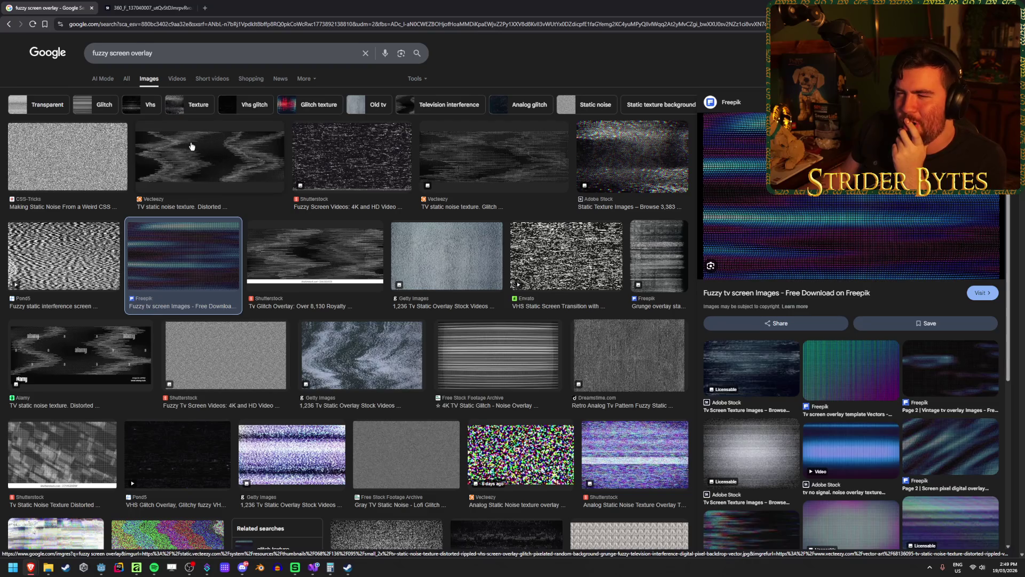
left_click(192, 146)
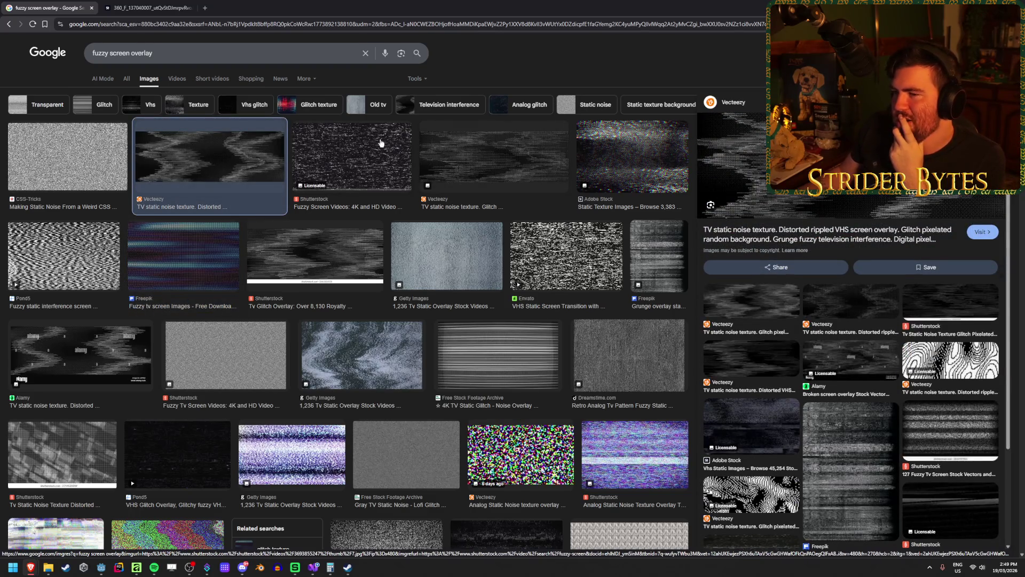
left_click(381, 143)
scroll(314, 239, "down", 3)
scroll(314, 239, "up", 3)
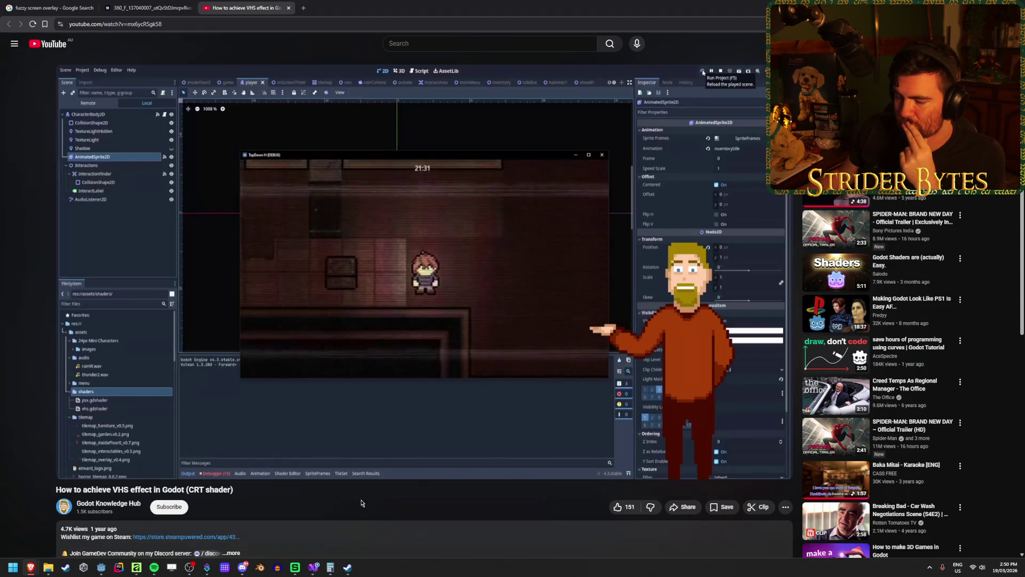
Step: Raise the video volume slightly and skip ahead through the shader settings and editor scene parts
mouse_move(110, 469)
left_click_drag(111, 469, 117, 470)
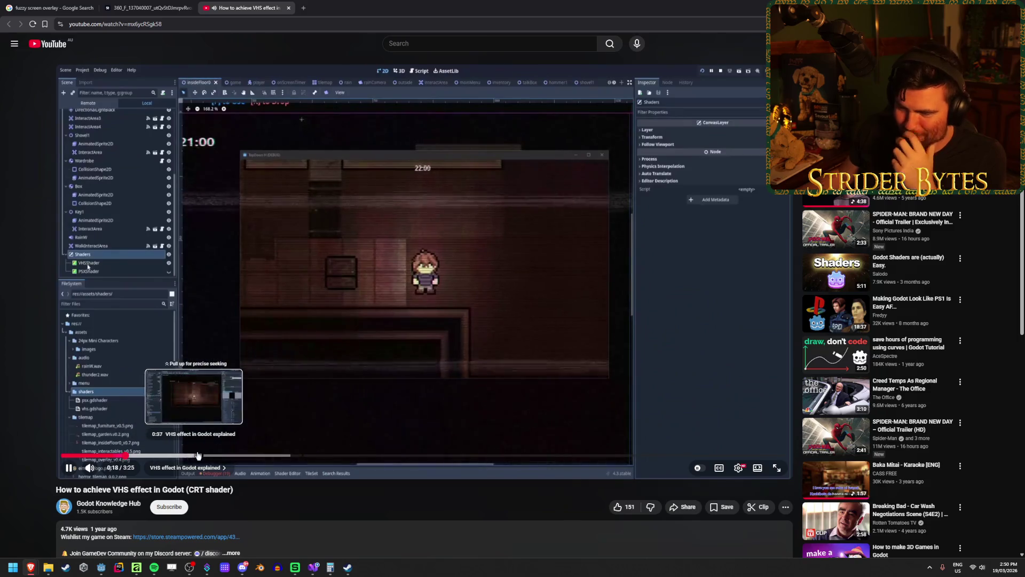
left_click(212, 455)
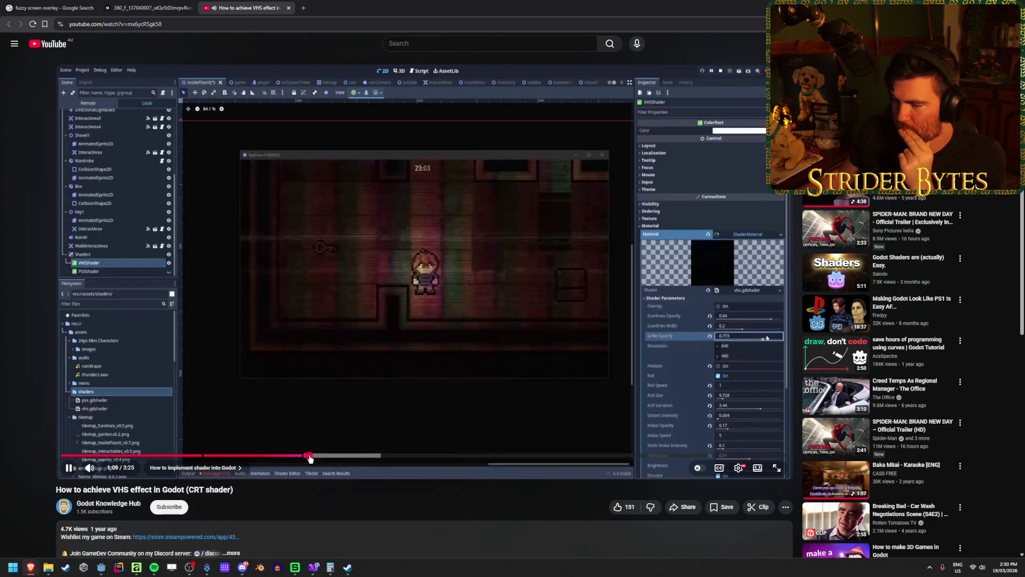
left_click(336, 456)
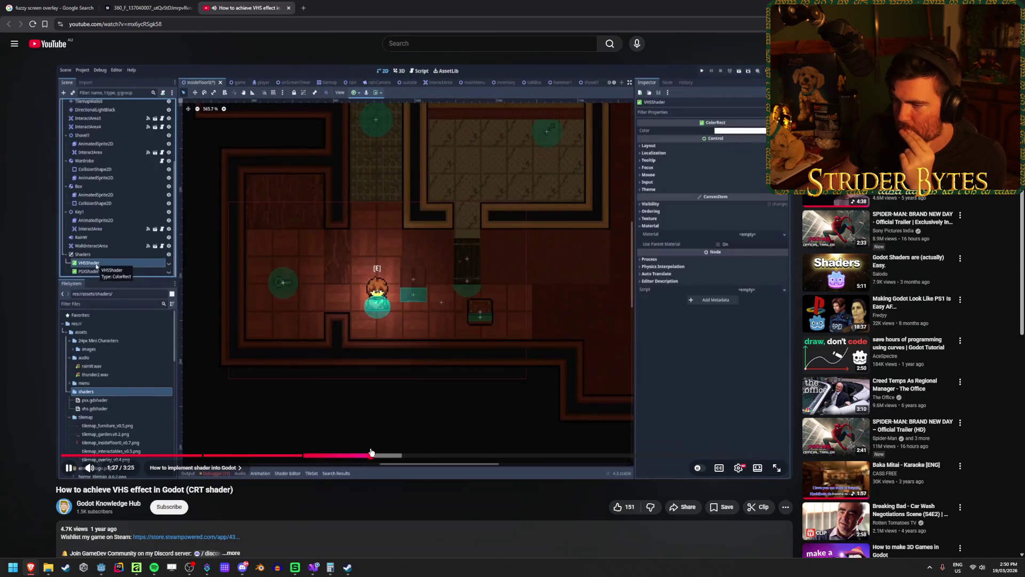
left_click(372, 454)
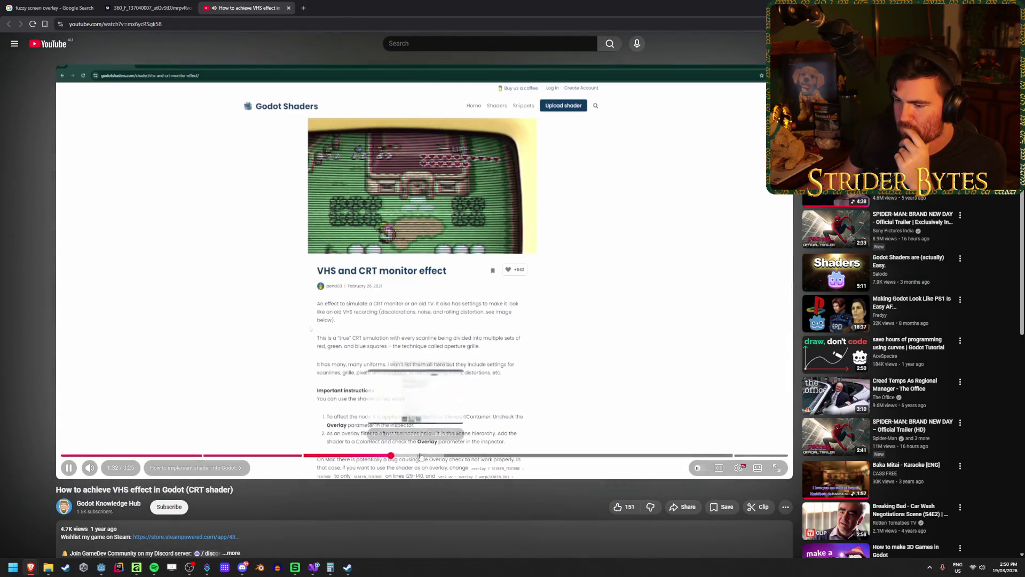
left_click(422, 455)
Step: Jump to the shader code, pause there, and open the Flowerwall CRT shader repository in a new tab
left_click_drag(422, 455, 566, 456)
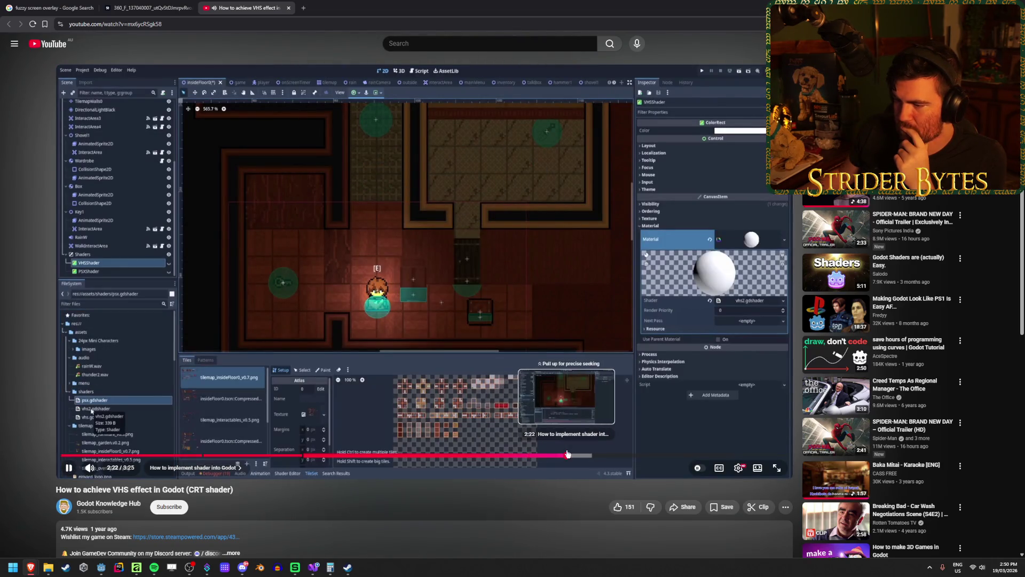
left_click(628, 456)
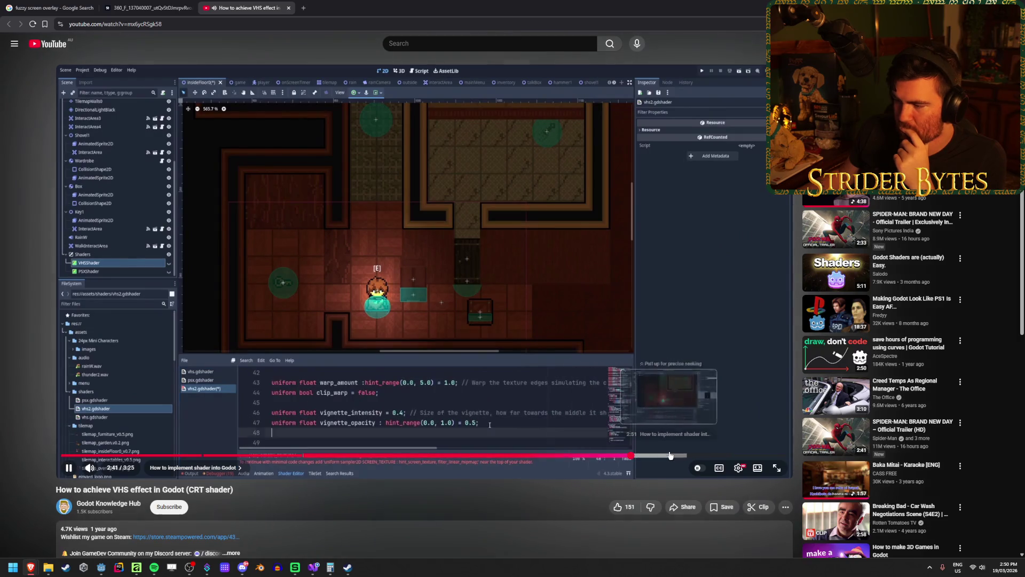
left_click(490, 425)
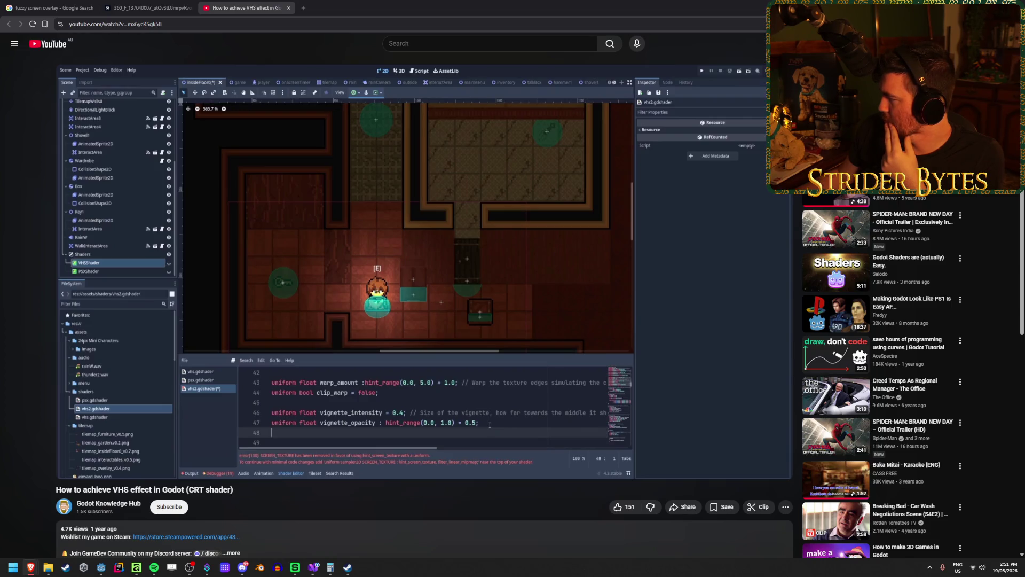
left_click_drag(424, 27, 414, 5)
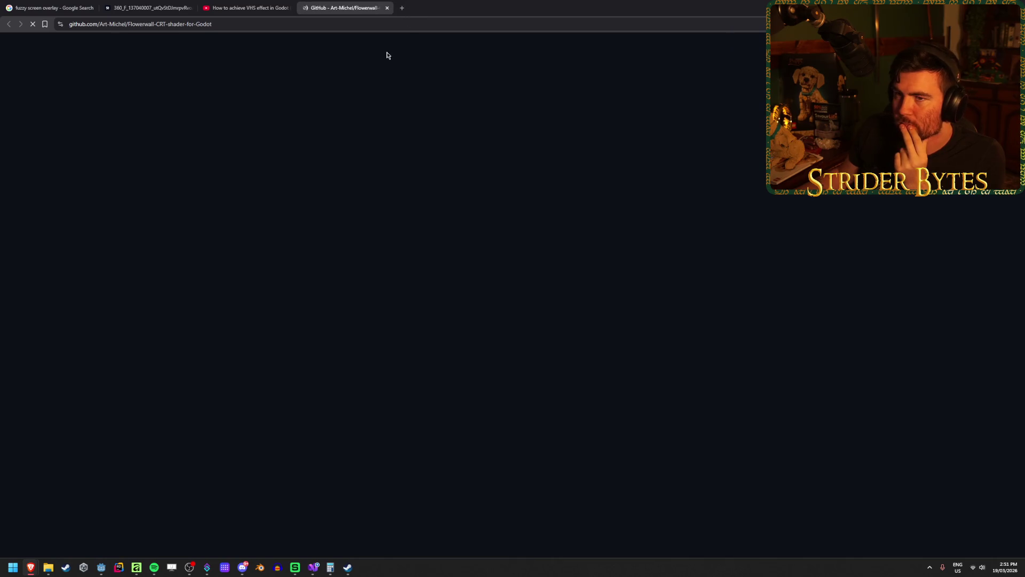
Step: Scroll down through the repository README and back up to the top
scroll(169, 303, "down", 4)
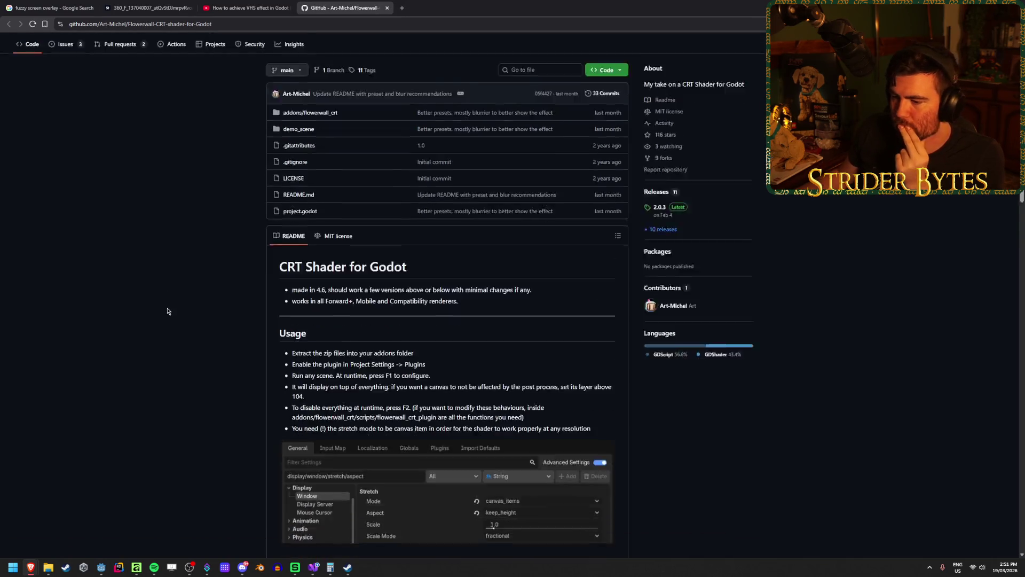
scroll(229, 297, "down", 6)
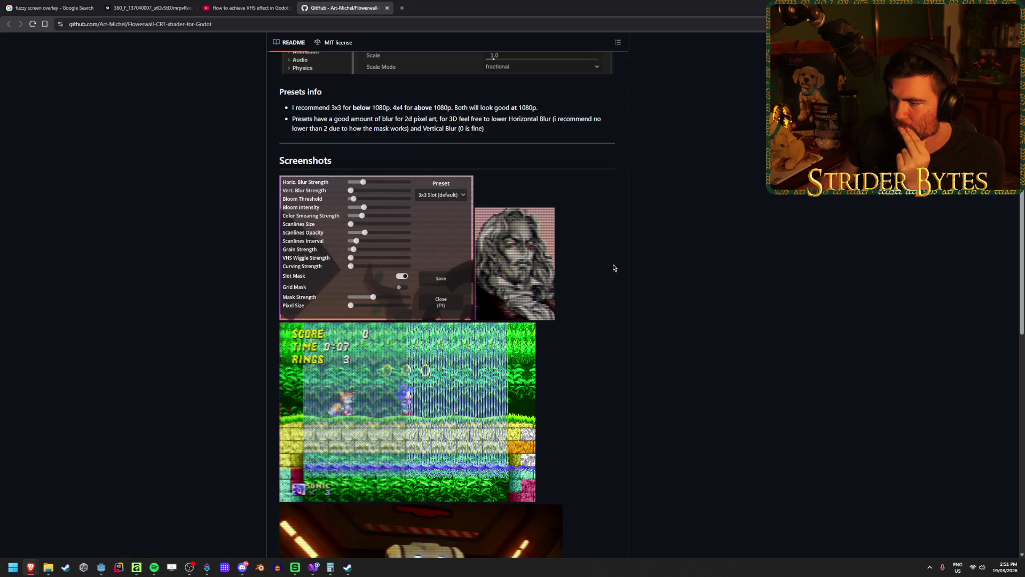
scroll(172, 262, "down", 8)
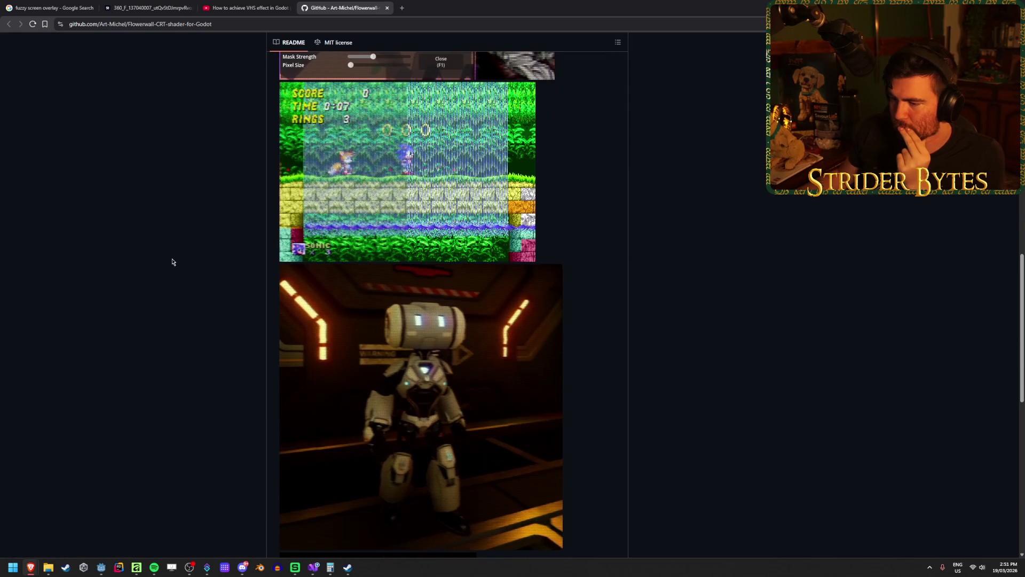
scroll(172, 262, "down", 6)
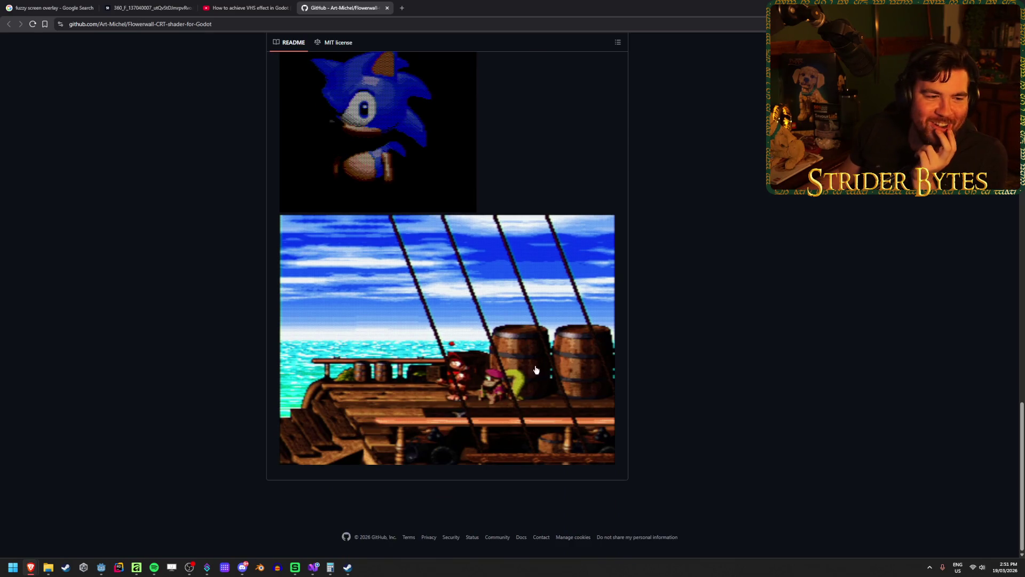
scroll(222, 352, "up", 14)
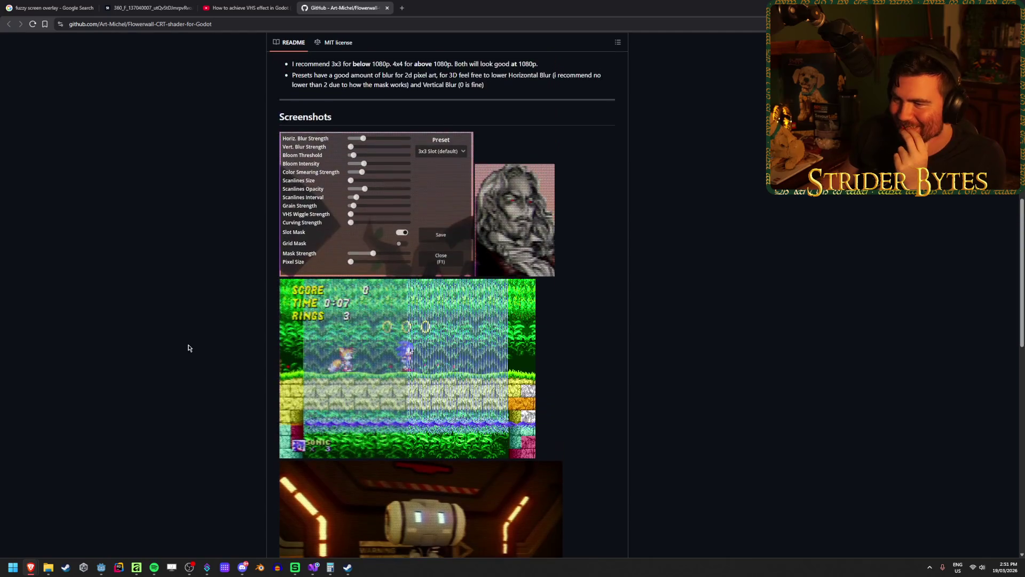
scroll(188, 347, "up", 2)
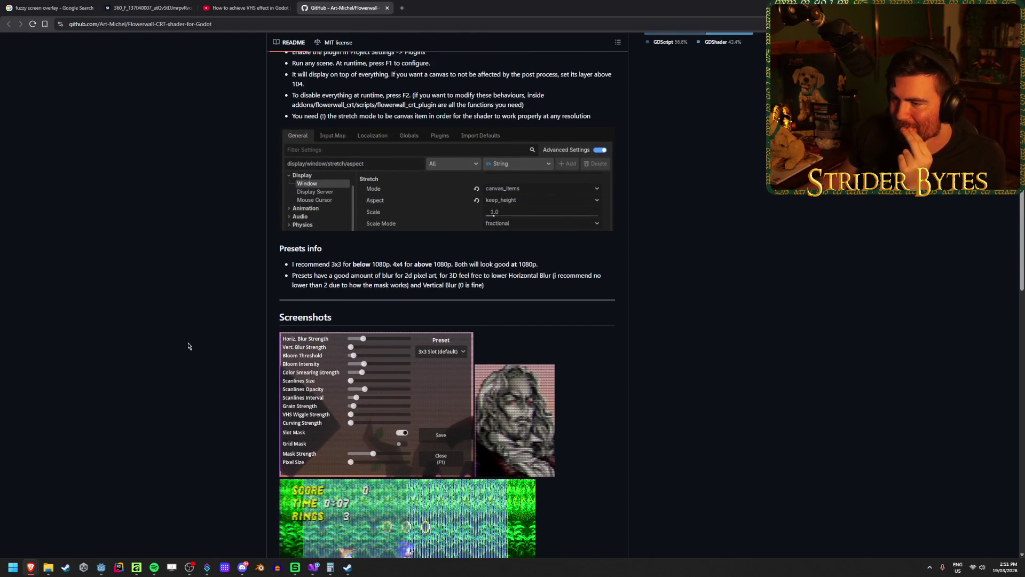
scroll(188, 346, "up", 2)
scroll(188, 346, "up", 3)
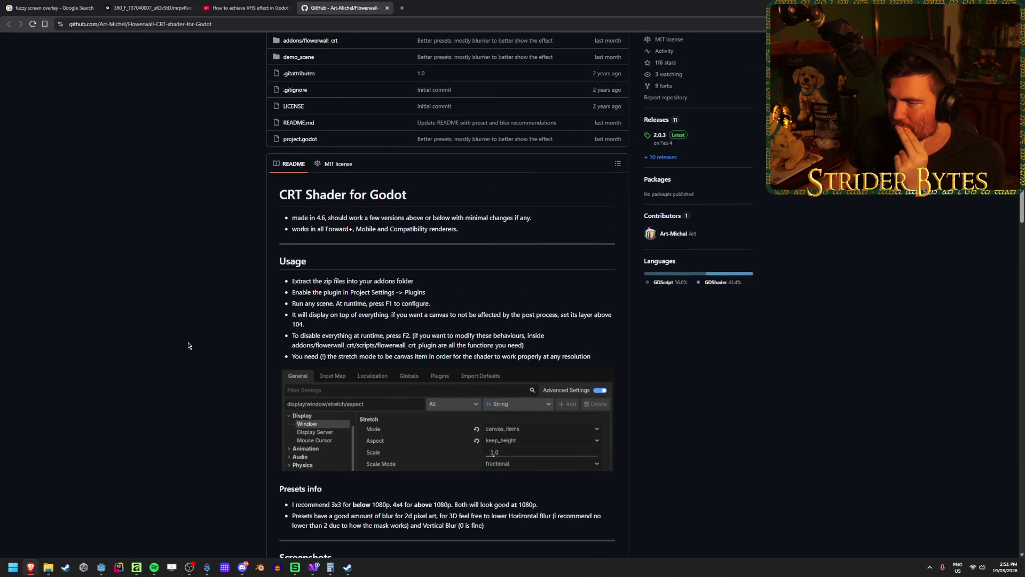
scroll(188, 346, "up", 2)
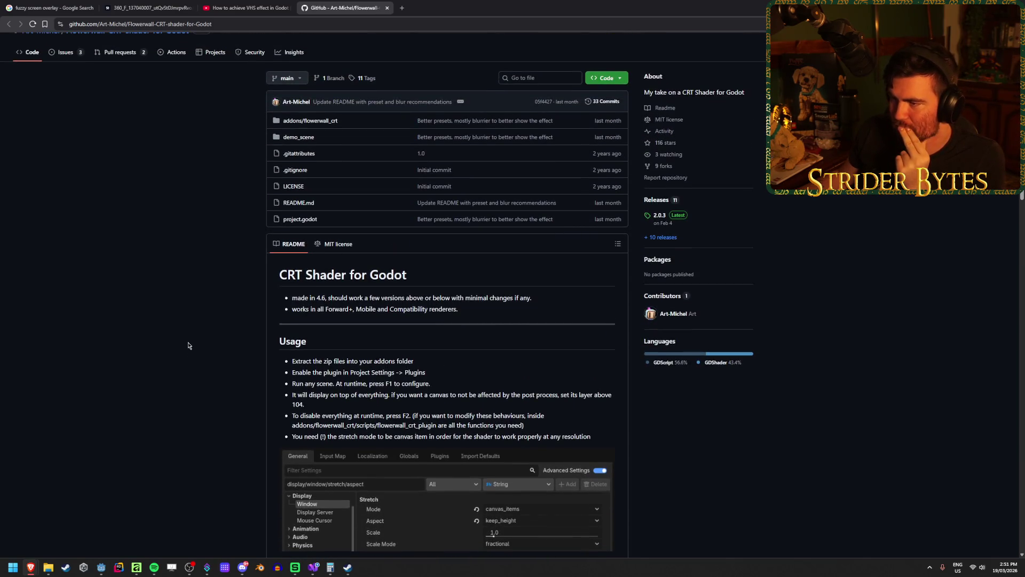
Step: Read the MIT LICENSE terms, then return and scroll the README's usage steps and preset recommendations
left_click(288, 186)
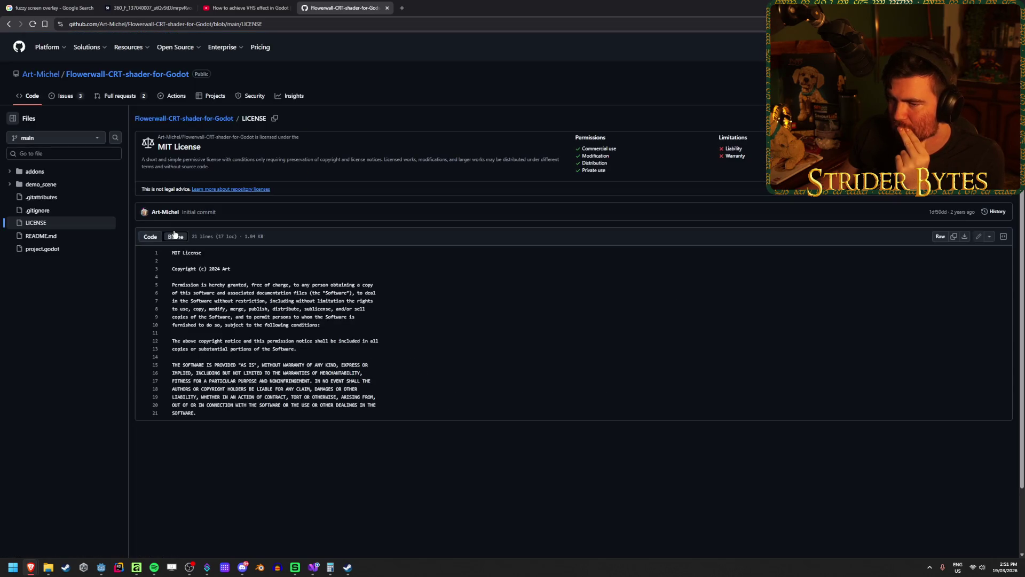
left_click_drag(216, 285, 345, 285)
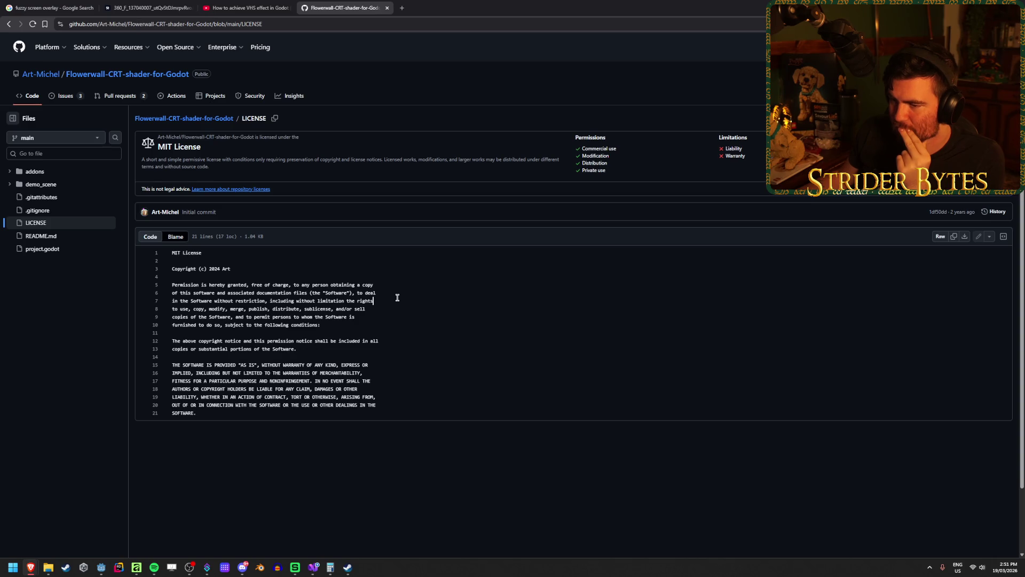
left_click(8, 24)
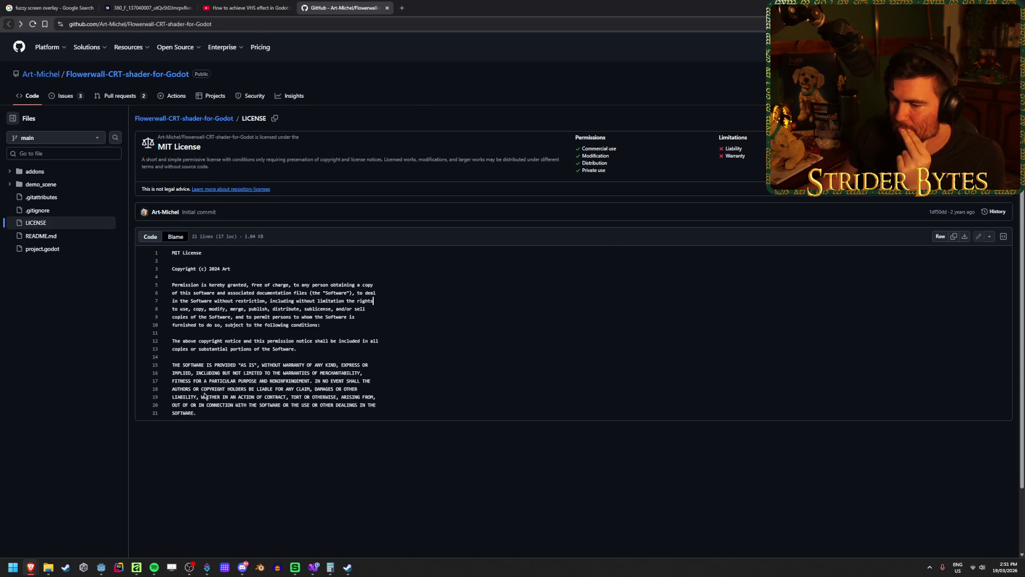
scroll(181, 377, "down", 1)
scroll(181, 377, "down", 1)
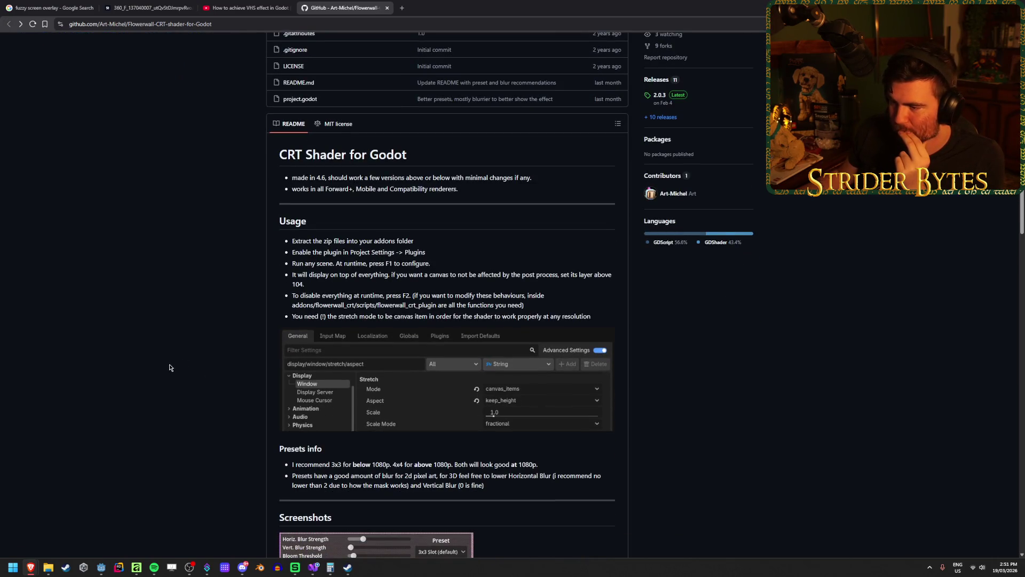
scroll(169, 368, "down", 3)
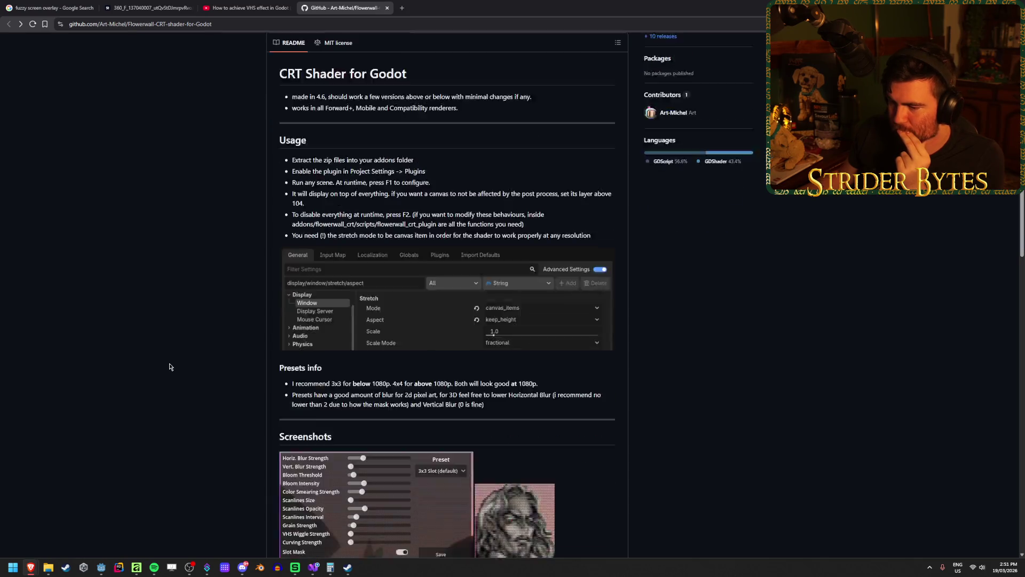
scroll(169, 365, "up", 6)
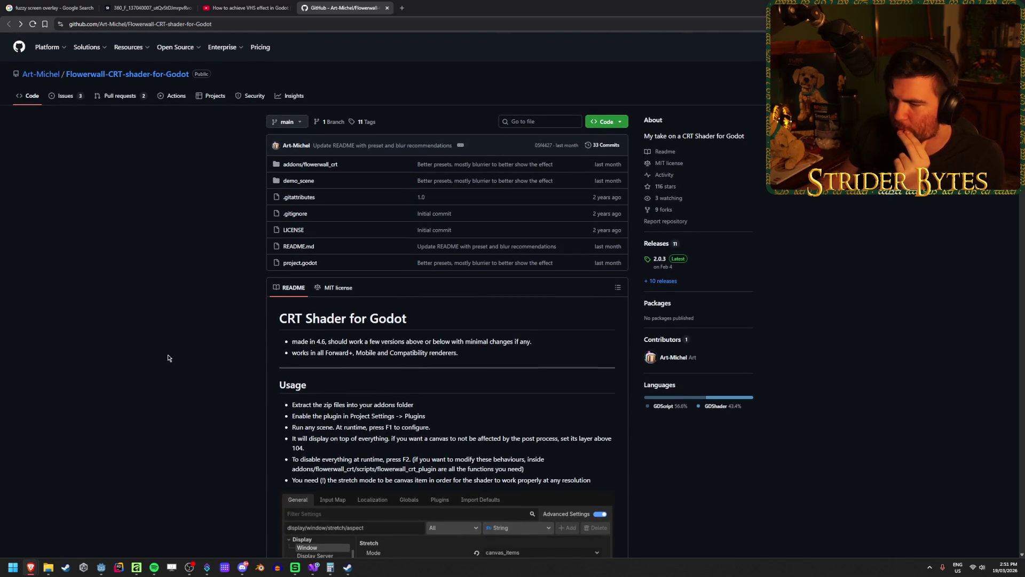
scroll(168, 358, "down", 2)
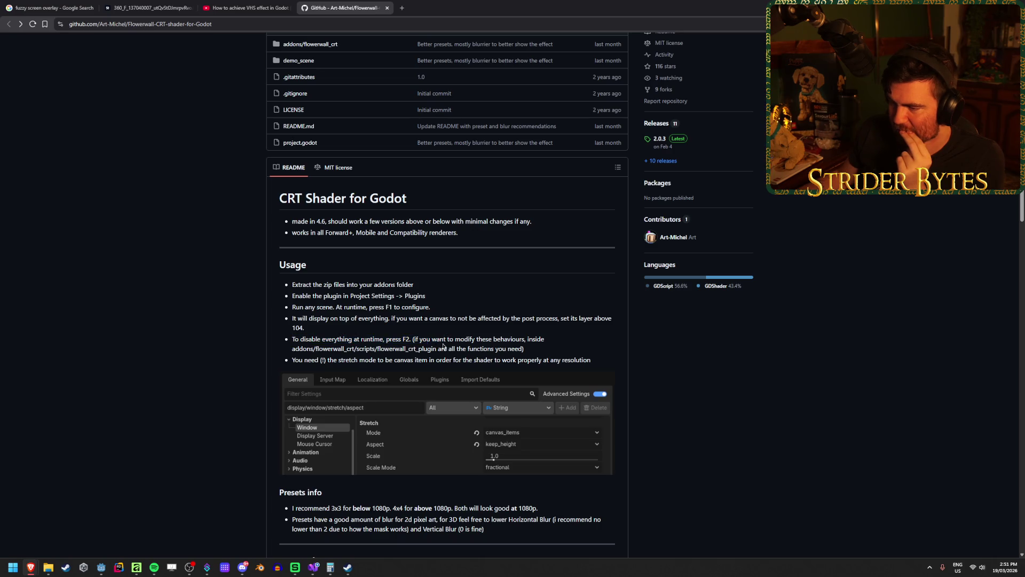
scroll(196, 305, "down", 10)
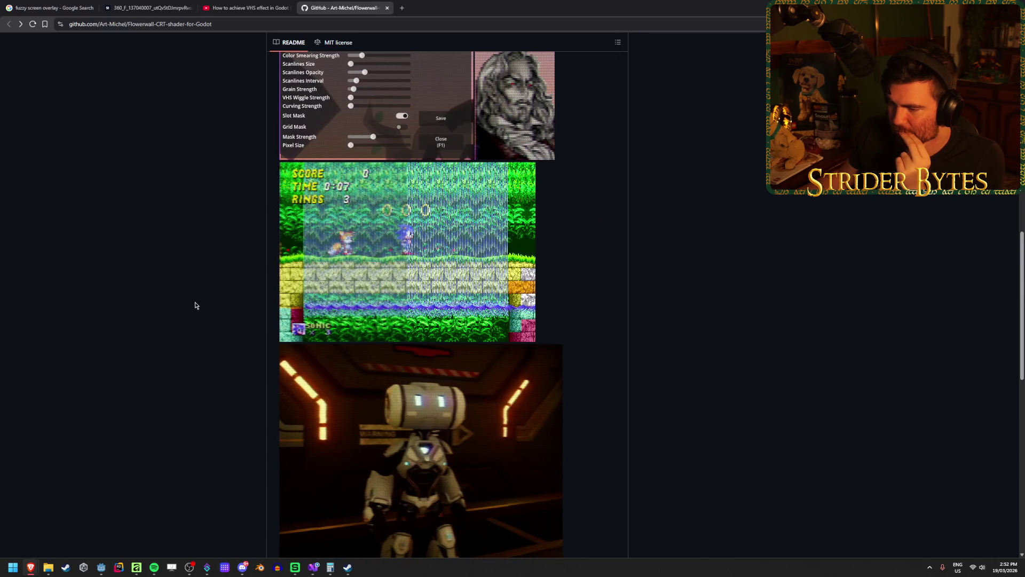
scroll(195, 306, "up", 12)
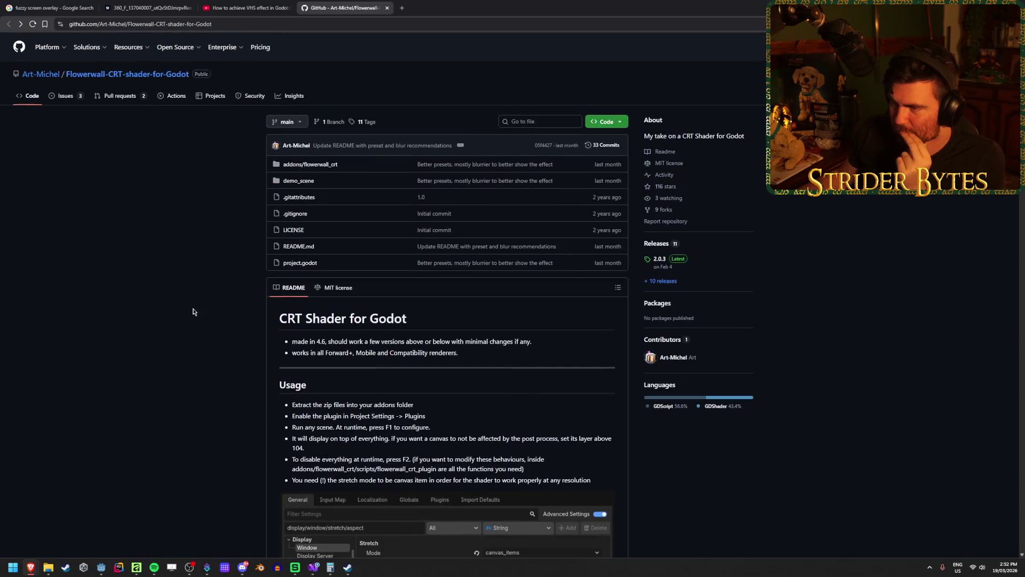
Step: Browse the demo_scene folder and preview its CiHjlmvQ2c.png demo image
left_click(307, 164)
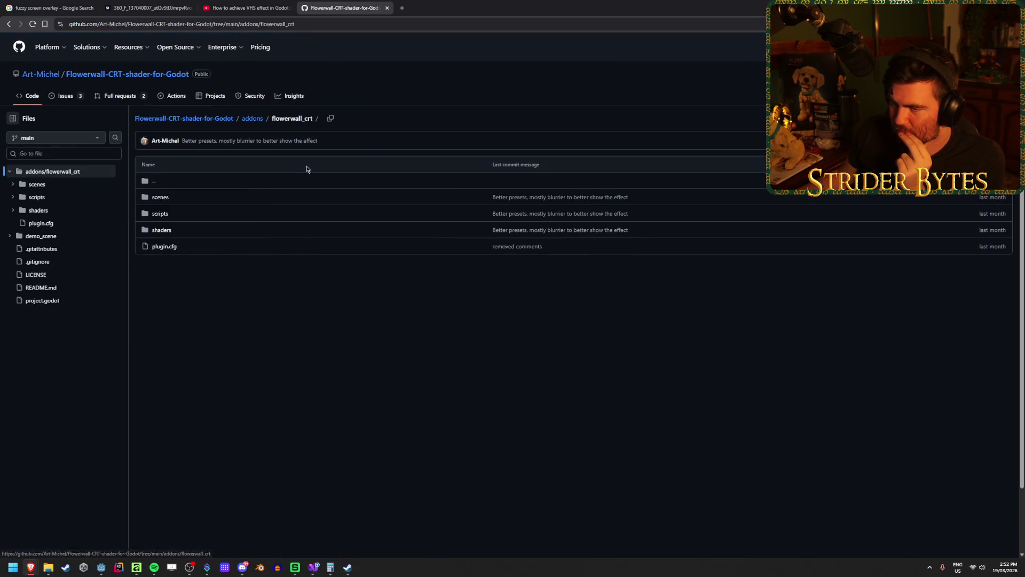
key("alt+Left")
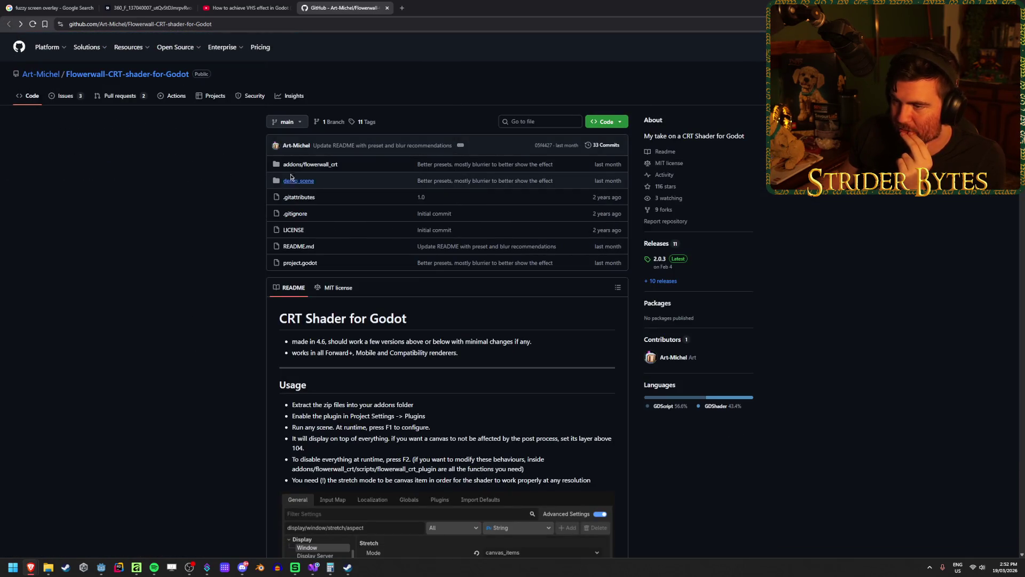
left_click(294, 182)
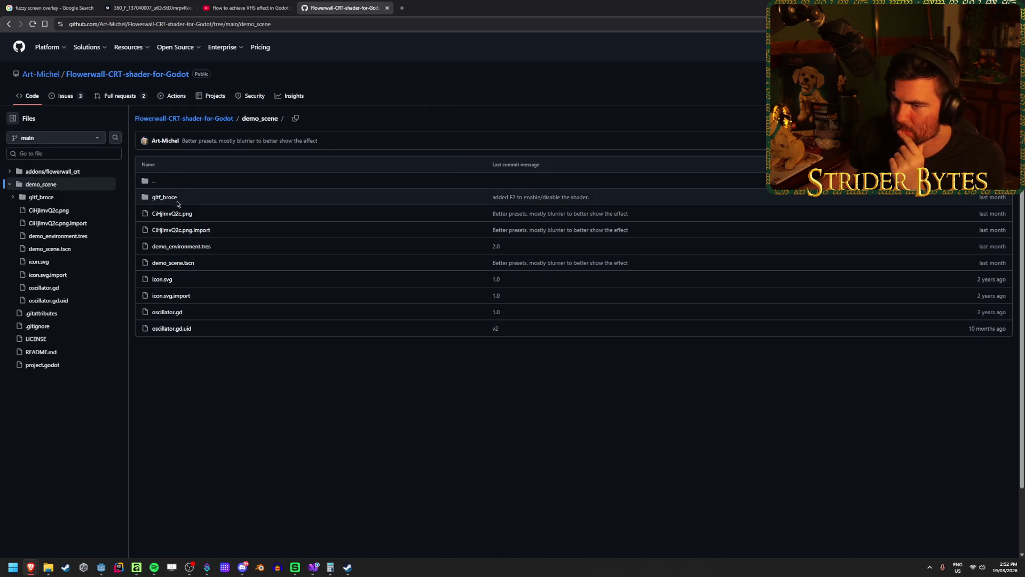
left_click(172, 214)
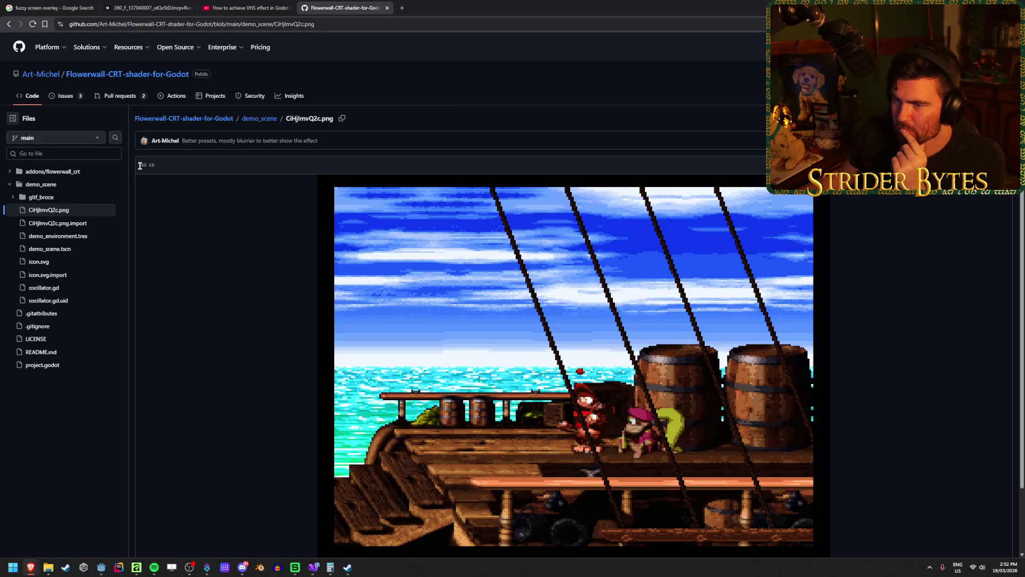
left_click(10, 25)
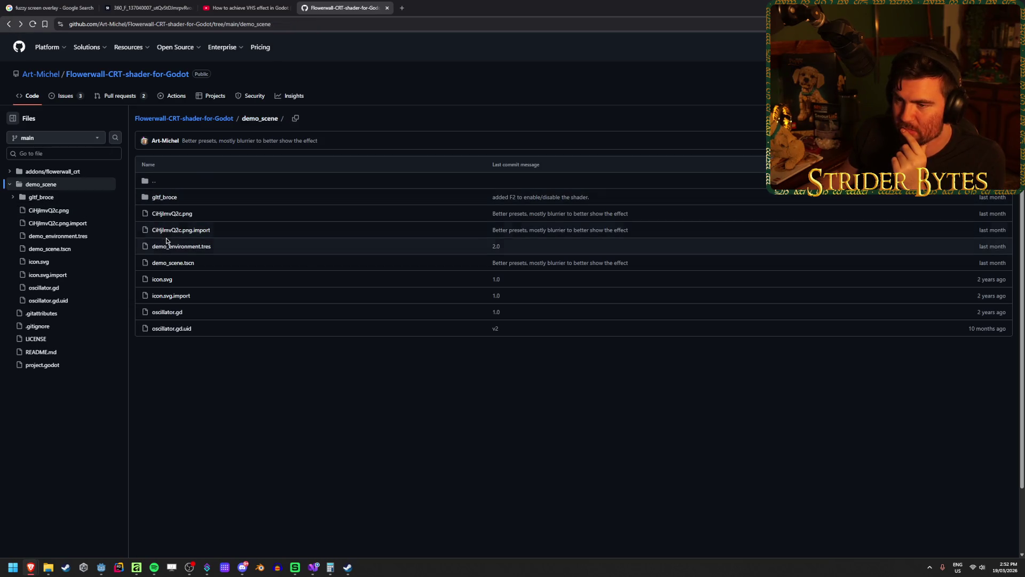
left_click(7, 25)
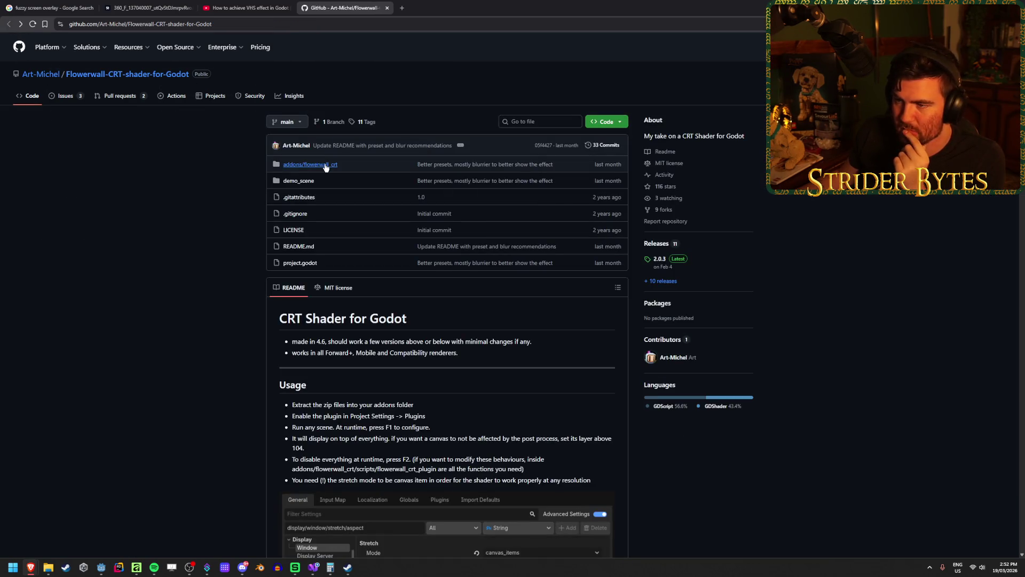
Step: Open the shaders folder inside addons/flowerwall_crt
left_click(325, 165)
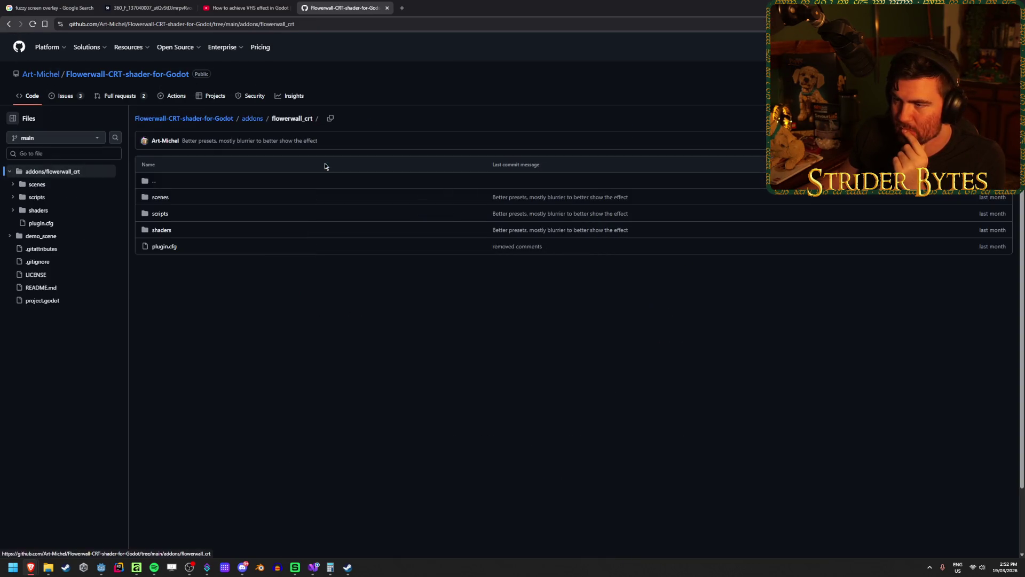
left_click(161, 230)
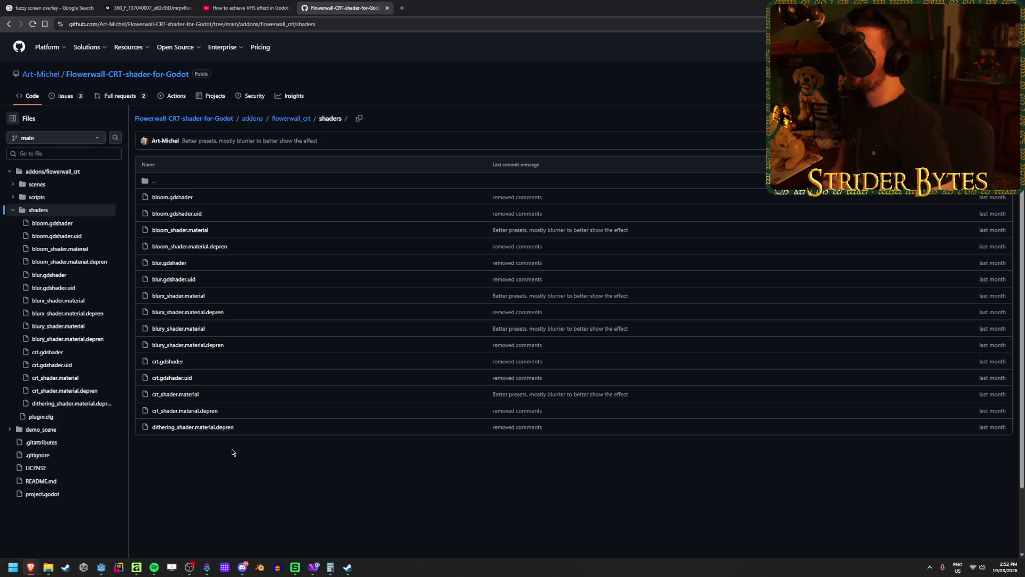
left_click(9, 24)
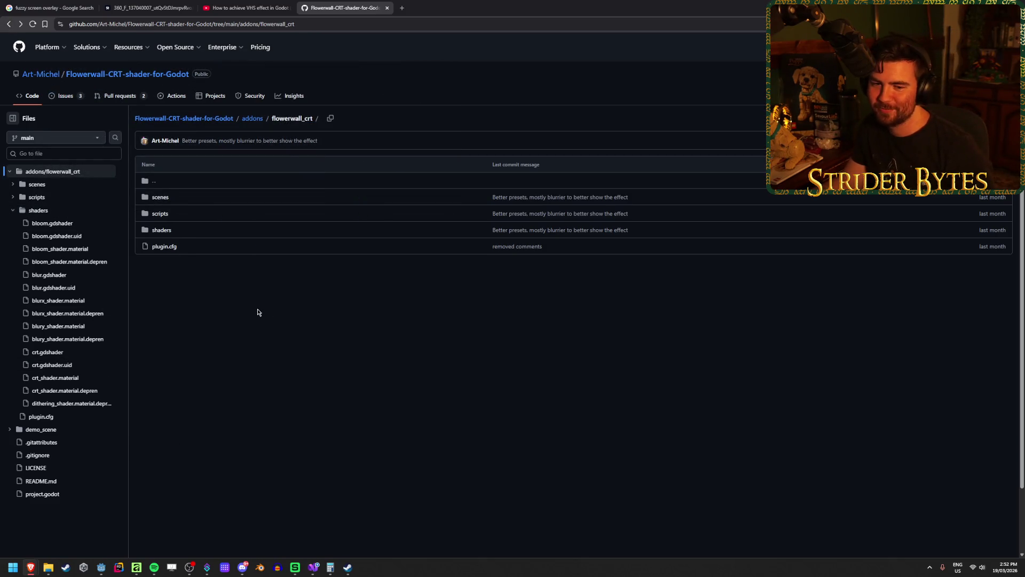
left_click(161, 230)
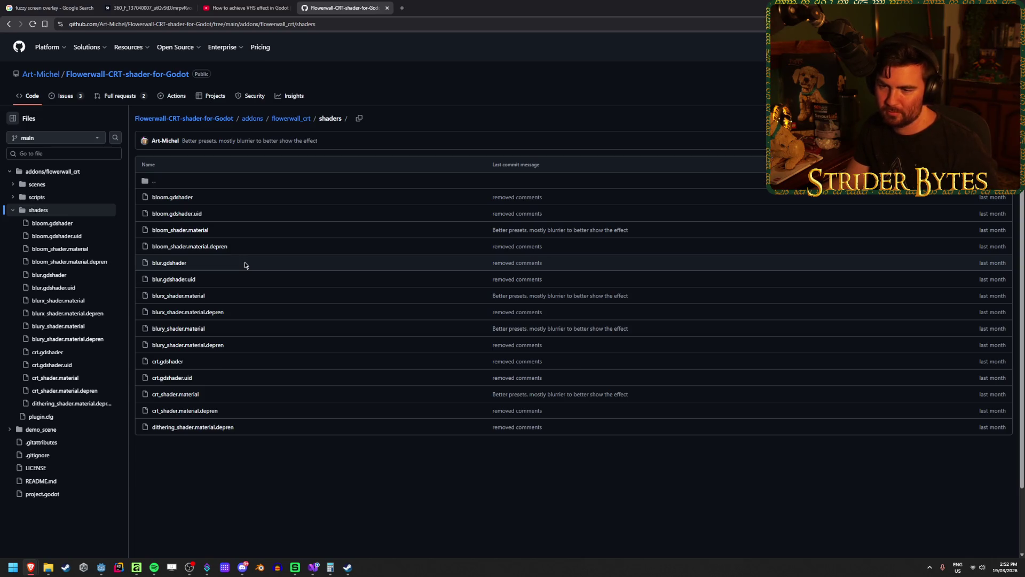
Step: Read crt.gdshader's 237 lines of code to the end, then go back to the VHS tutorial tab
left_click(177, 366)
scroll(384, 293, "down", 2)
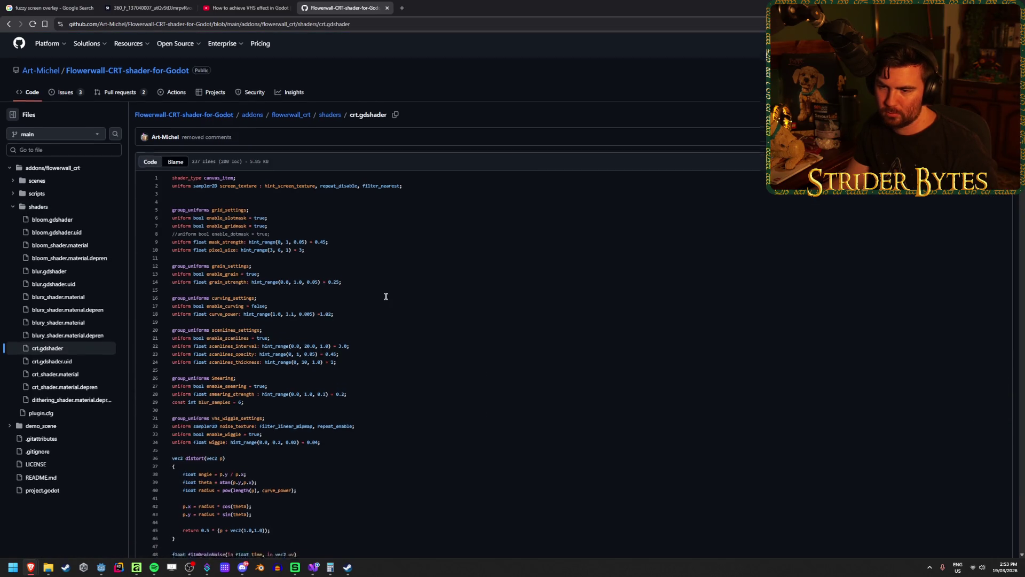
scroll(386, 295, "down", 10)
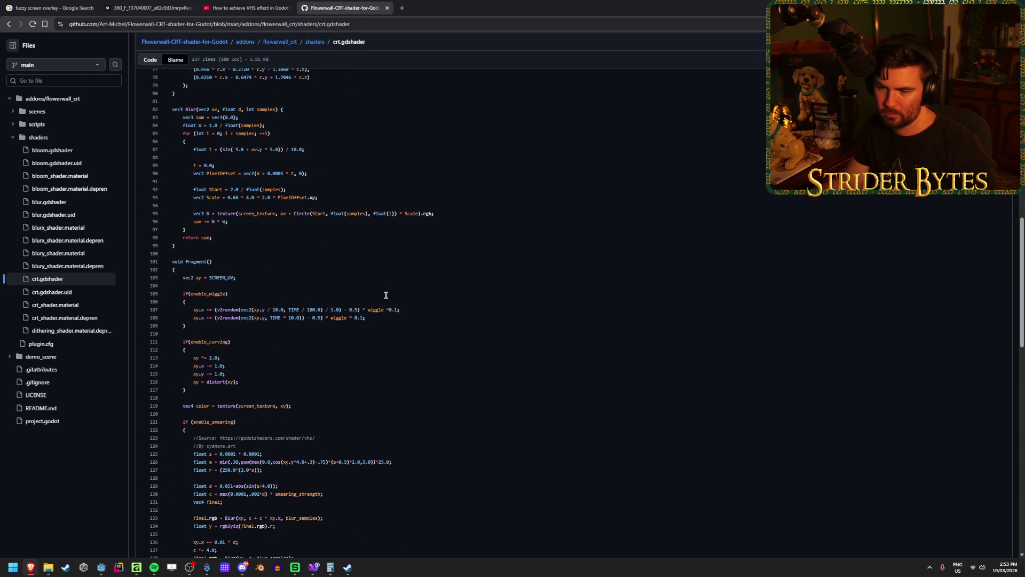
scroll(386, 295, "down", 7)
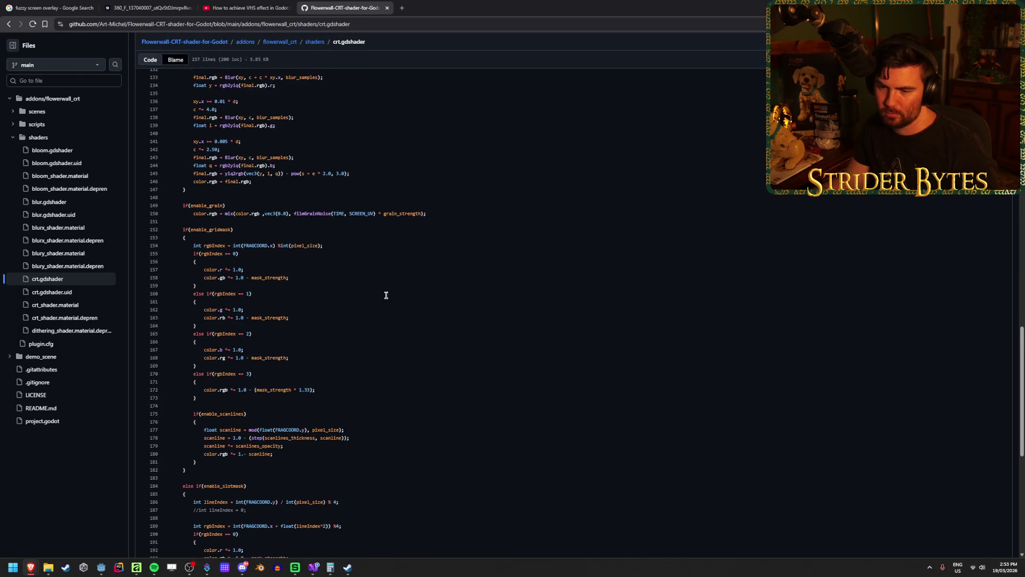
scroll(386, 295, "down", 6)
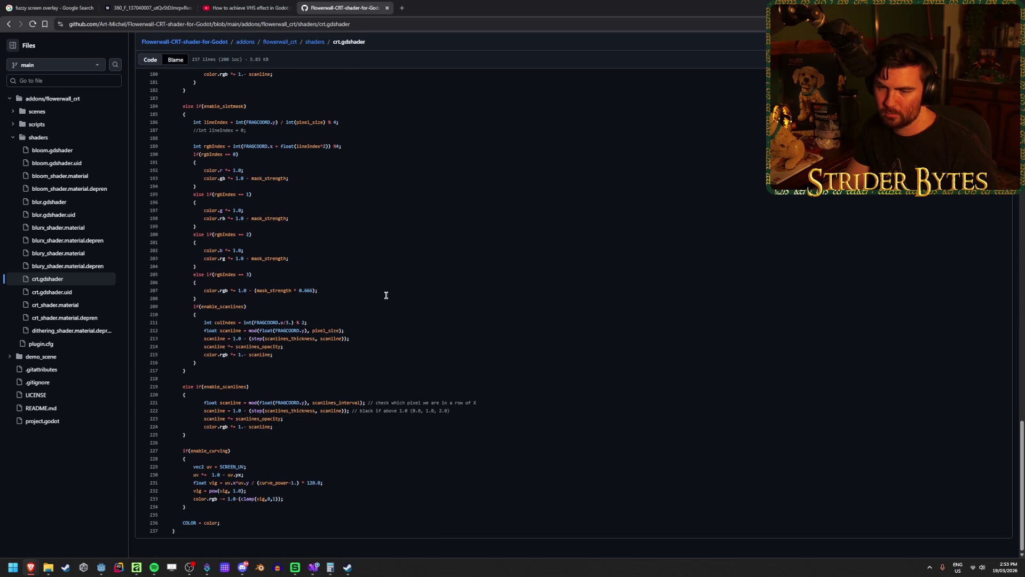
scroll(386, 295, "up", 20)
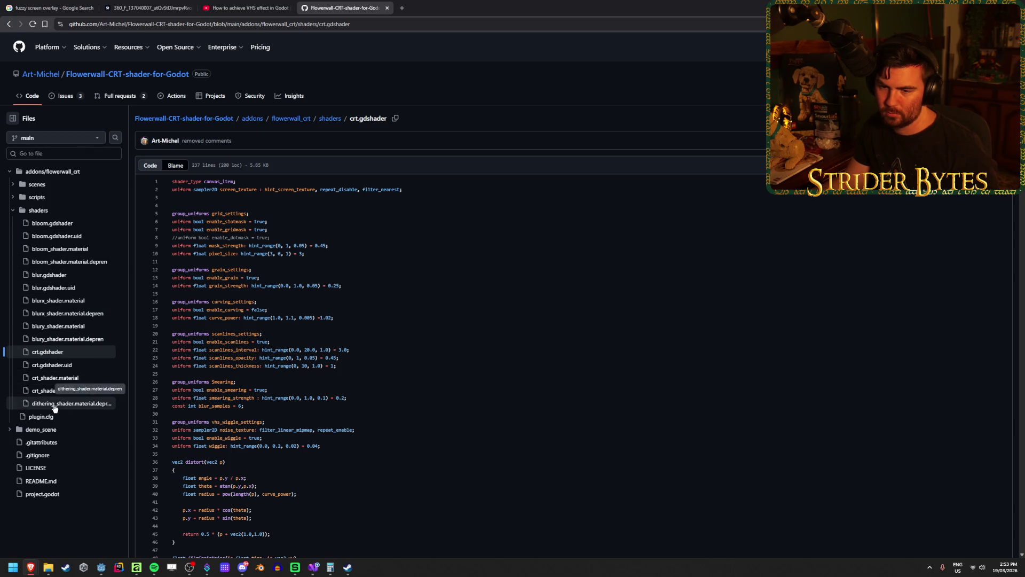
left_click(247, 2)
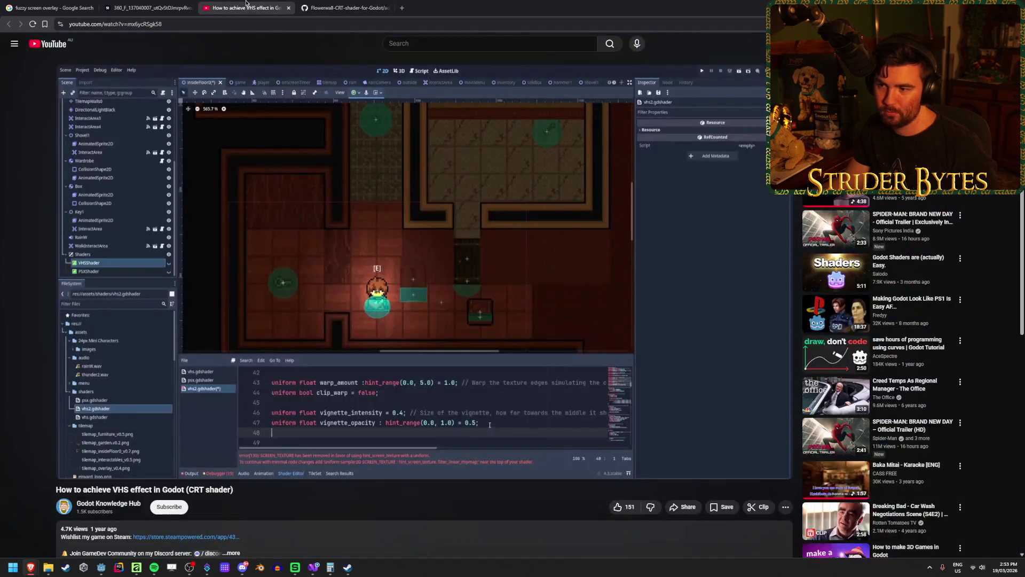
Step: Scrub the Godot CRT monitor shader tutorial to several points, pause it, and reopen the Interactive CRT TV video
left_click(342, 3)
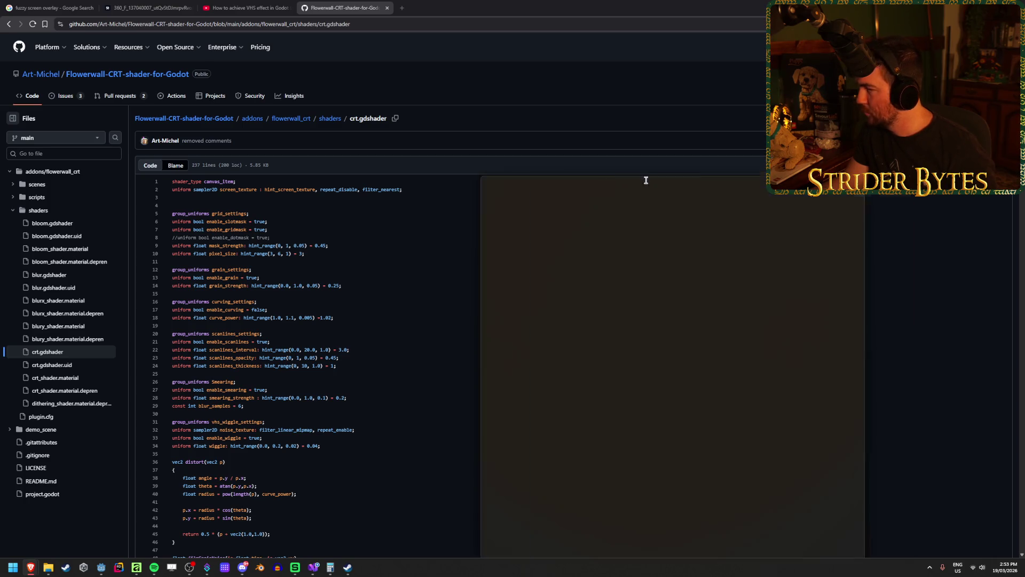
key("ctrl+shift+t")
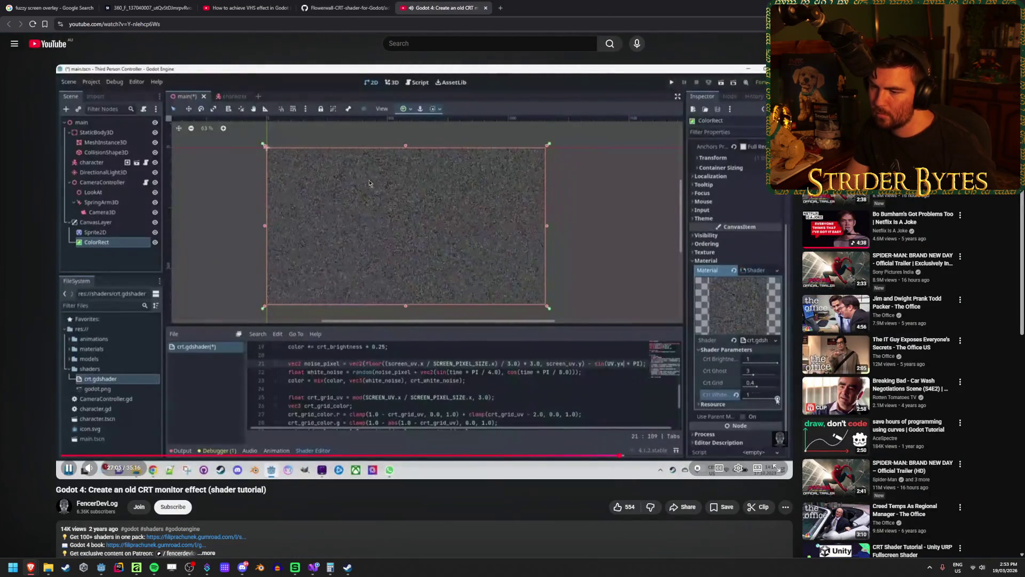
left_click_drag(534, 456, 377, 456)
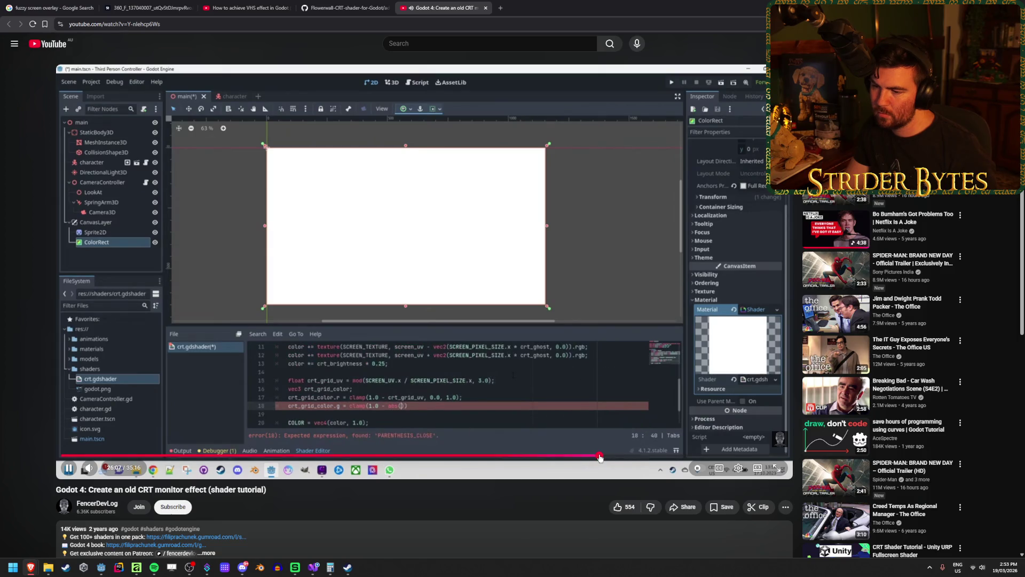
left_click(600, 456)
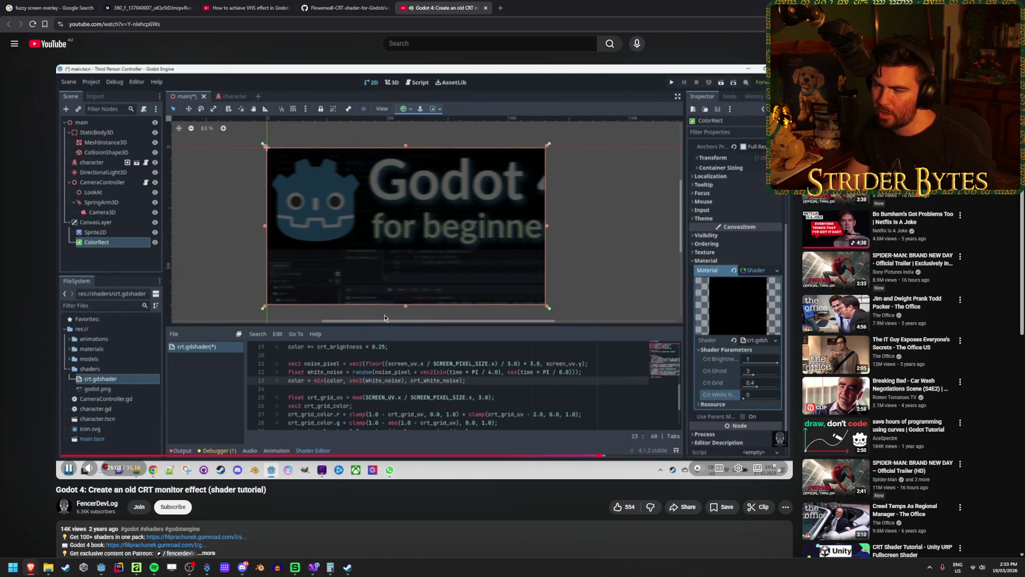
left_click(610, 456)
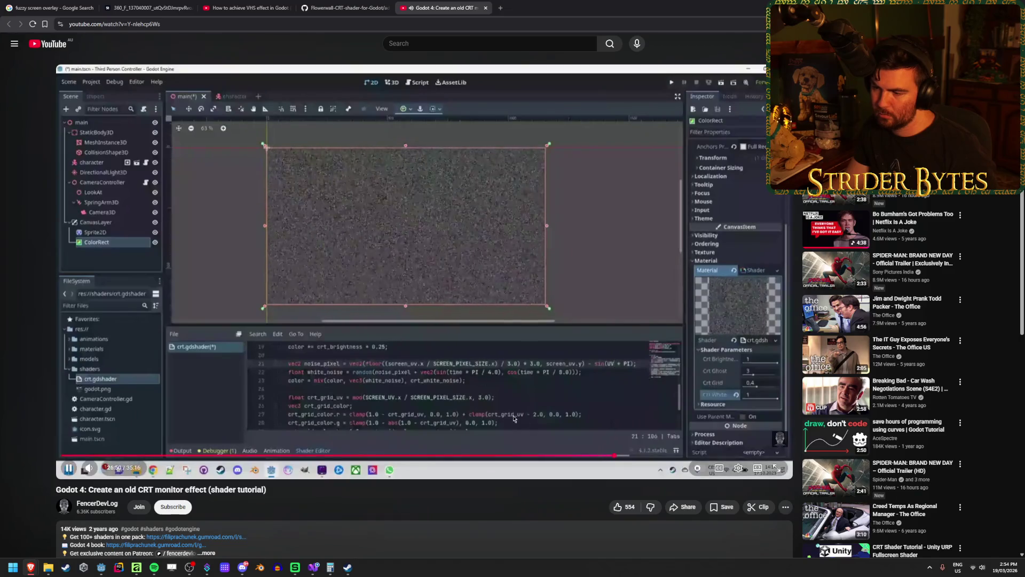
left_click(336, 228)
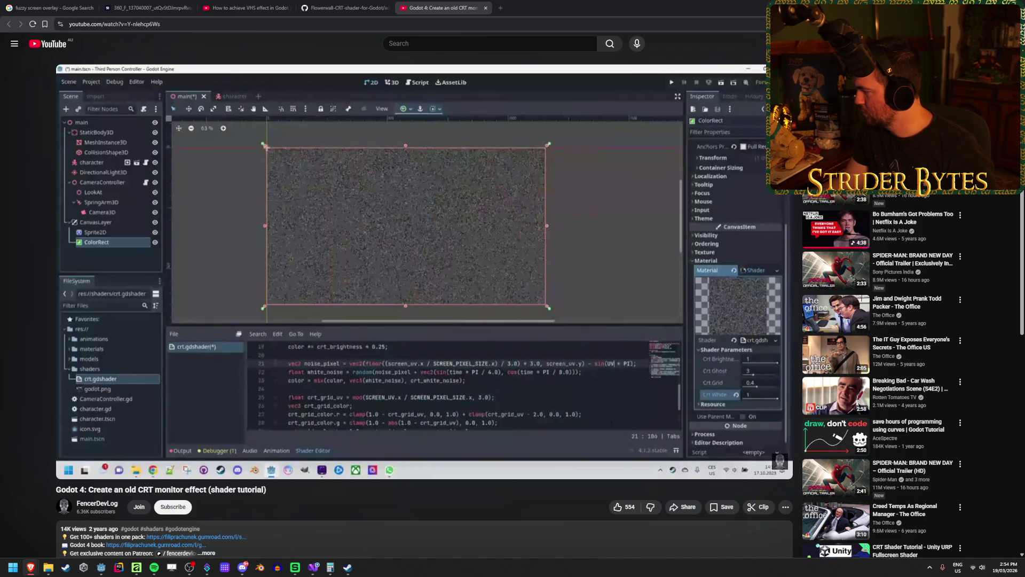
key("ctrl+shift+t")
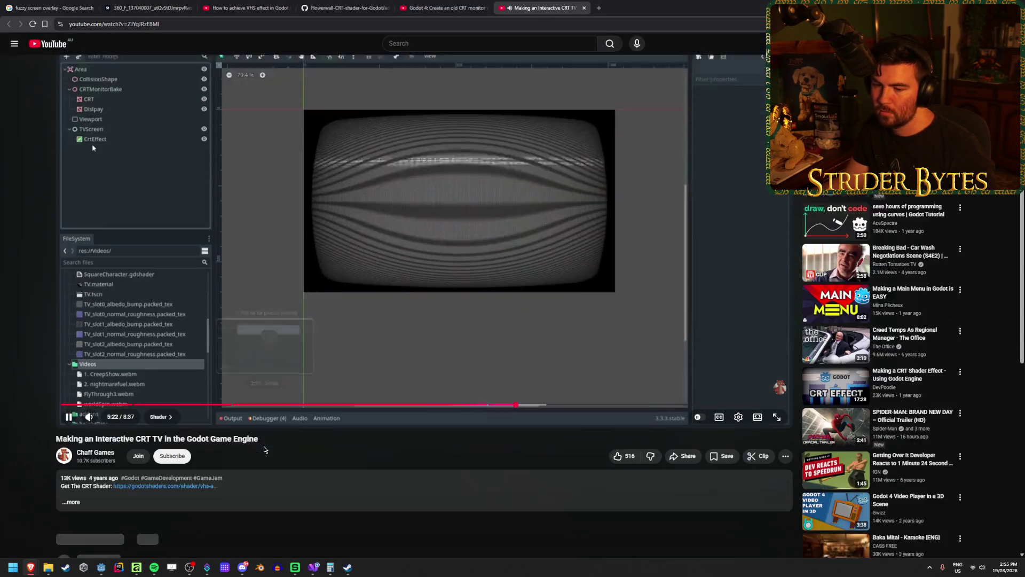
Step: Open the description's godotshaders CRT shader link in a new tab and pause the Interactive CRT TV video
scroll(180, 460, "down", 2)
middle_click(180, 459)
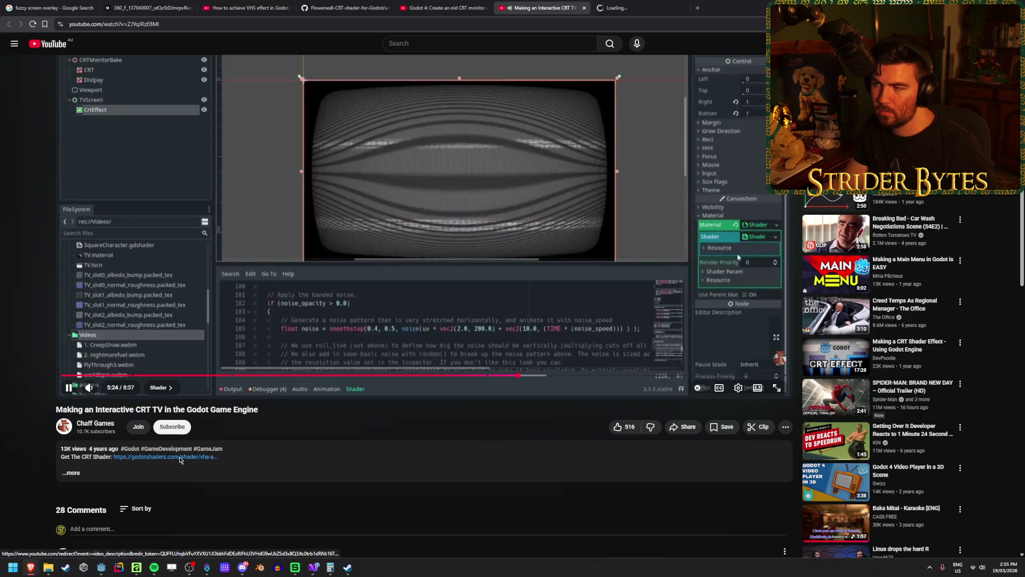
scroll(335, 489, "up", 1)
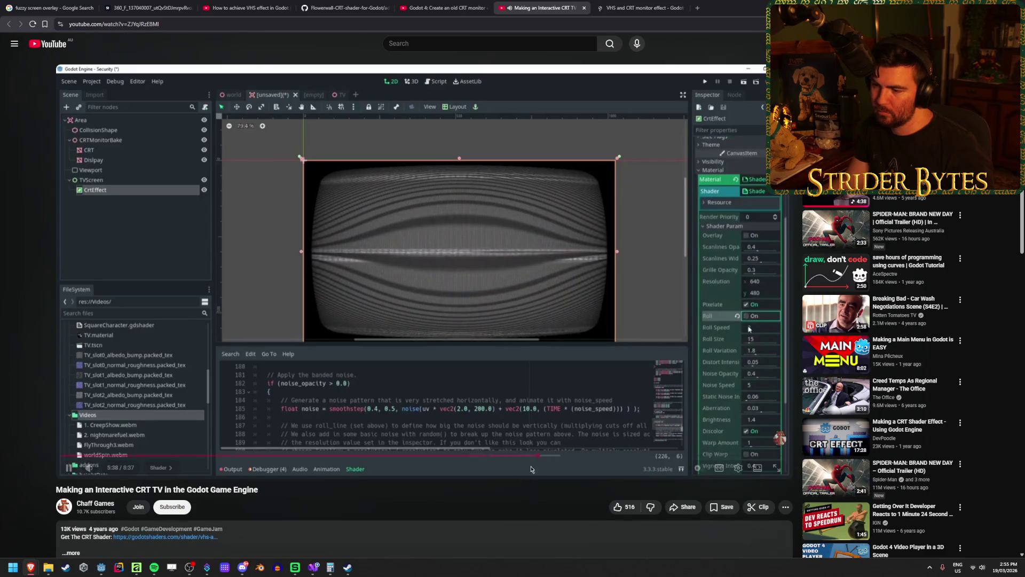
left_click(561, 263)
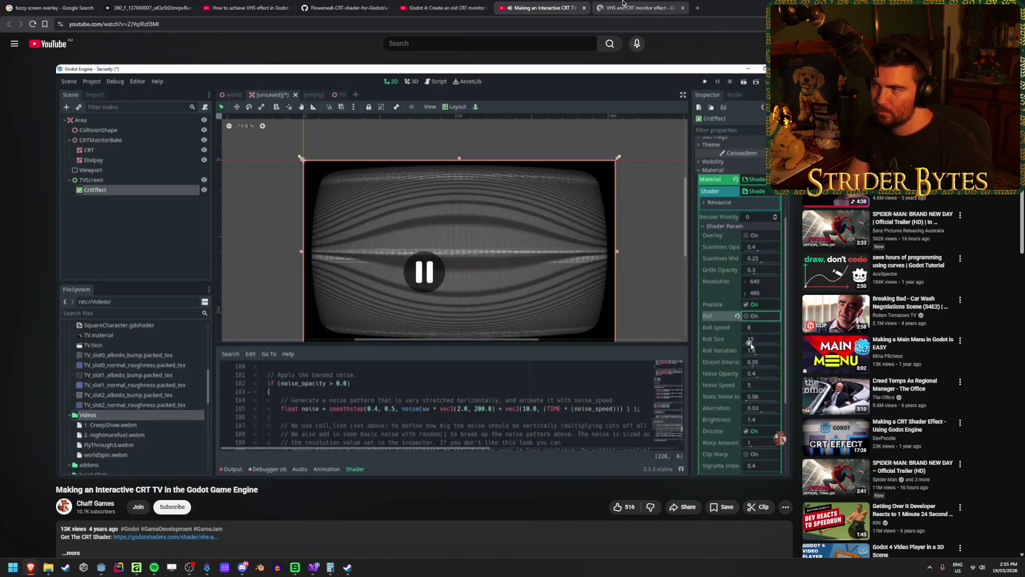
left_click(624, 4)
Step: Copy the full VHS and CRT monitor shader code from its code block and return to Godot
scroll(202, 326, "down", 3)
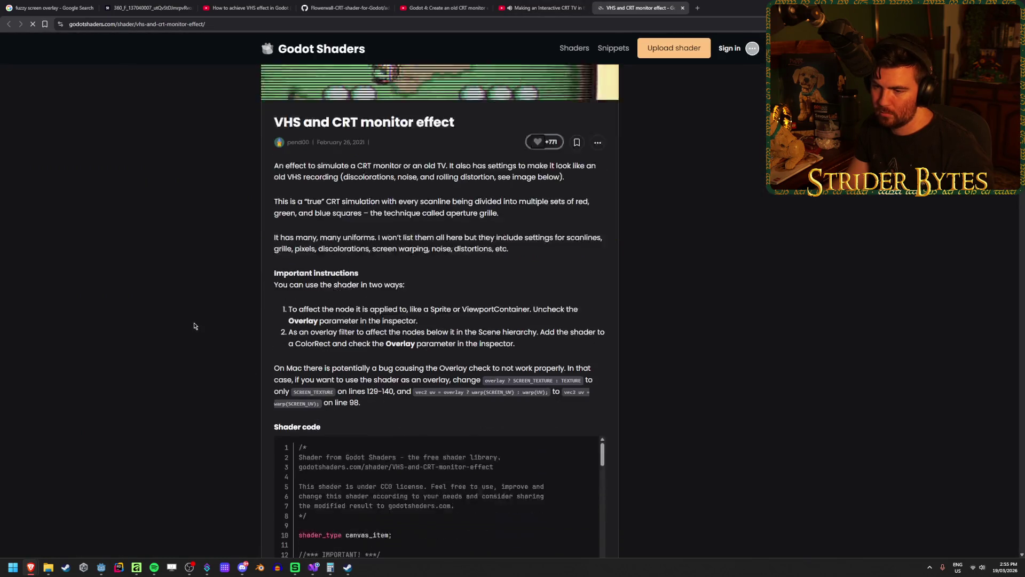
scroll(296, 295, "down", 8)
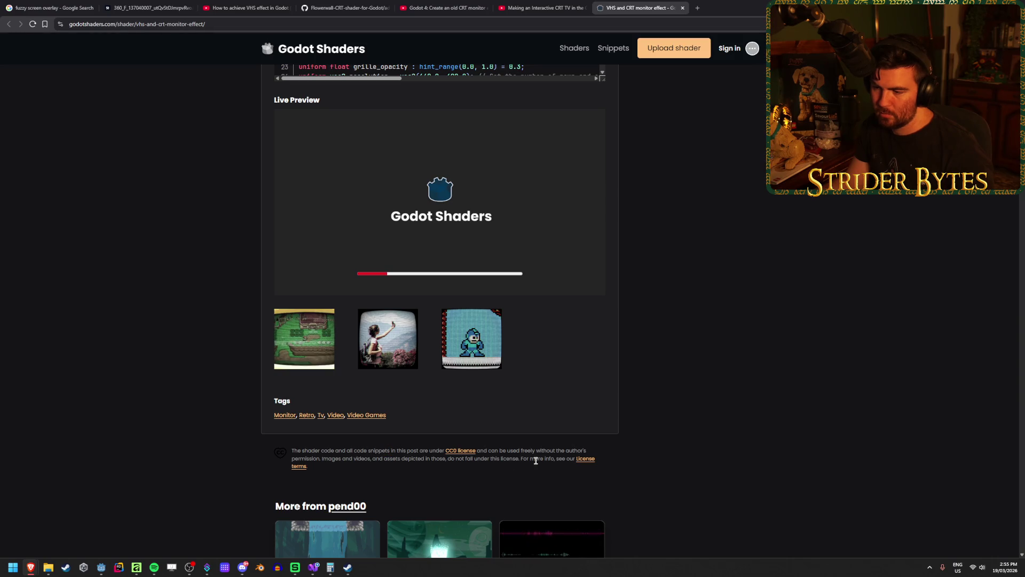
scroll(245, 403, "up", 8)
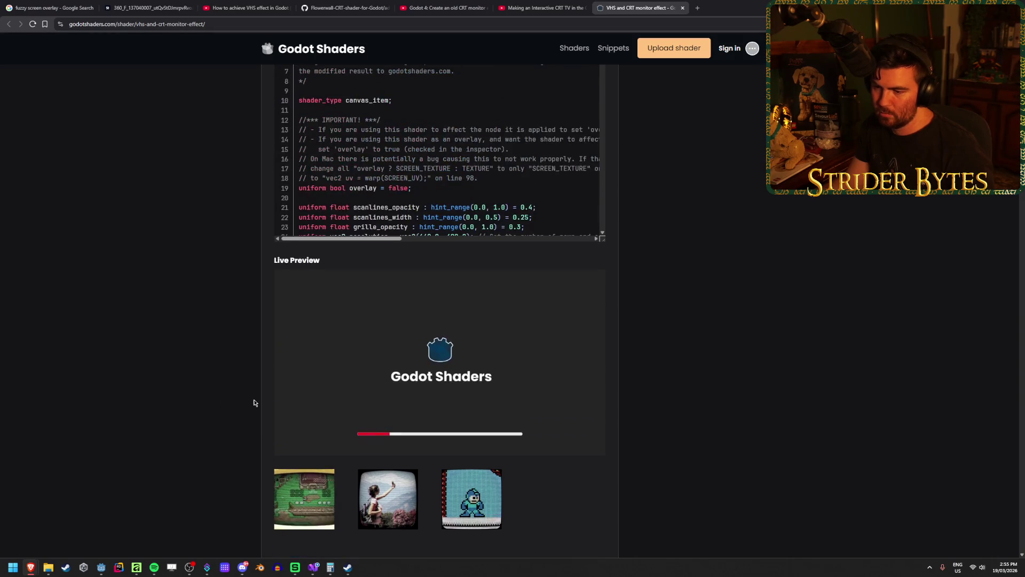
scroll(214, 426, "down", 6)
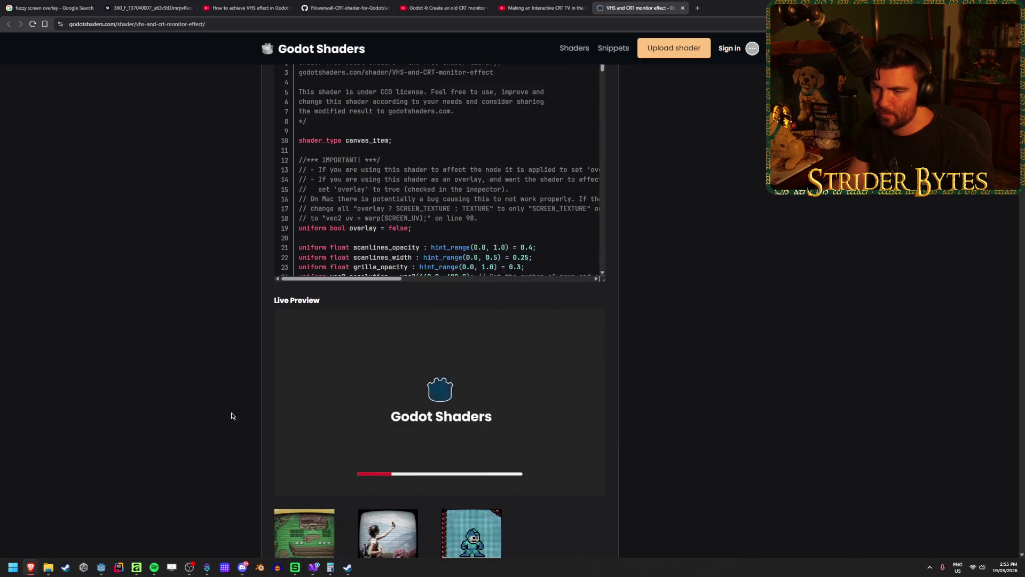
scroll(230, 419, "up", 10)
scroll(458, 345, "down", 5)
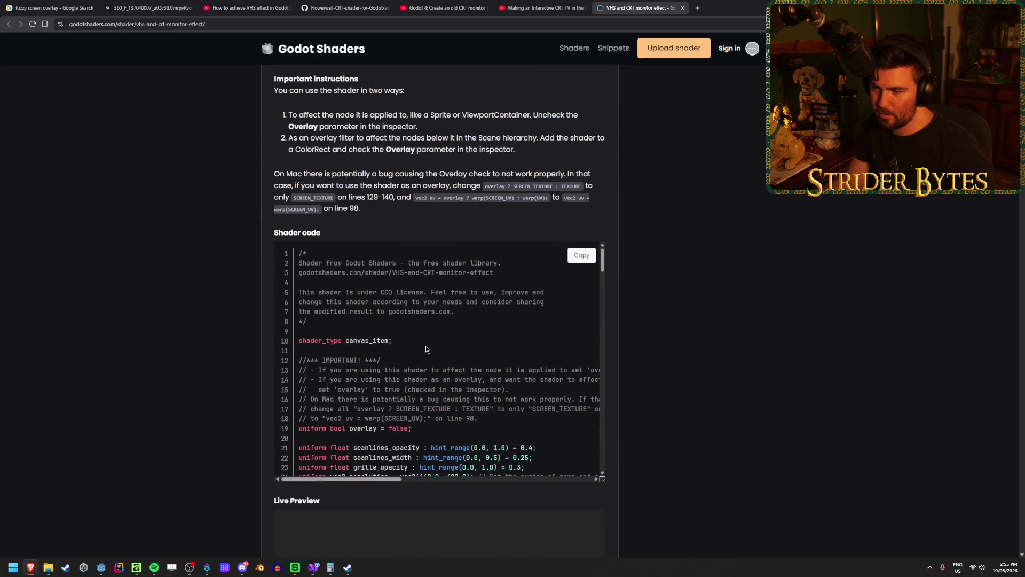
left_click(578, 255)
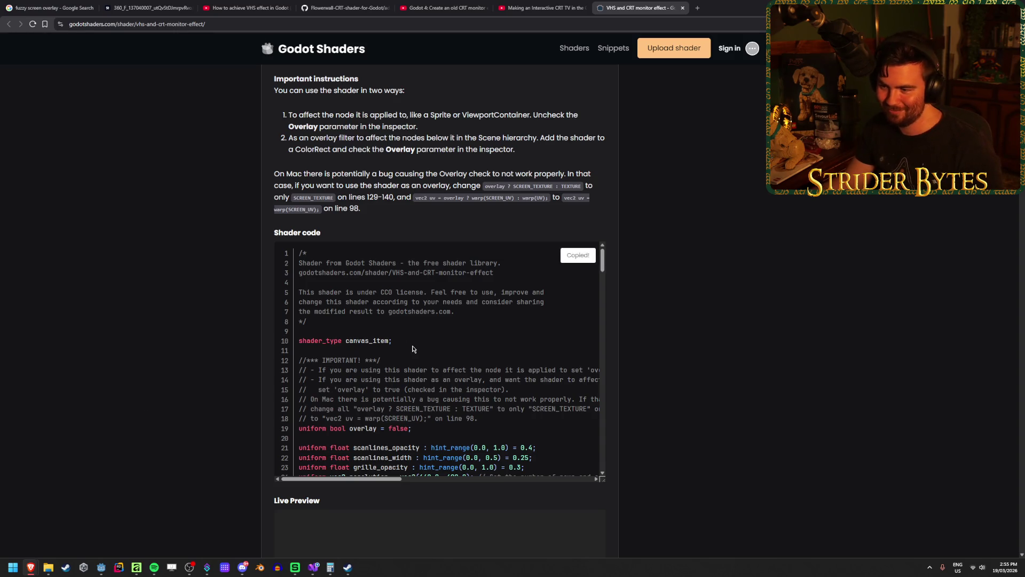
scroll(411, 346, "down", 20)
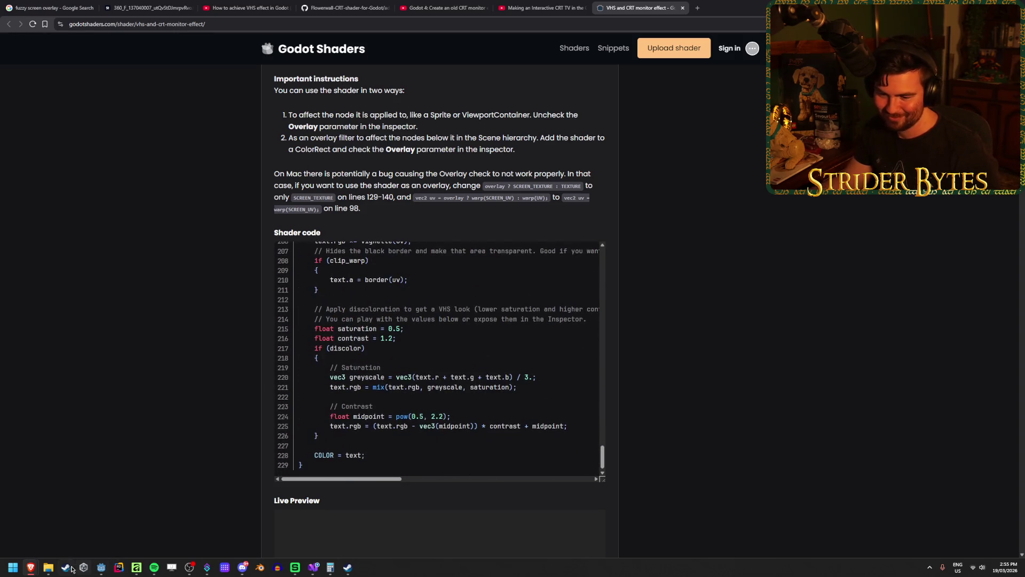
key("alt+Tab")
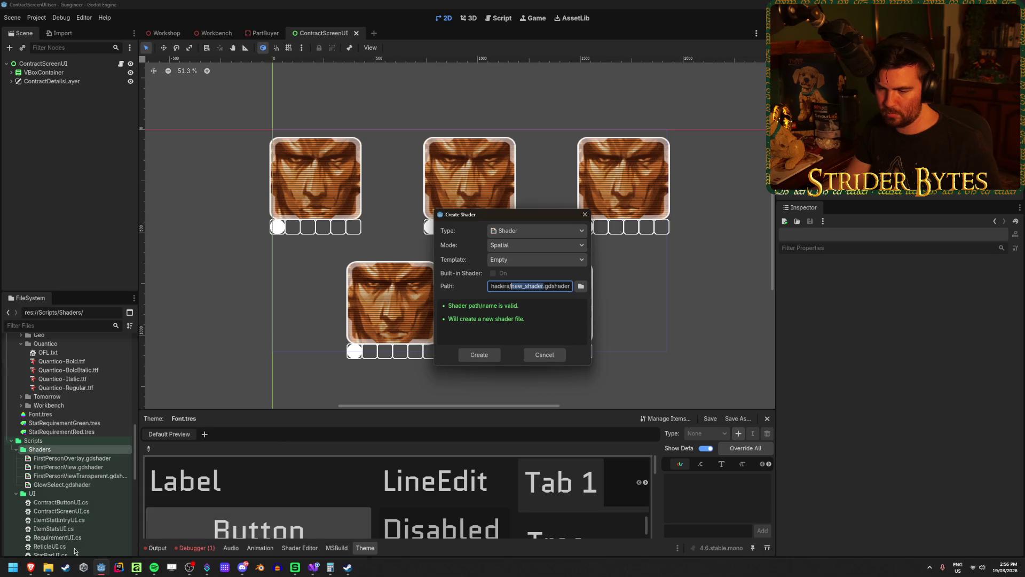
Step: Create a new Spatial shader named CRTEffect from the Empty template in the Shaders folder
mouse_move(33, 573)
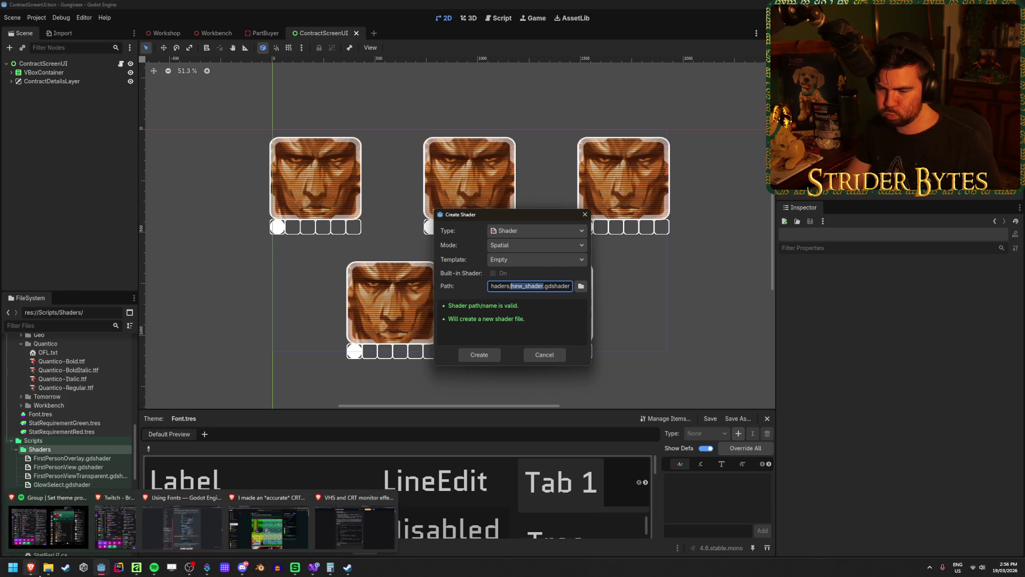
type("CRTEffect")
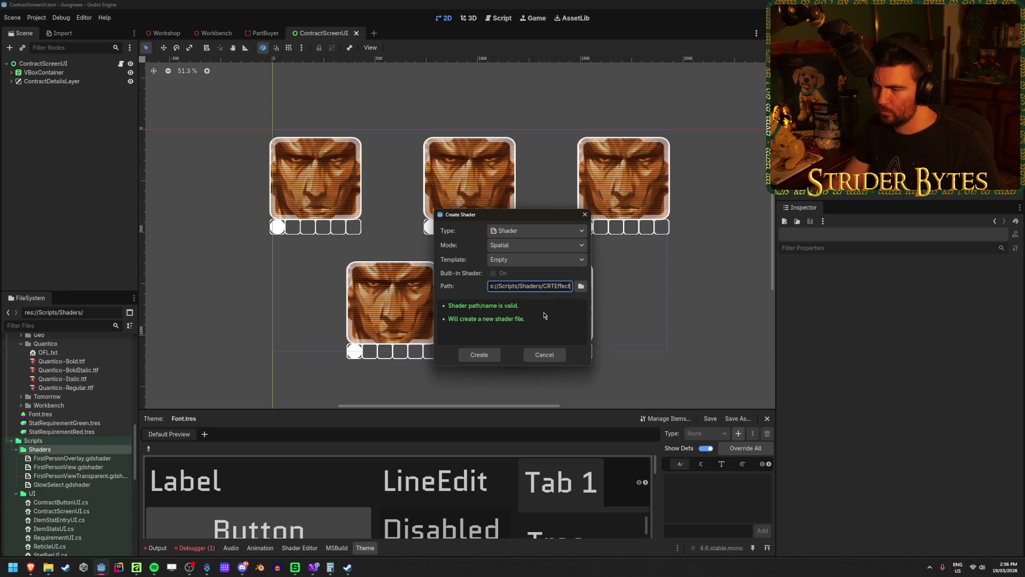
left_click(529, 246)
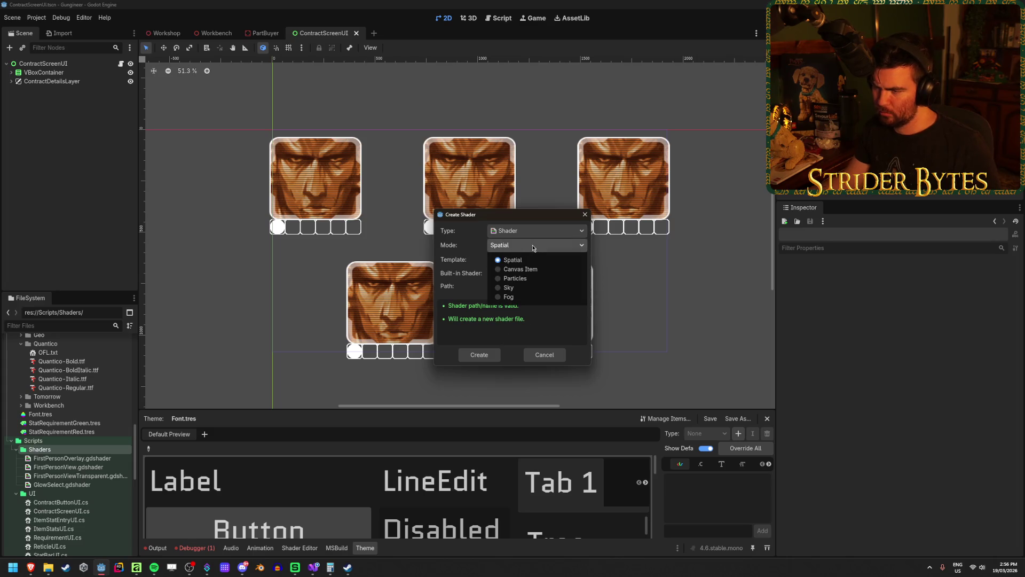
left_click(511, 259)
left_click(534, 260)
left_click(504, 278)
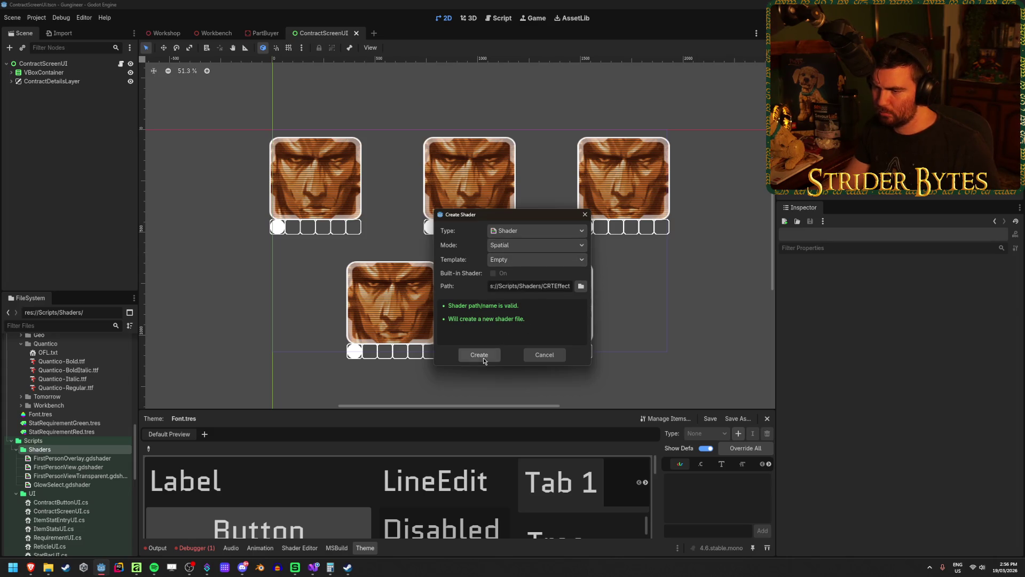
left_click(479, 354)
Step: Replace the new shader's contents with the copied CRT shader code
key("ctrl+a")
key("ctrl+v")
scroll(385, 331, "up", 20)
Step: Go to the line-129 error and change SCREEN_TEXTURE there to hint_screen_texture
scroll(382, 405, "up", 15)
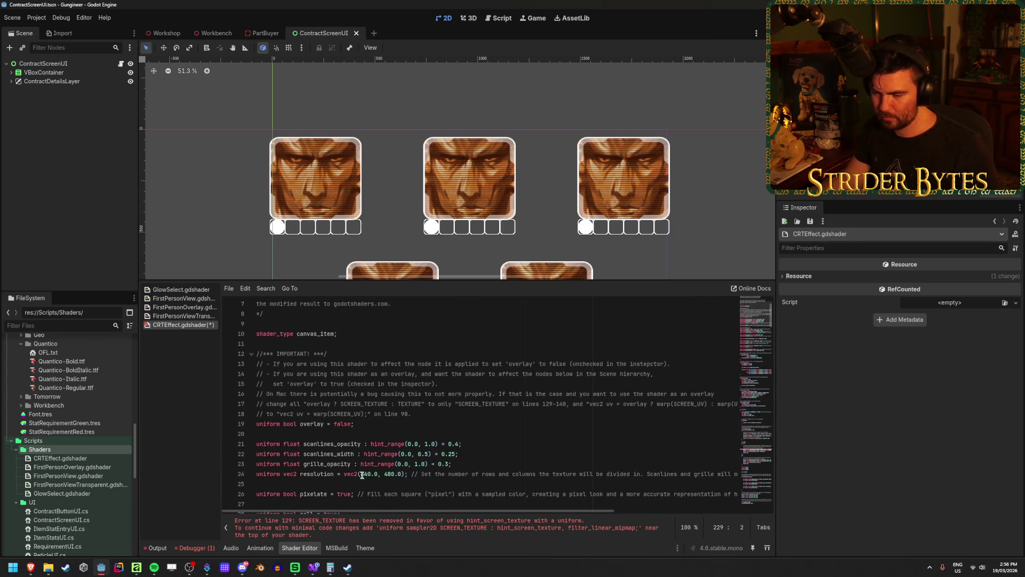
left_click(371, 524)
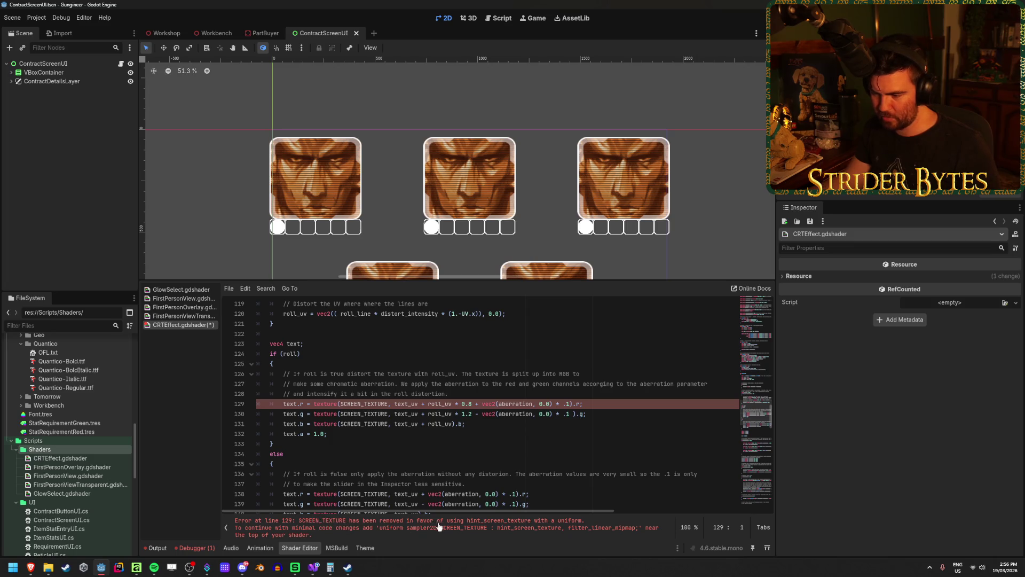
left_click(380, 414)
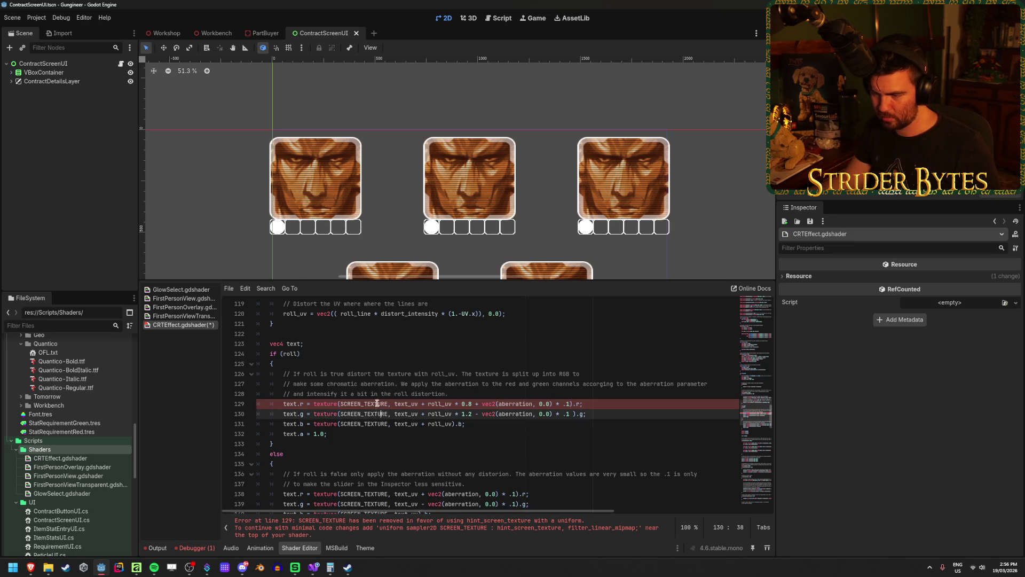
left_click_drag(388, 403, 338, 404)
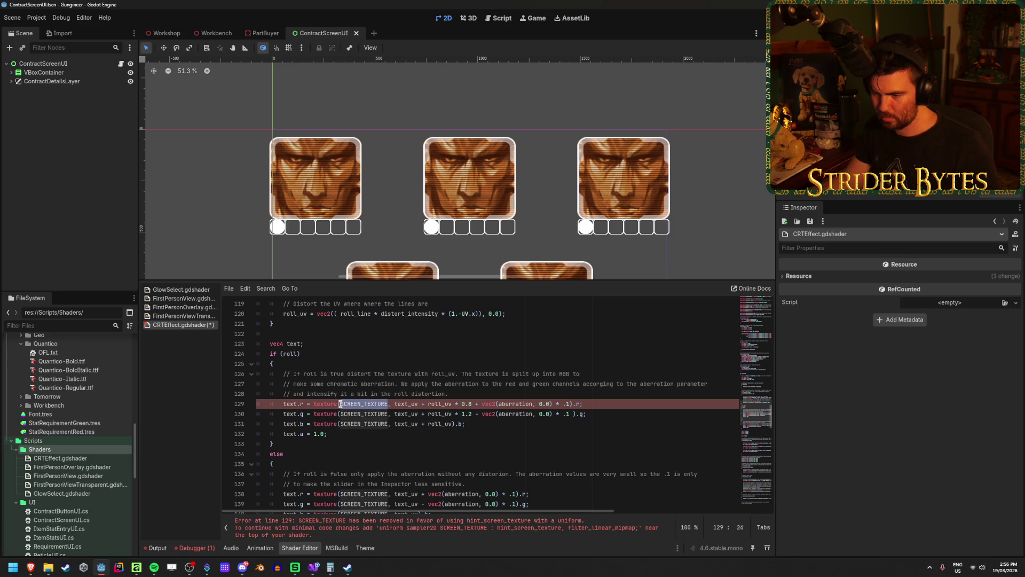
type("hint_screen_texture")
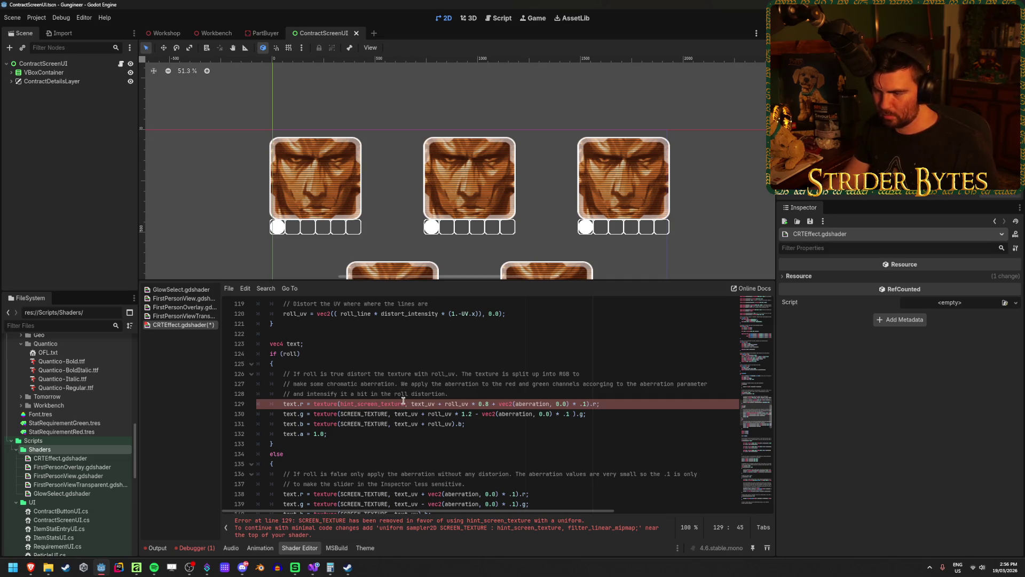
Step: Replace SCREEN_TEXTURE with hint_screen_texture on lines 130, 131 and 138–140, then save
double_click(359, 404)
key("ctrl+c")
double_click(363, 414)
key("ctrl+v")
left_click(365, 423)
double_click(366, 423)
key("ctrl+v")
scroll(366, 423, "down", 3)
double_click(364, 404)
key("ctrl+v")
double_click(366, 414)
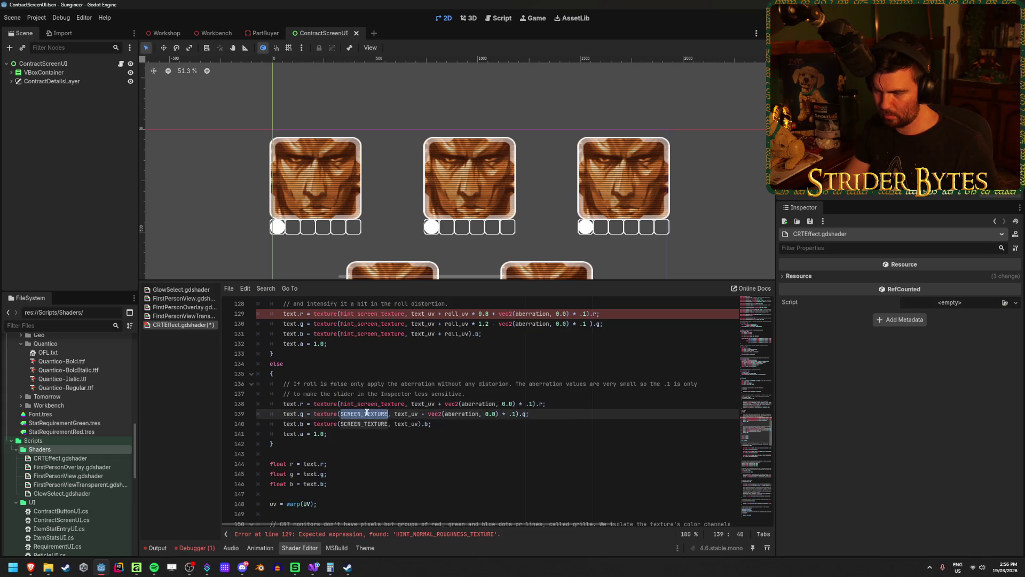
key("ctrl+v")
double_click(370, 423)
key("ctrl+v")
key("ctrl+s")
Step: Check the remaining line-129 'Expected expression' error, then switch to another application
scroll(370, 423, "down", 3)
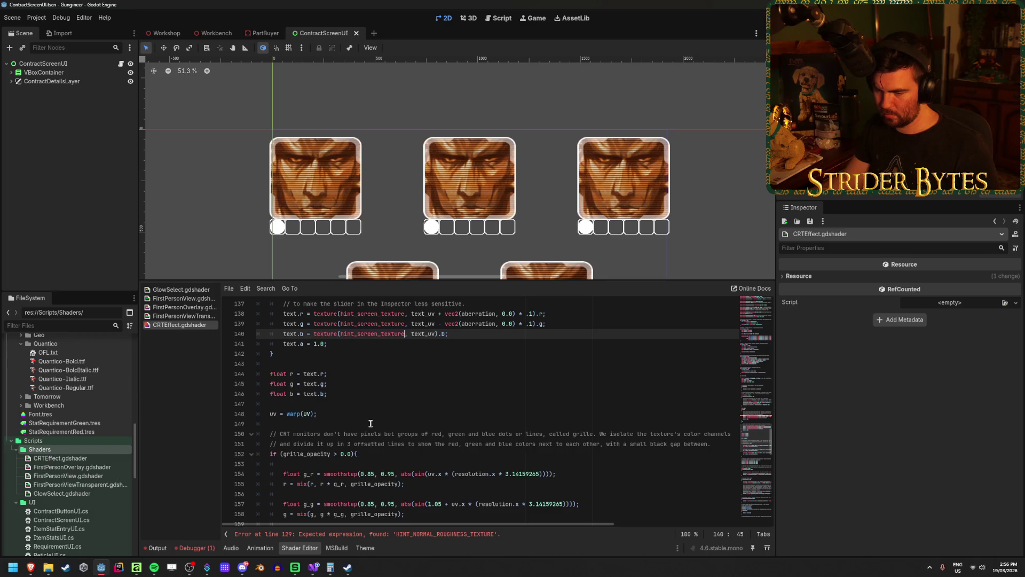
left_click(435, 534)
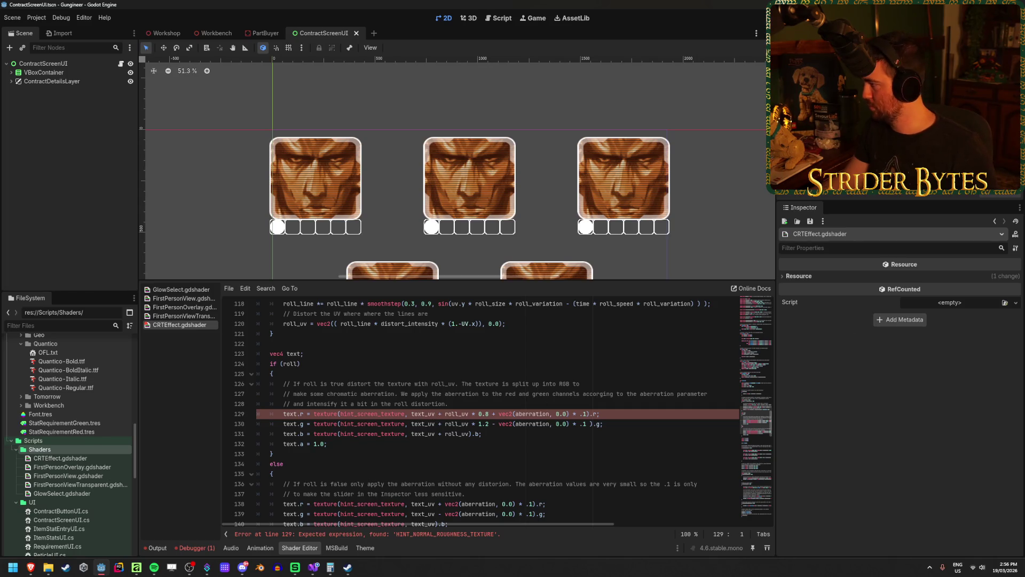
key("alt+Tab")
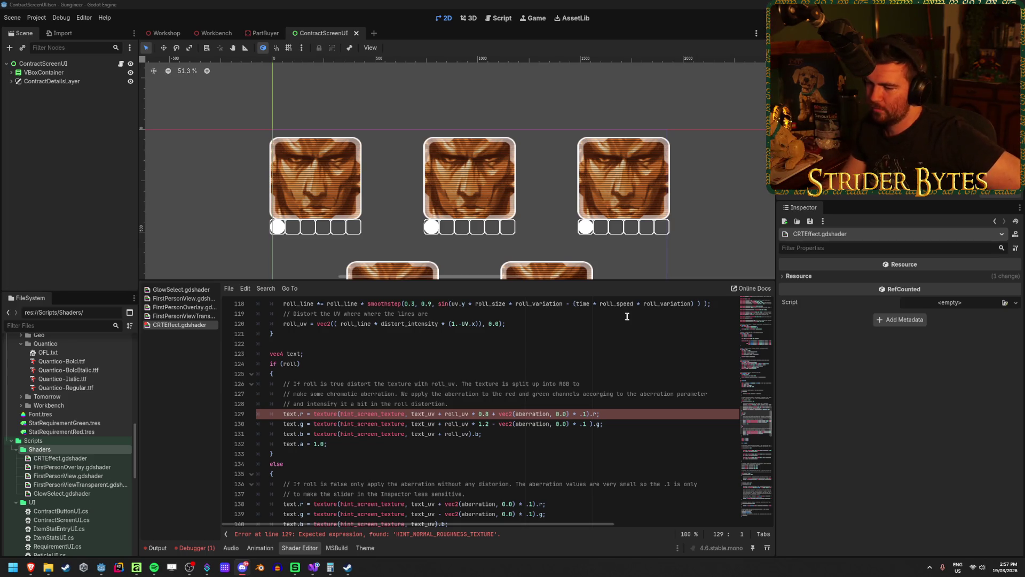
left_click(625, 412)
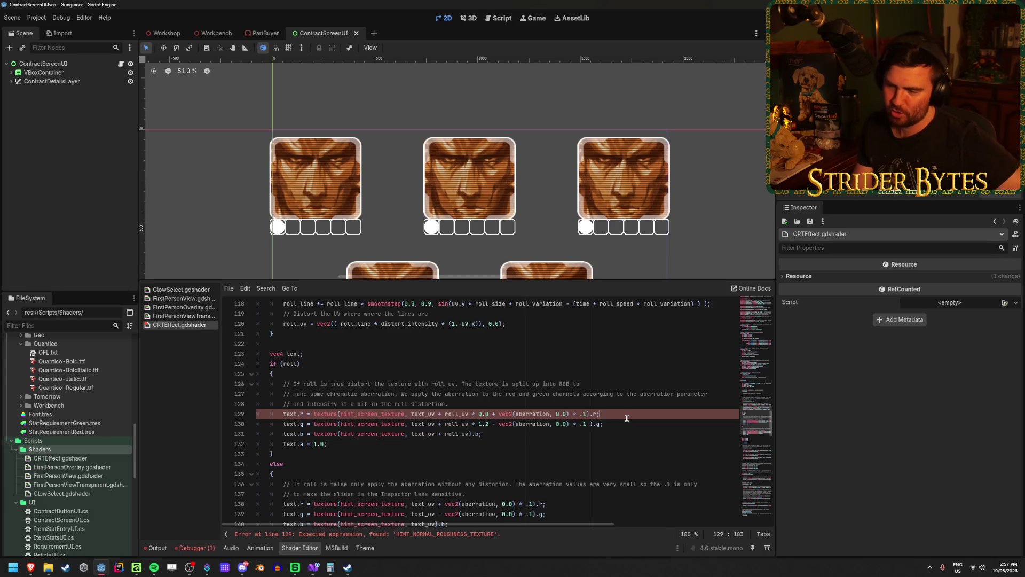
scroll(647, 439, "down", 5)
scroll(647, 440, "down", 5)
scroll(625, 412, "up", 20)
Step: Bring up the VHS and CRT monitor shader page and read its instructions
mouse_move(30, 567)
left_click(337, 520)
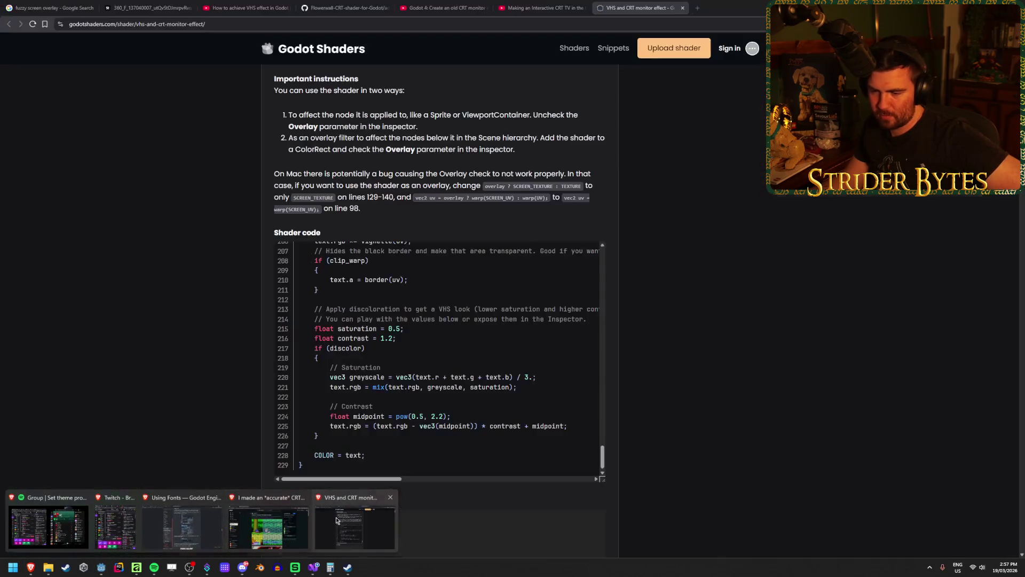
scroll(140, 291, "down", 1)
left_click_drag(304, 251, 430, 256)
left_click(254, 290)
scroll(254, 291, "up", 3)
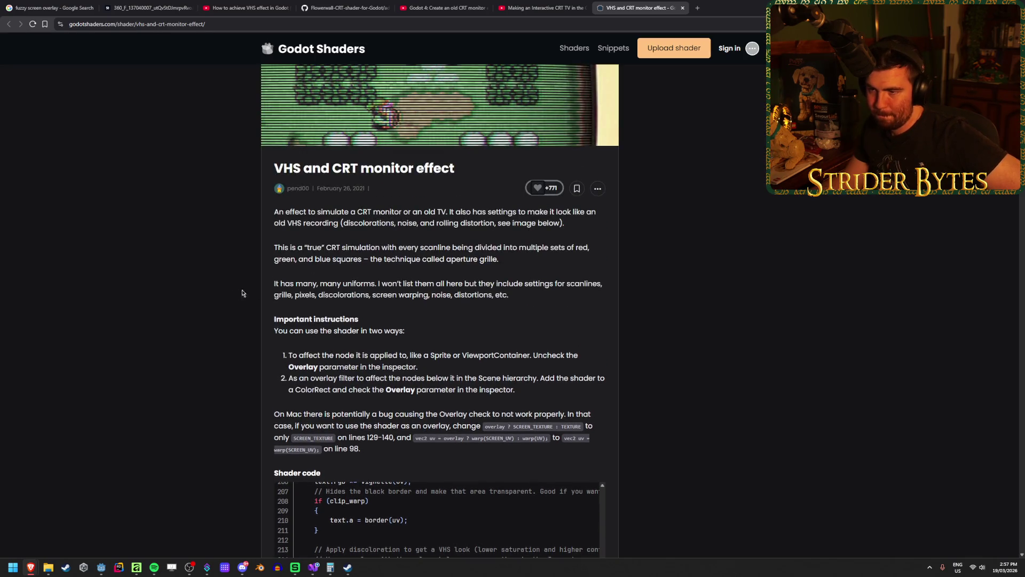
Step: Read through the reader comments, including the note about the problematic lines
scroll(201, 291, "down", 15)
scroll(199, 292, "down", 5)
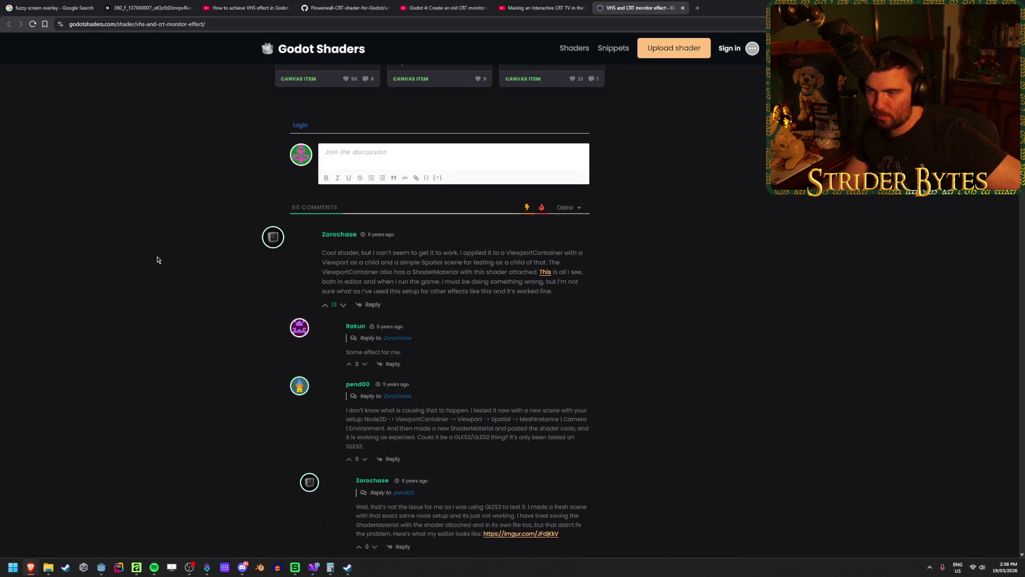
left_click_drag(388, 253, 476, 260)
left_click(475, 260)
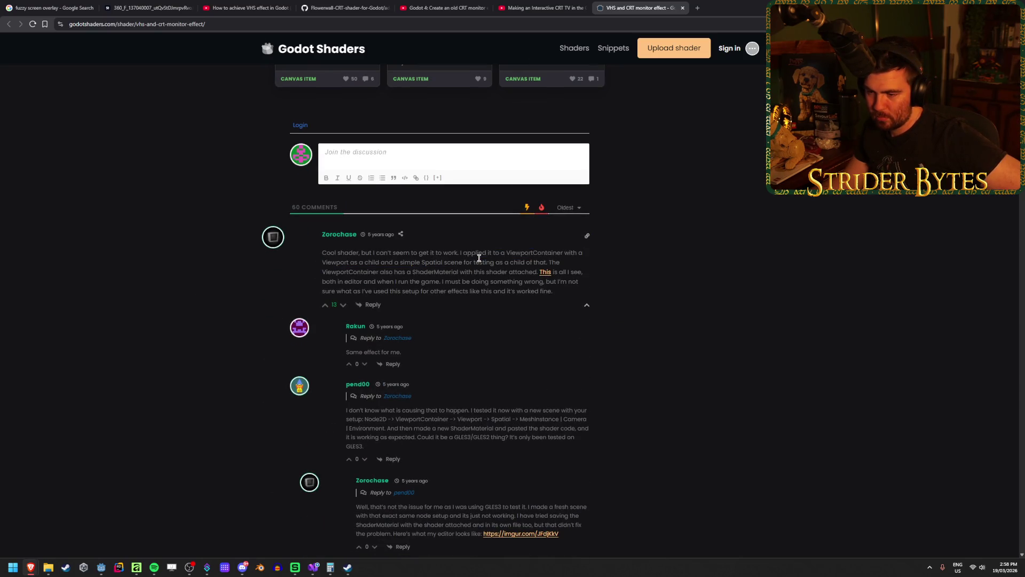
scroll(476, 259, "down", 5)
scroll(479, 258, "down", 5)
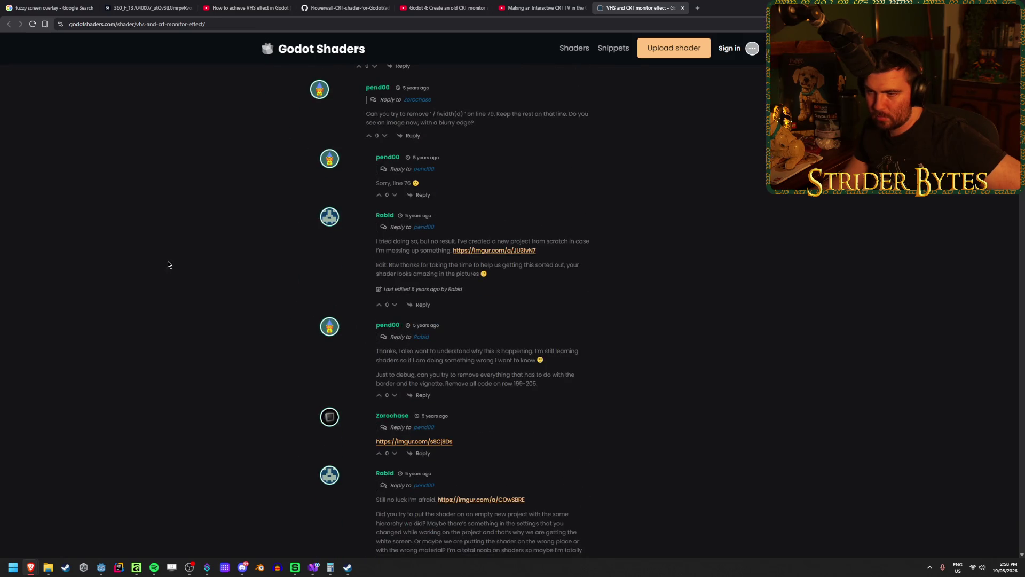
scroll(168, 264, "down", 15)
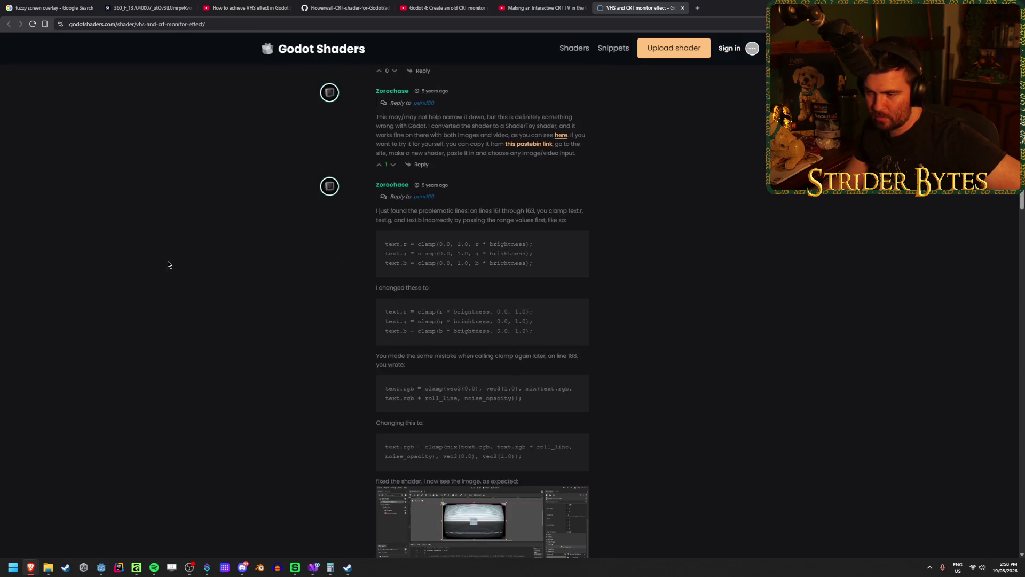
scroll(670, 302, "down", 3)
scroll(660, 306, "up", 2)
left_click_drag(420, 171, 486, 172)
left_click(165, 229)
Step: Scroll down the comments to the 2025 post offering updated shader code
scroll(201, 288, "down", 10)
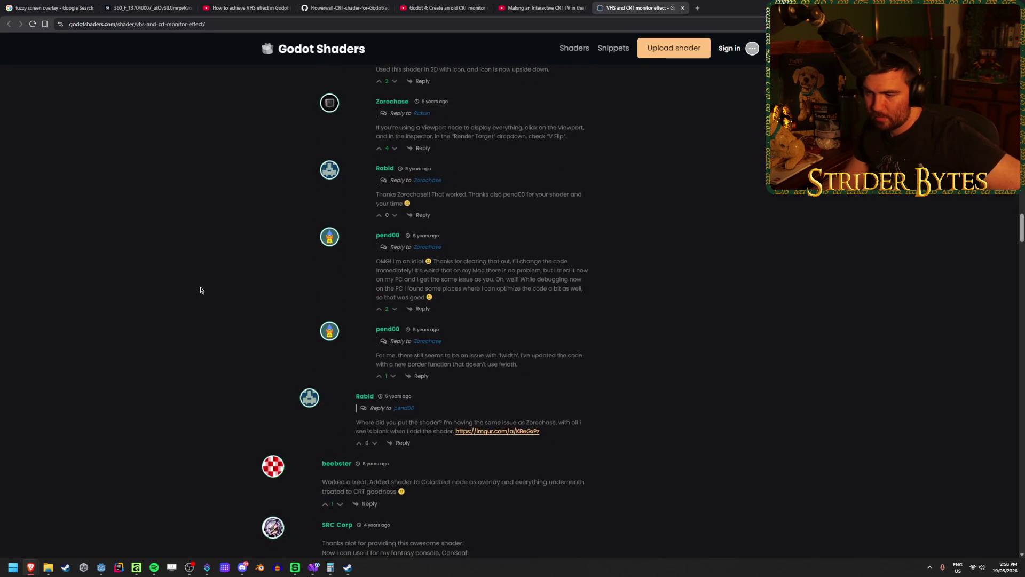
scroll(202, 290, "down", 6)
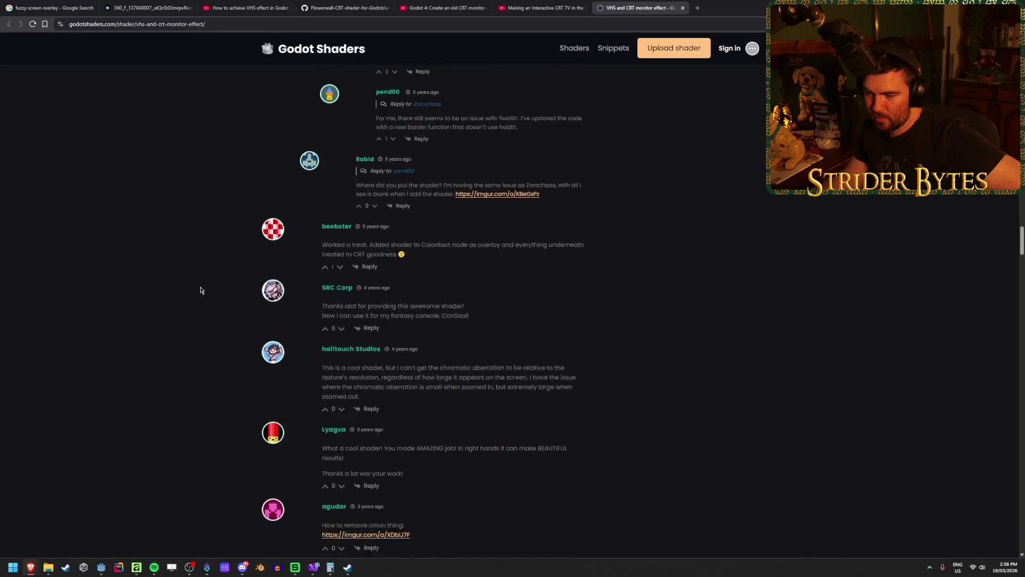
scroll(201, 290, "down", 8)
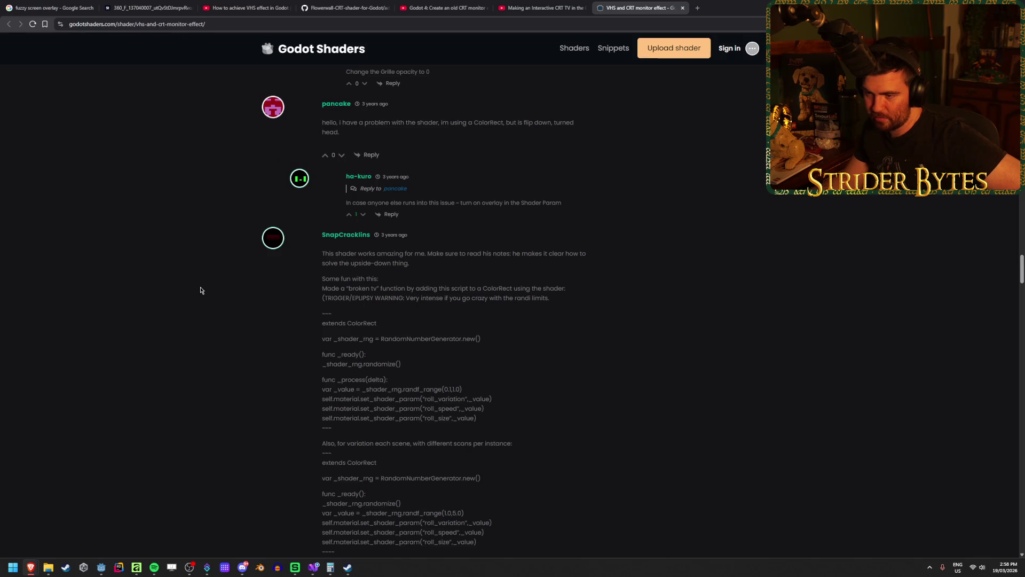
scroll(198, 286, "down", 4)
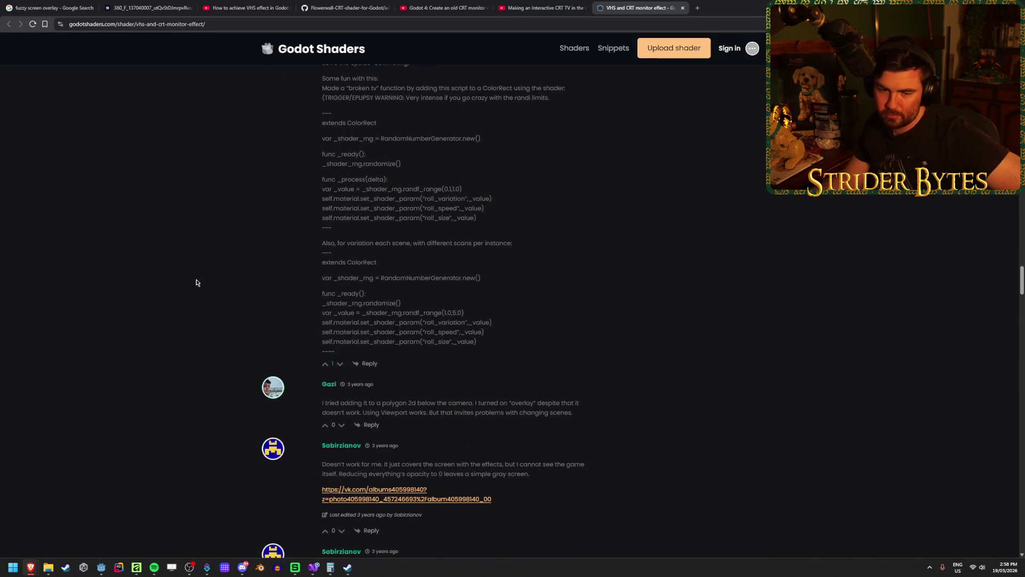
scroll(193, 273, "down", 2)
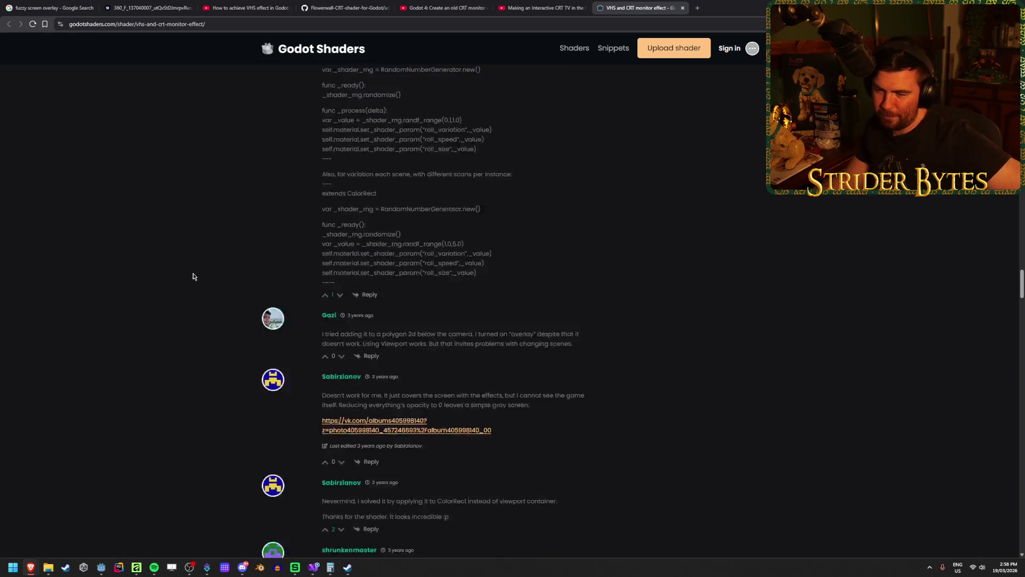
scroll(169, 232, "down", 5)
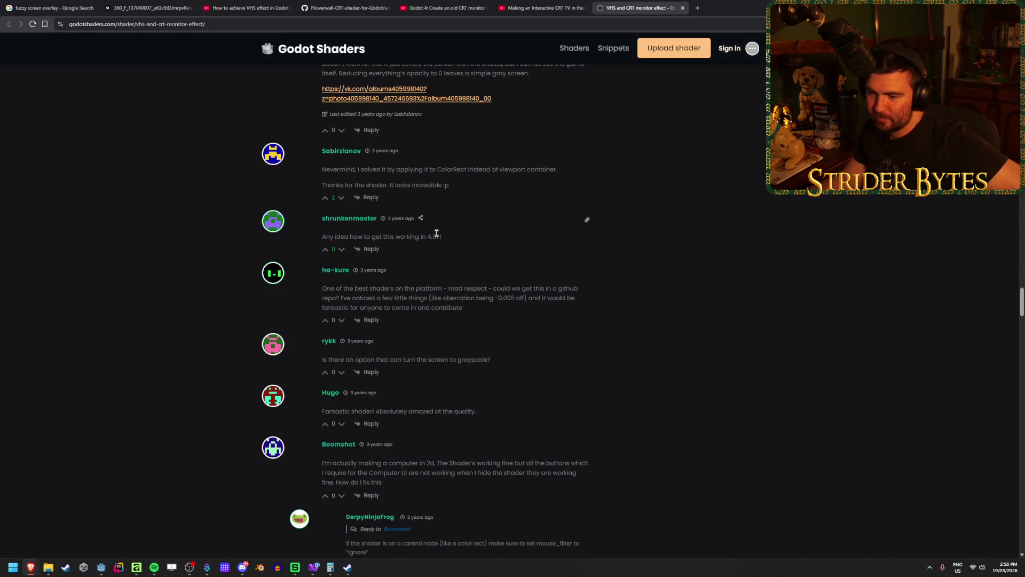
scroll(162, 220, "down", 7)
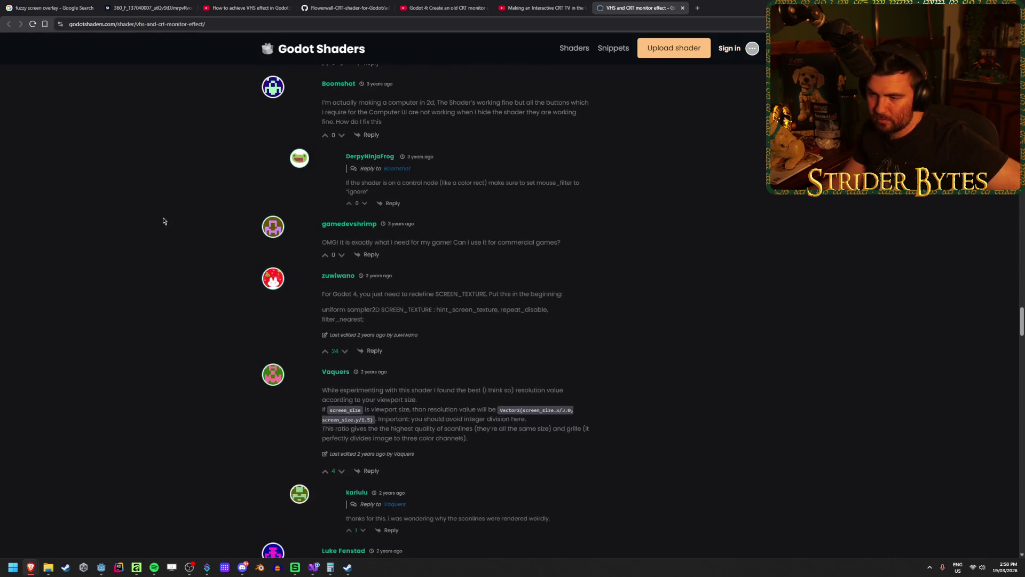
scroll(164, 220, "down", 20)
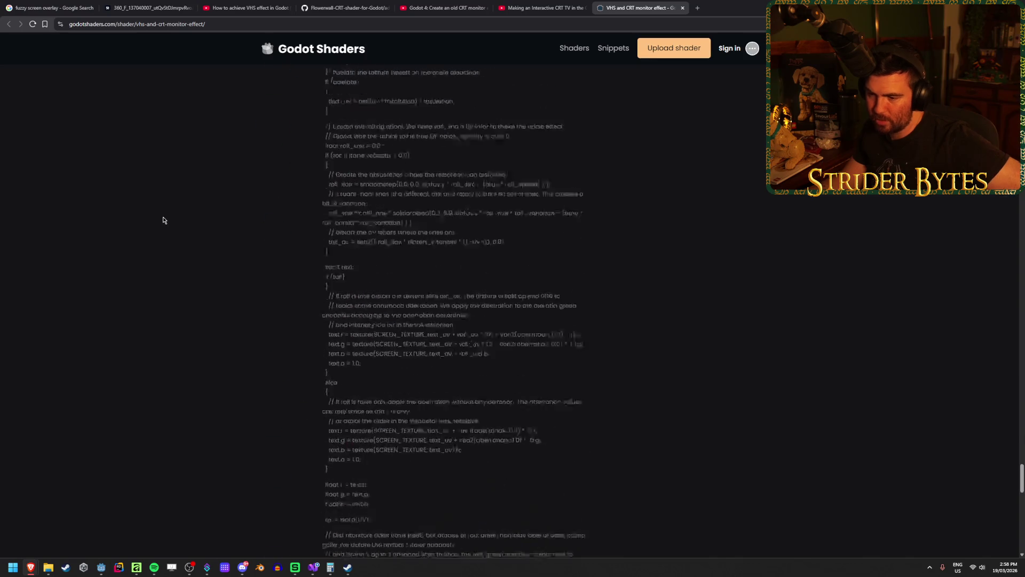
scroll(164, 221, "down", 5)
scroll(164, 220, "up", 10)
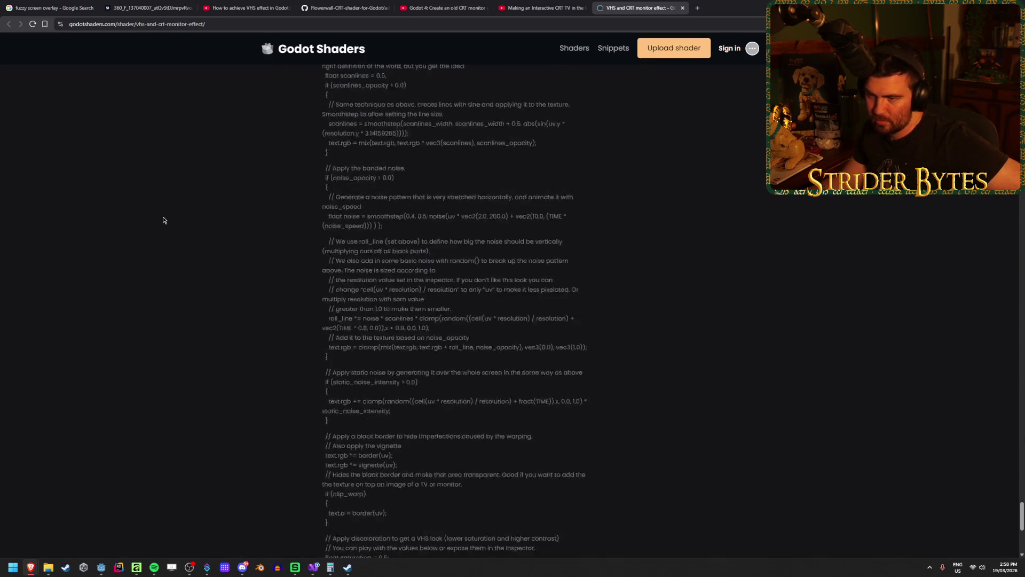
scroll(163, 221, "up", 15)
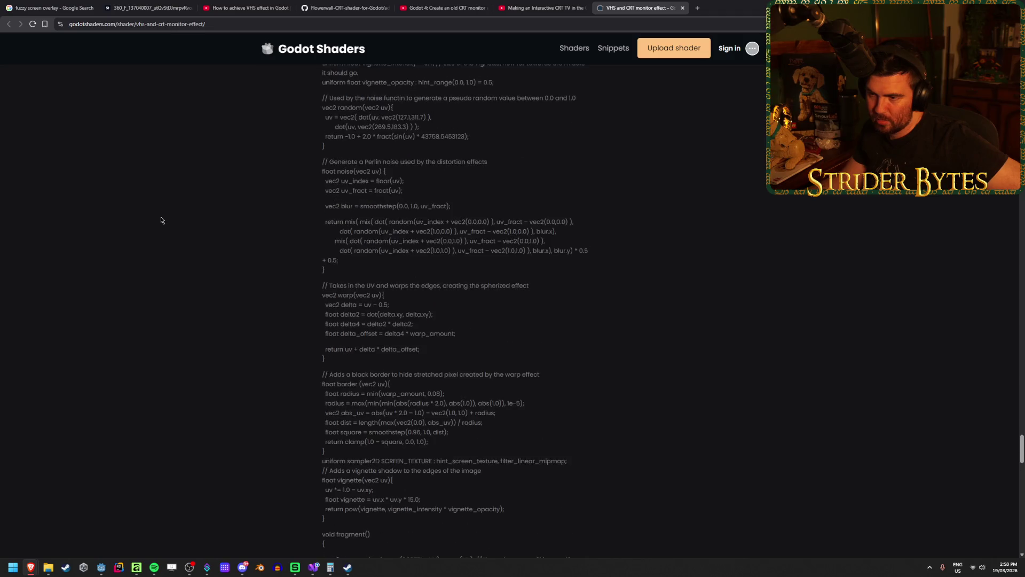
scroll(160, 221, "up", 8)
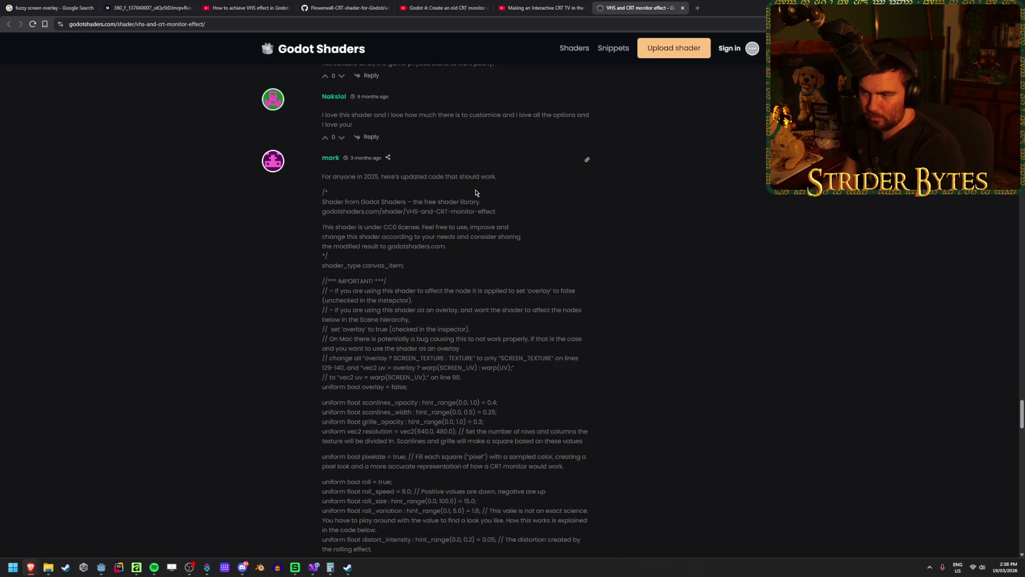
Step: Select the 2025 comment's updated shader code from /* to COLOR = text; and copy it
scroll(401, 220, "up", 2)
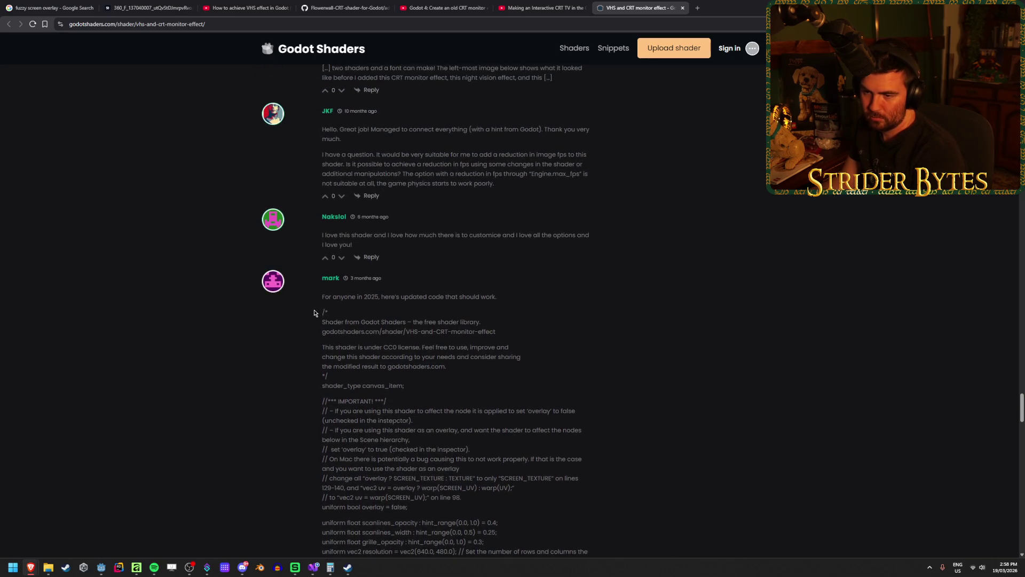
scroll(314, 313, "up", 3)
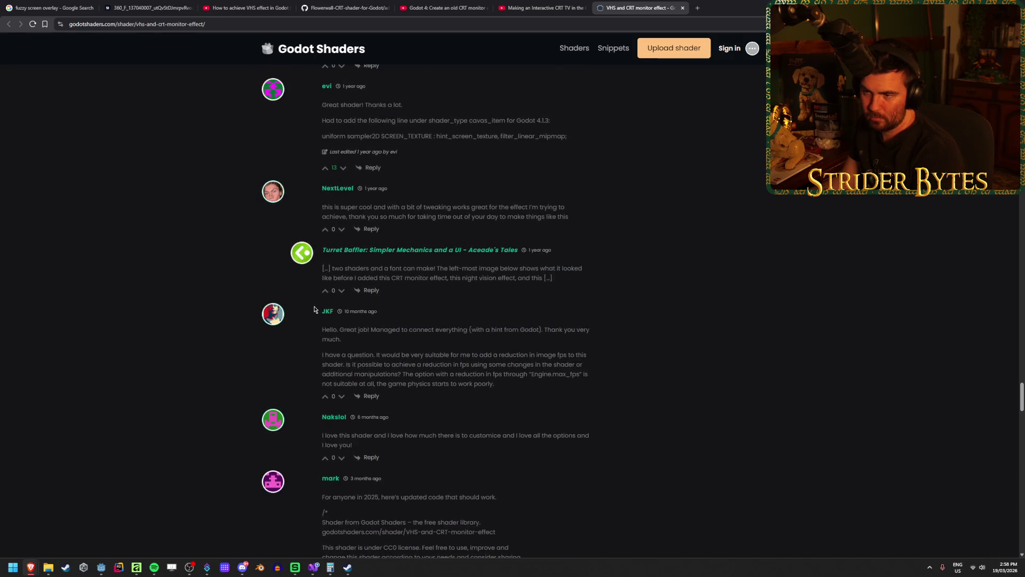
scroll(314, 309, "down", 6)
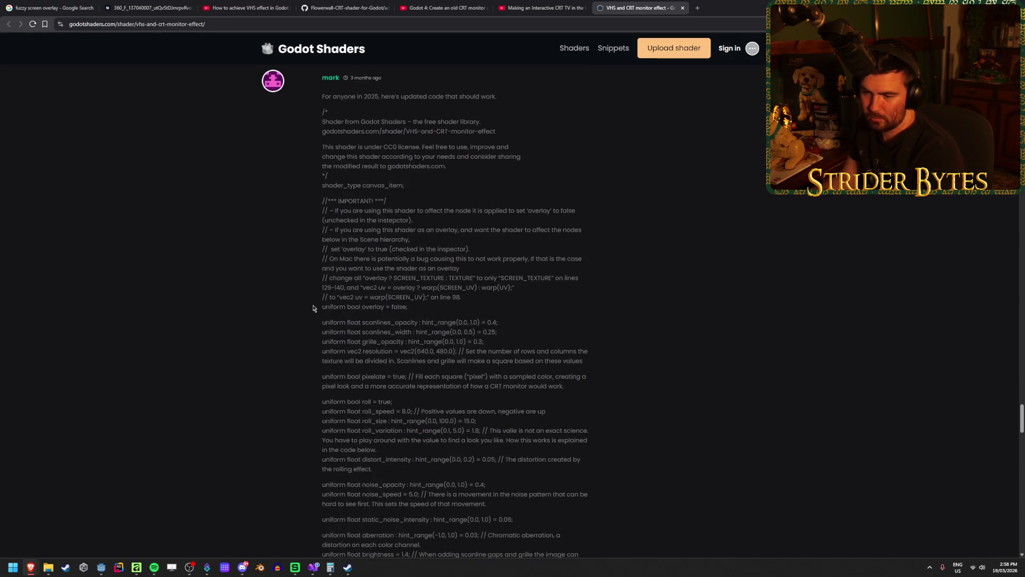
scroll(314, 309, "down", 7)
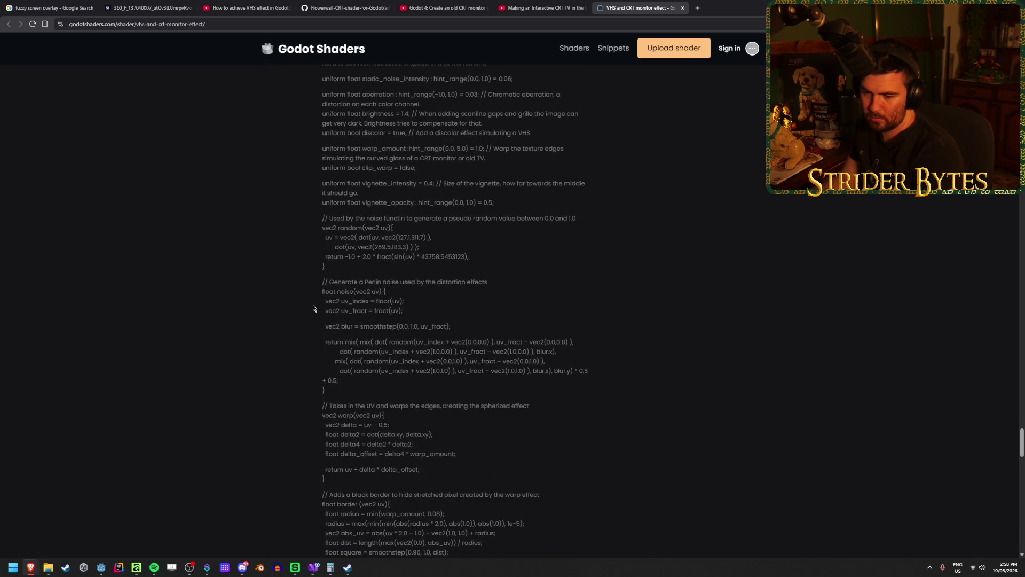
scroll(313, 308, "down", 15)
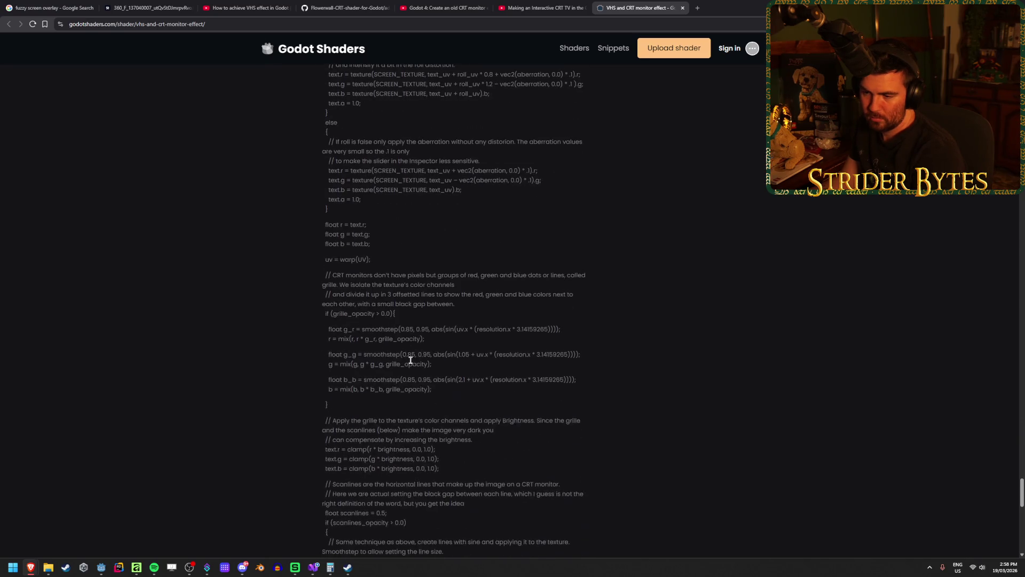
scroll(402, 345, "down", 6)
mouse_move(374, 393)
left_mouse_down()
mouse_move(331, 312)
mouse_move(362, 264)
left_mouse_up()
mouse_move(331, 408)
left_mouse_down()
mouse_move(325, 366)
mouse_move(331, 531)
mouse_move(332, 394)
mouse_move(378, 426)
mouse_move(351, 437)
mouse_move(320, 379)
mouse_move(324, 438)
mouse_move(321, 318)
left_mouse_up()
scroll(326, 364, "up", 18)
scroll(325, 365, "up", 12)
scroll(328, 398, "down", 2)
right_click(340, 322)
left_click(353, 330)
Step: Replace the CRTEffect shader's code with the copied updated version
left_click(100, 567)
left_click(400, 417)
key("ctrl+a")
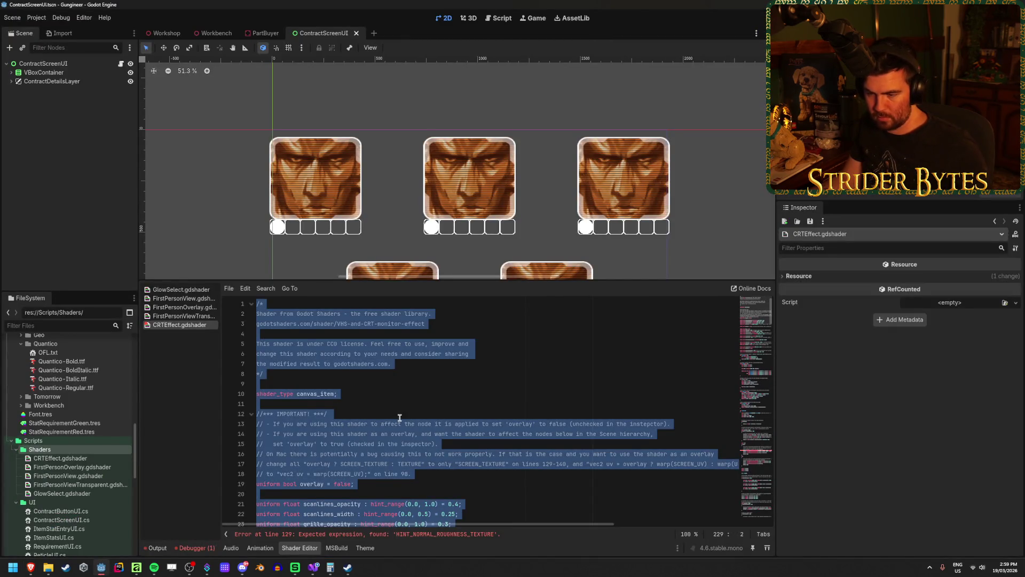
key("ctrl+v")
Step: Locate the line-62 error and retype its invalid dash as a minus sign
left_click(476, 425)
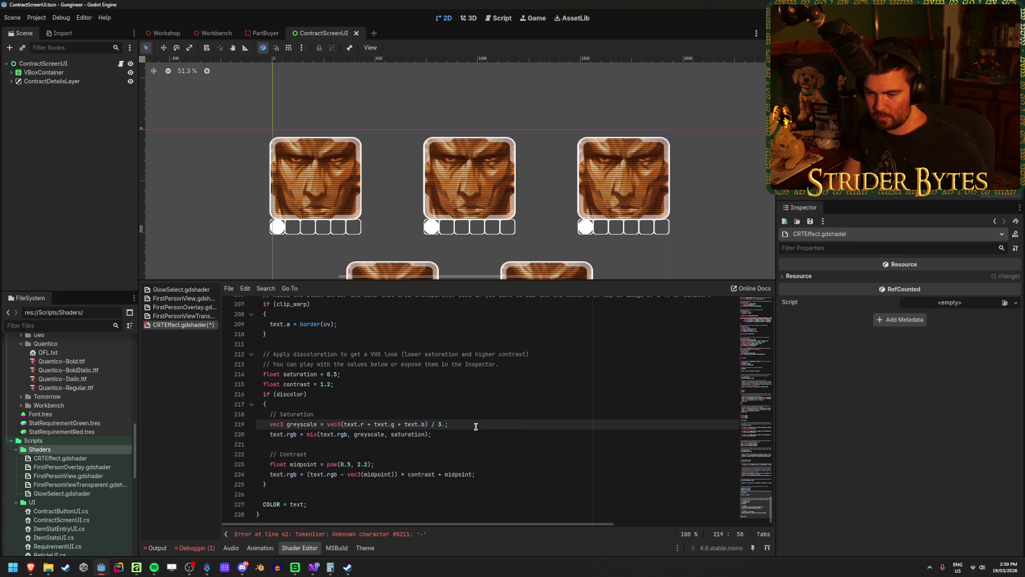
left_click(299, 533)
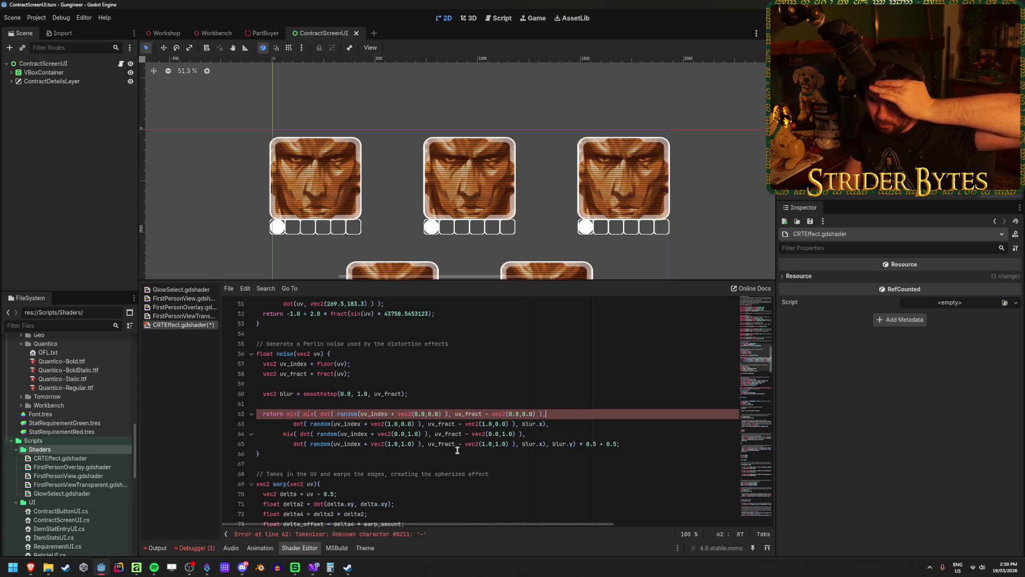
left_click(411, 537)
left_click(517, 427)
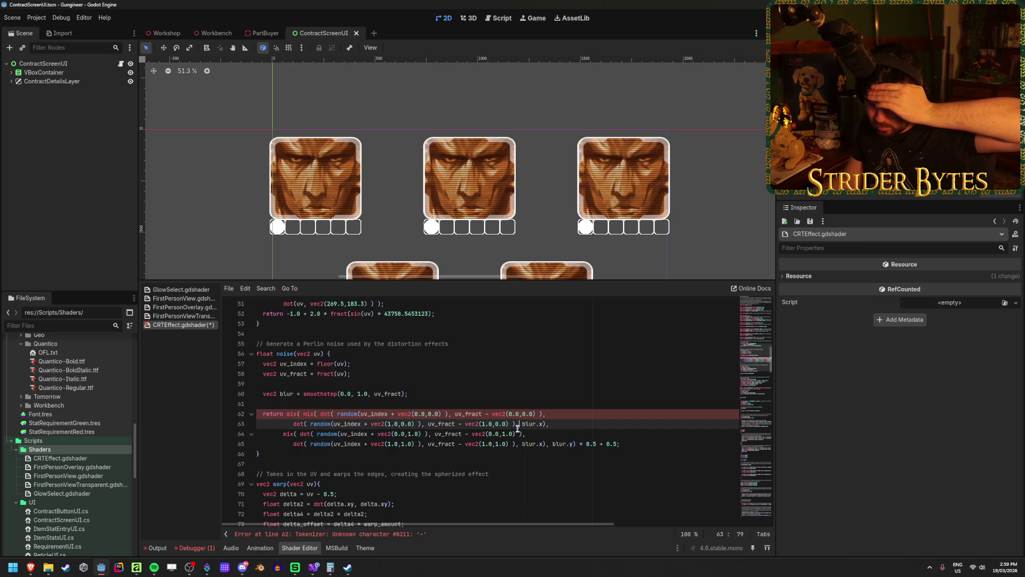
left_click(490, 414)
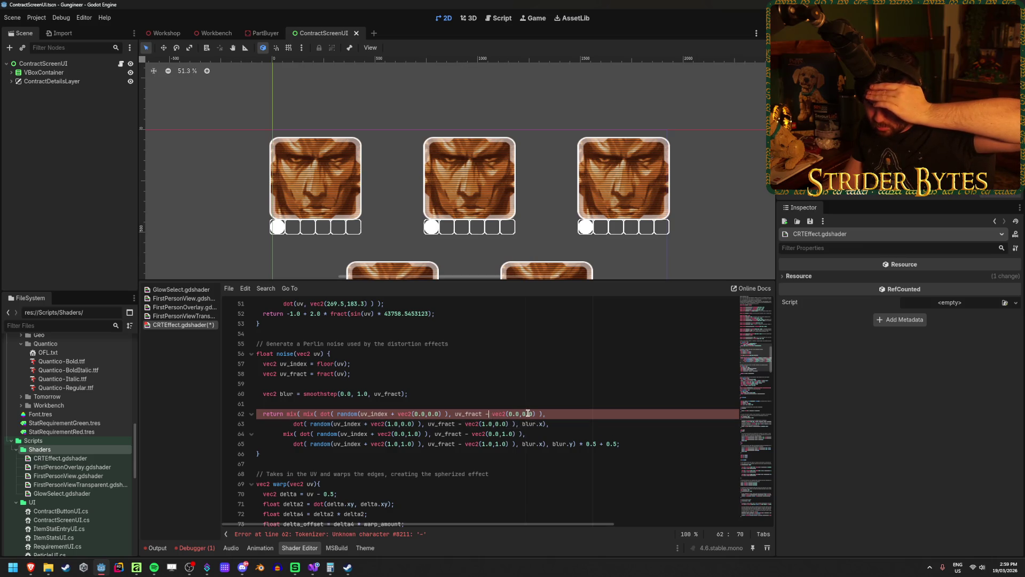
type("-")
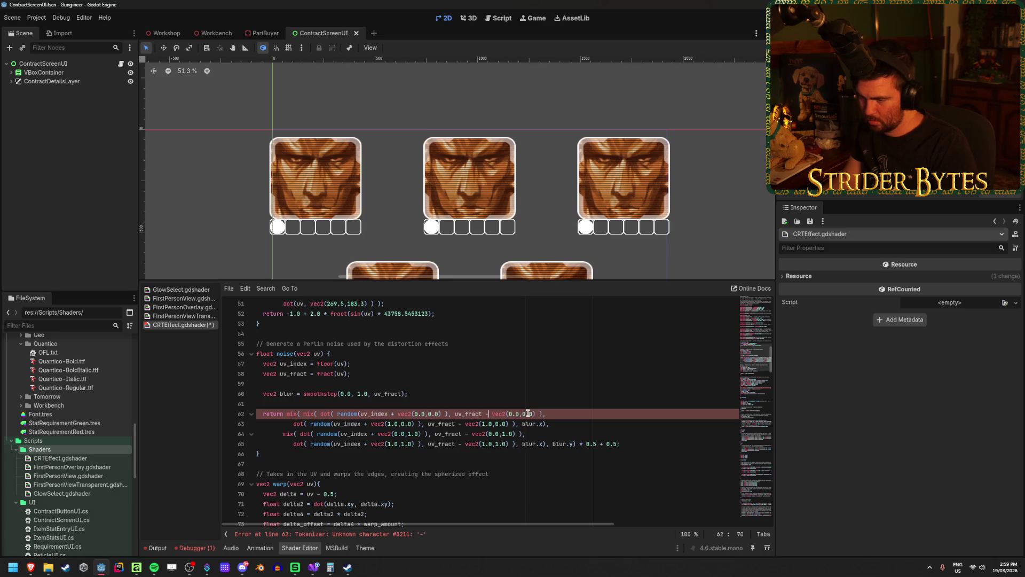
Step: Retype the invalid dashes on lines 63–65 as minus signs and save the shader
left_click(461, 425)
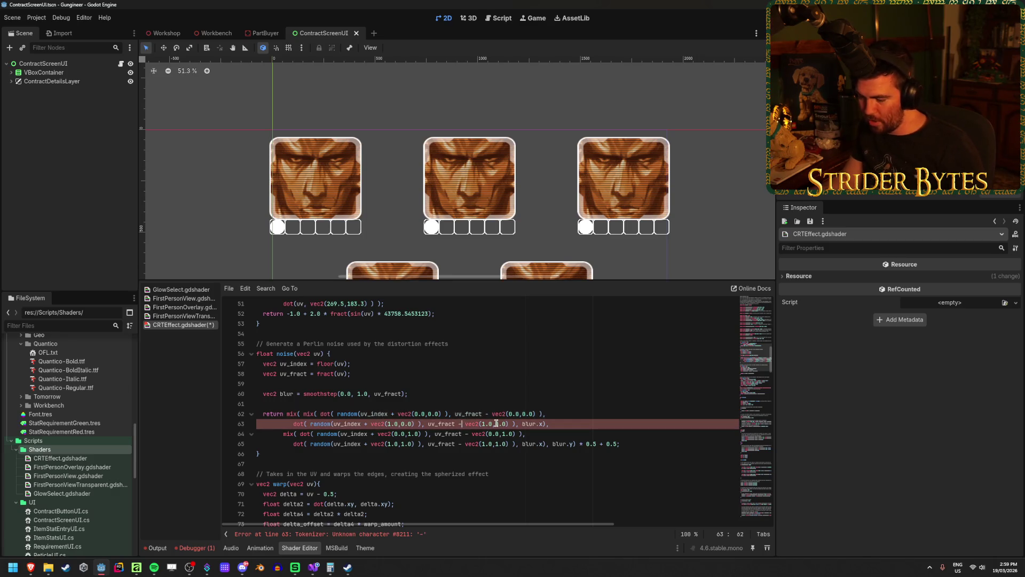
key("BackSpace")
type("-")
key("Down")
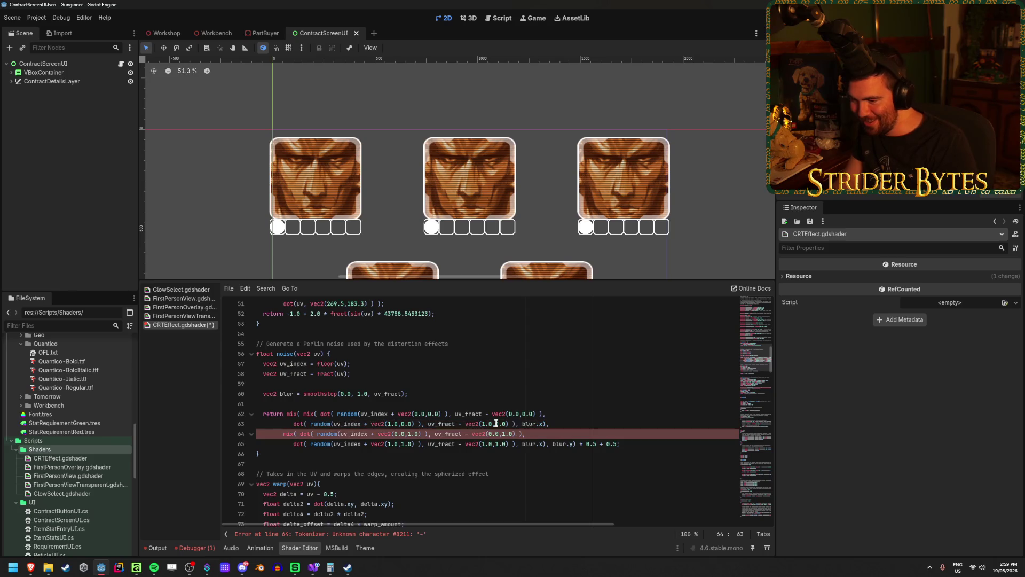
key("BackSpace")
type("-")
key("Down")
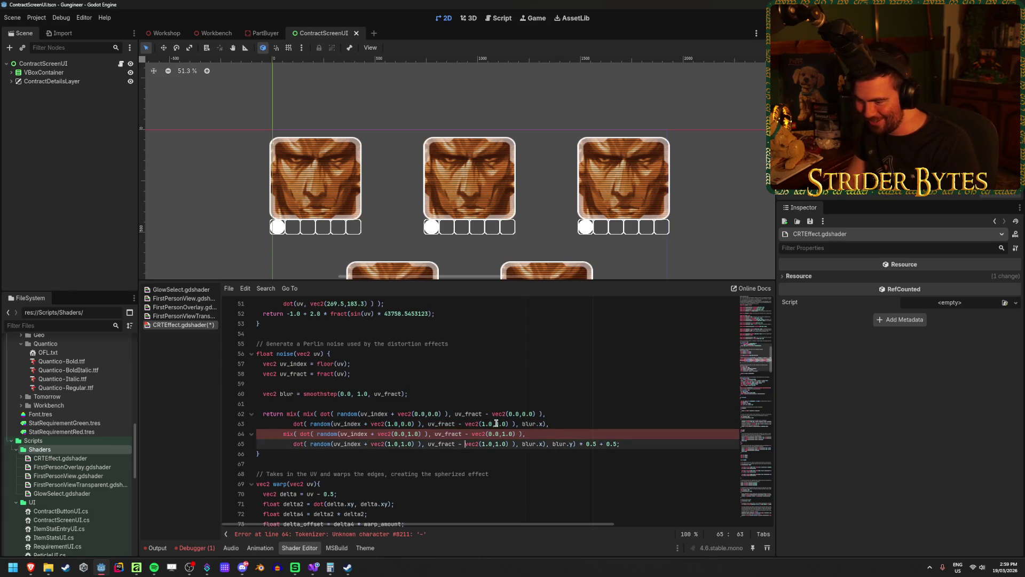
key("BackSpace")
type("-")
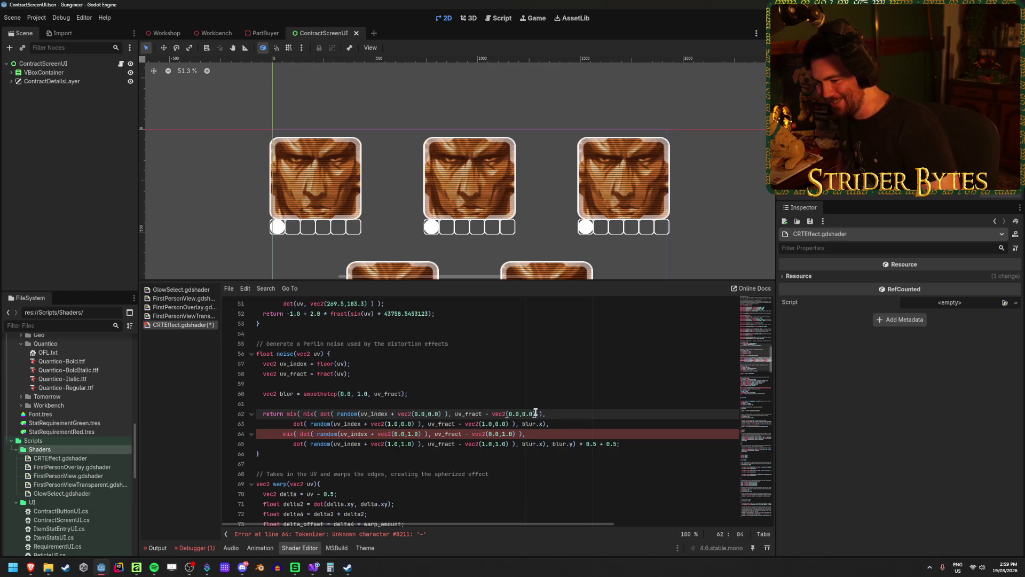
scroll(480, 454, "down", 2)
key("ctrl+s")
Step: Fix the invalid dash on line 70 and inspect the bad dash at the line-82 error
left_click(406, 533)
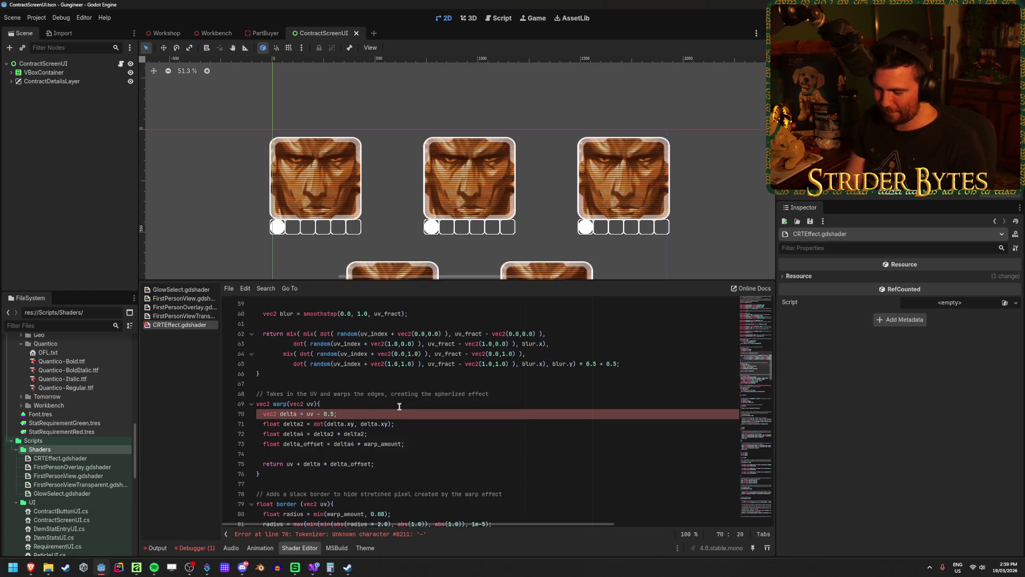
key("BackSpace")
type("-")
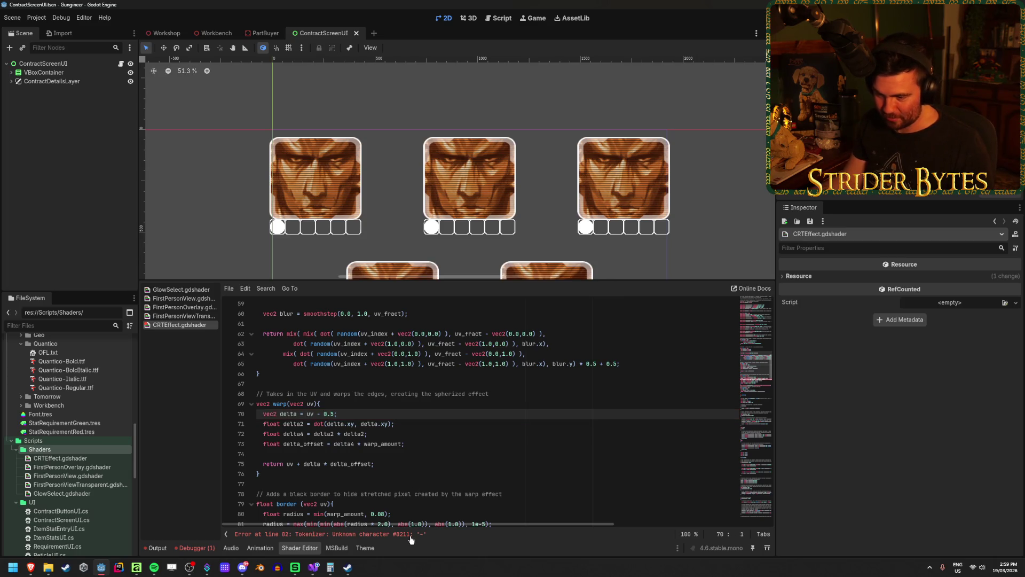
left_click(410, 534)
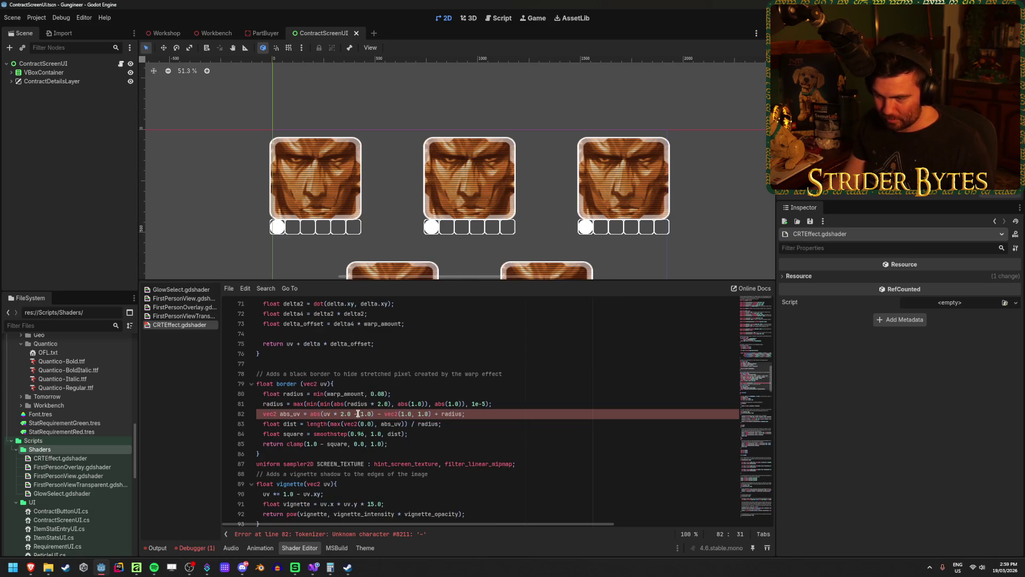
right_click(355, 413)
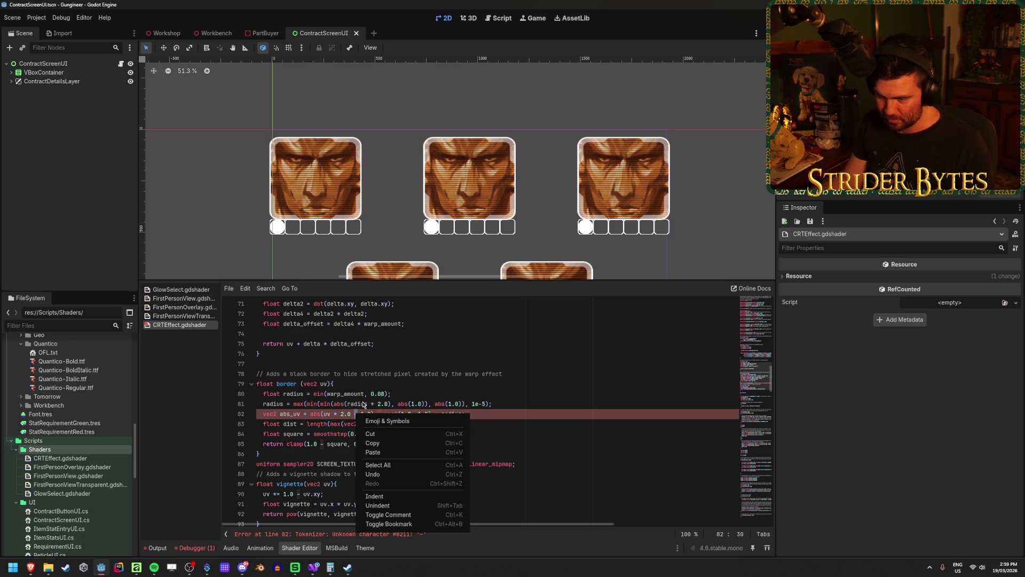
left_click(484, 396)
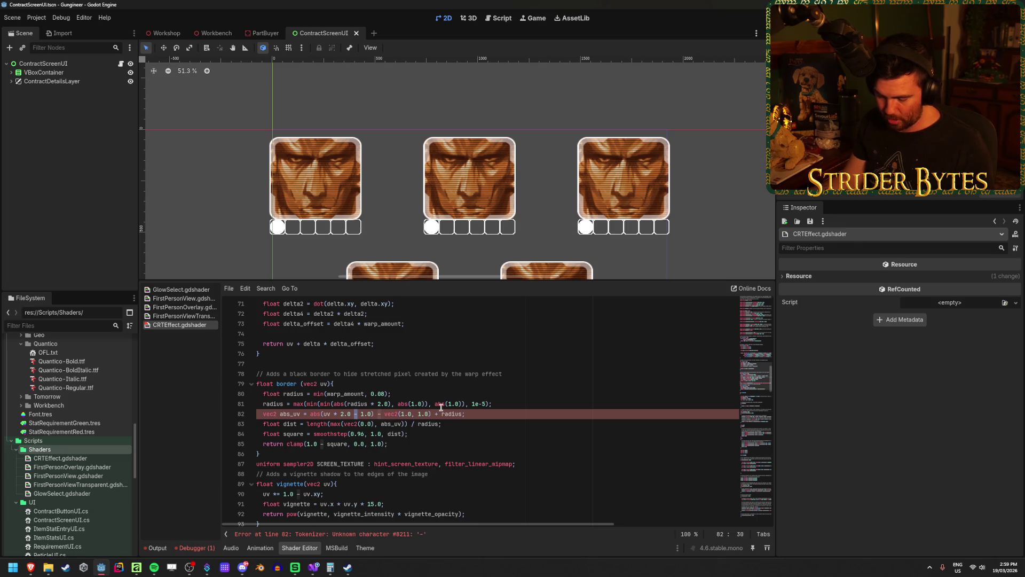
Step: Search for the en-dash character and replace all occurrences with '-'
key("ctrl+f")
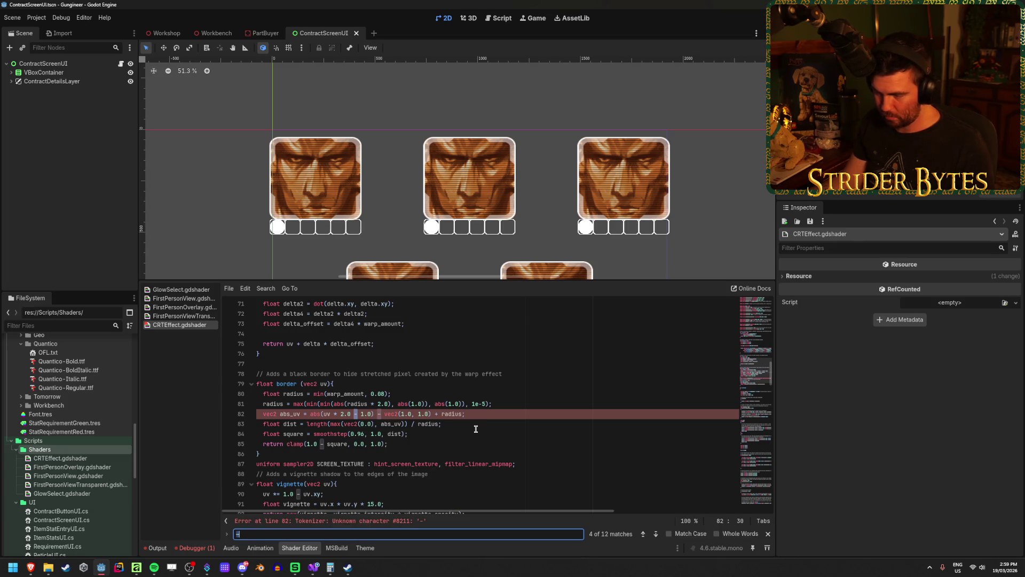
key("ctrl+v")
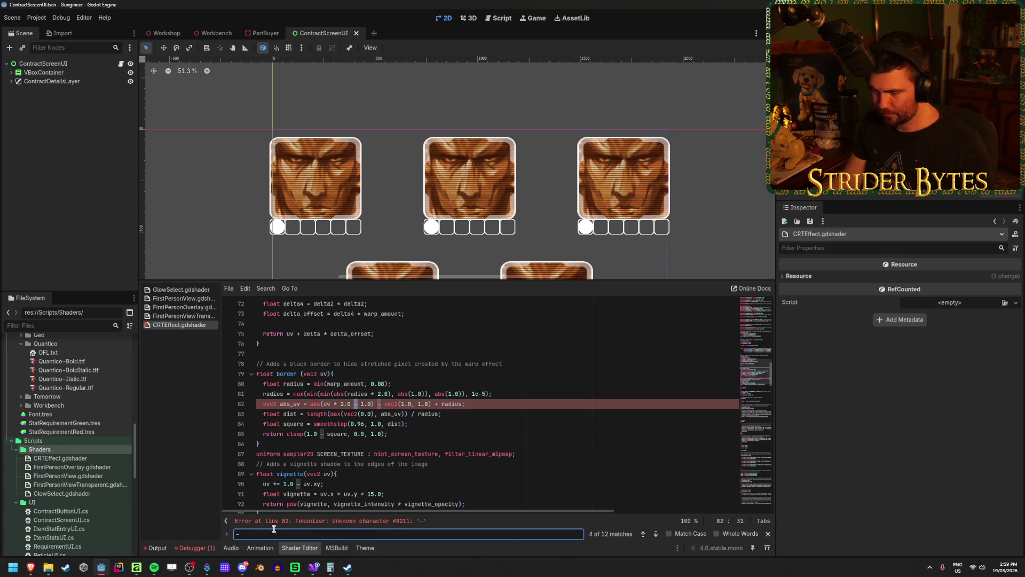
left_click(227, 534)
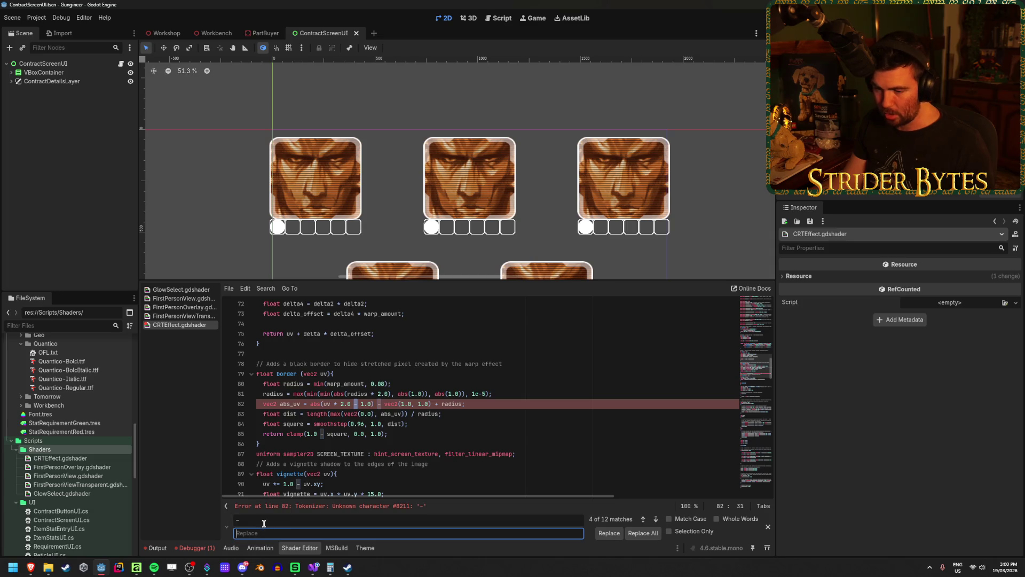
type("-")
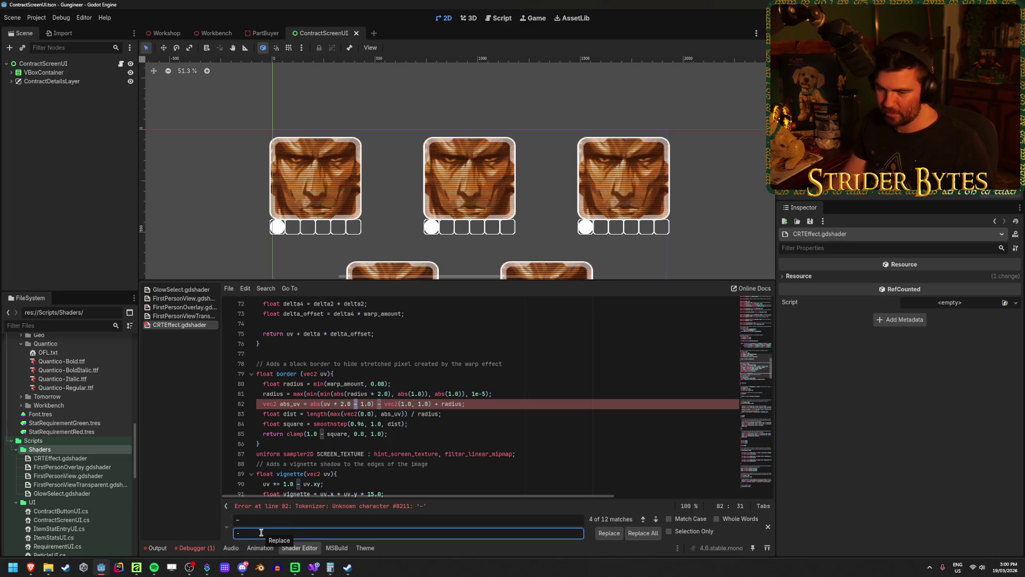
key("Return")
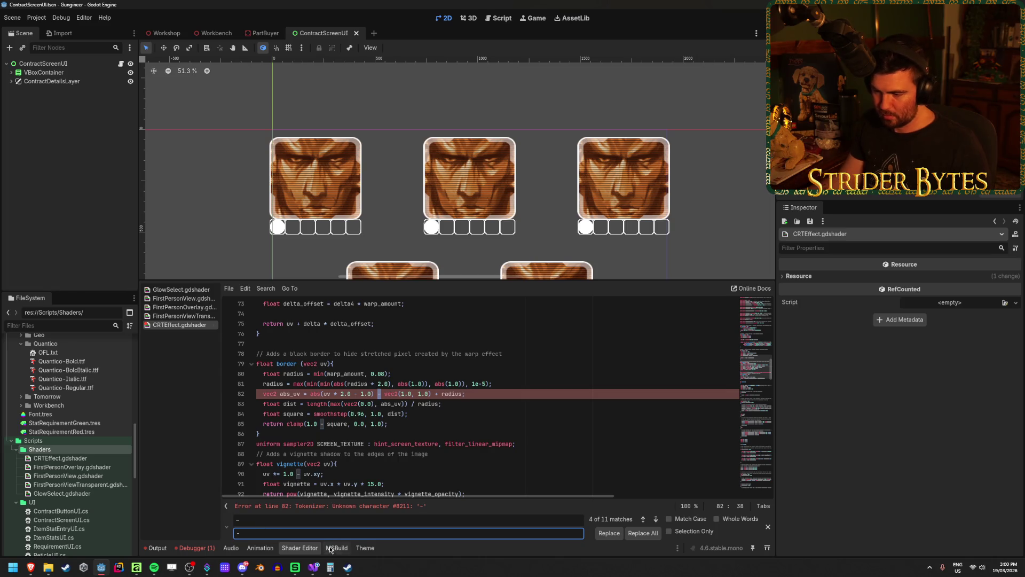
left_click(398, 541)
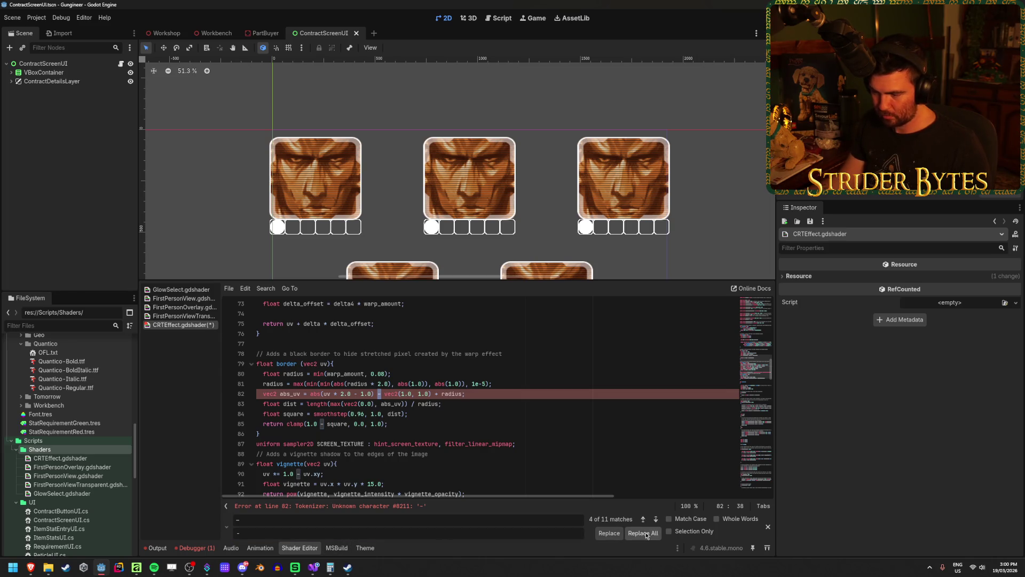
key("BackSpace")
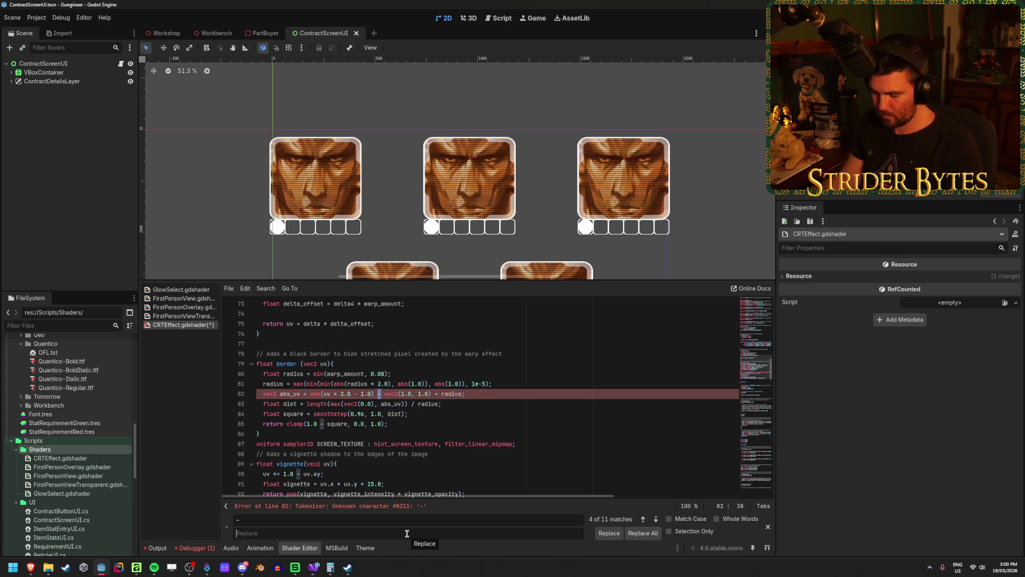
type("-")
left_click(646, 532)
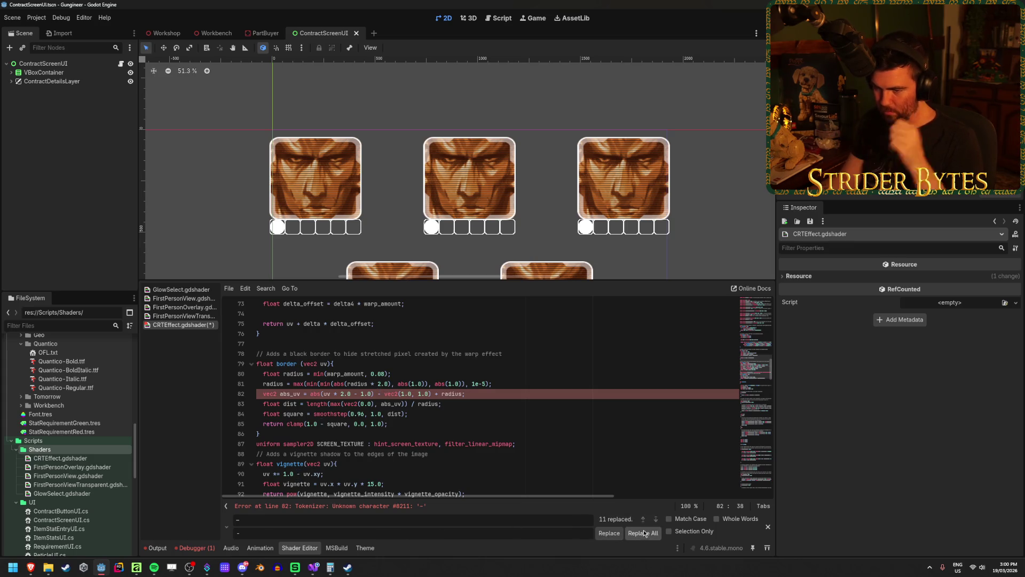
left_click(768, 527)
left_click(482, 453)
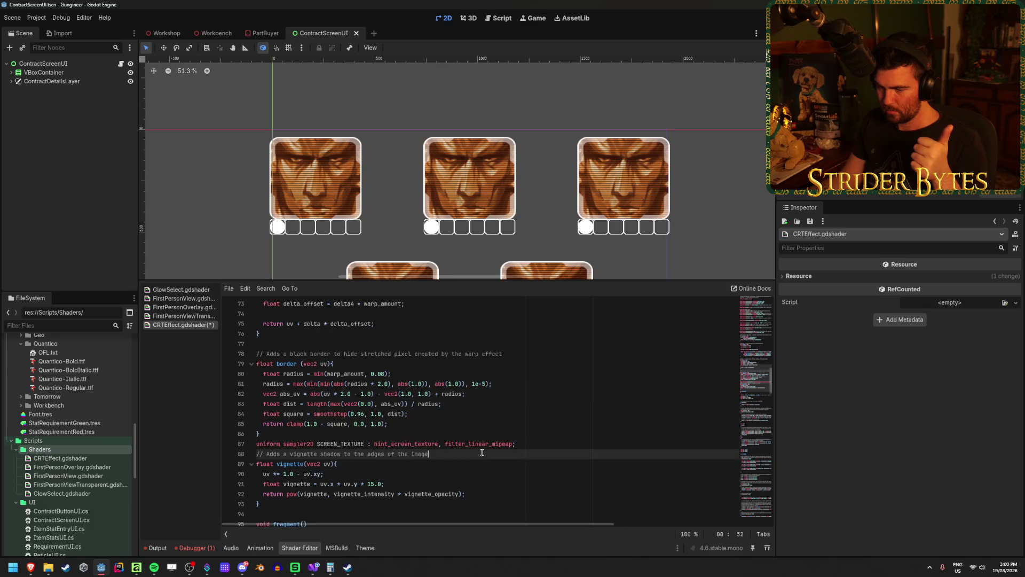
Step: Save CRTEffect.gdshader, then open the PartBuyer scene and orbit toward its screen panel
key("ctrl+s")
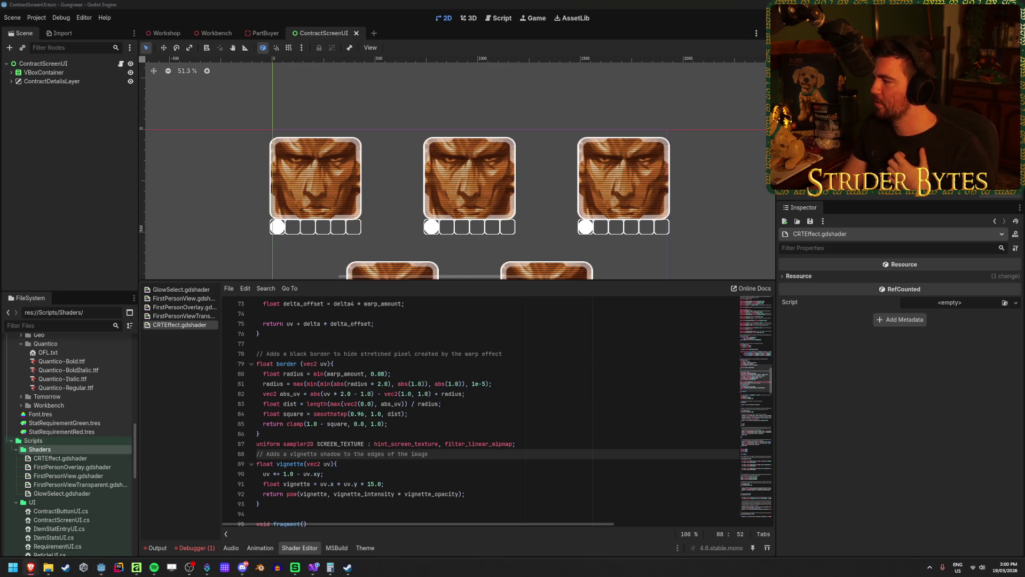
scroll(70, 427, "down", 10)
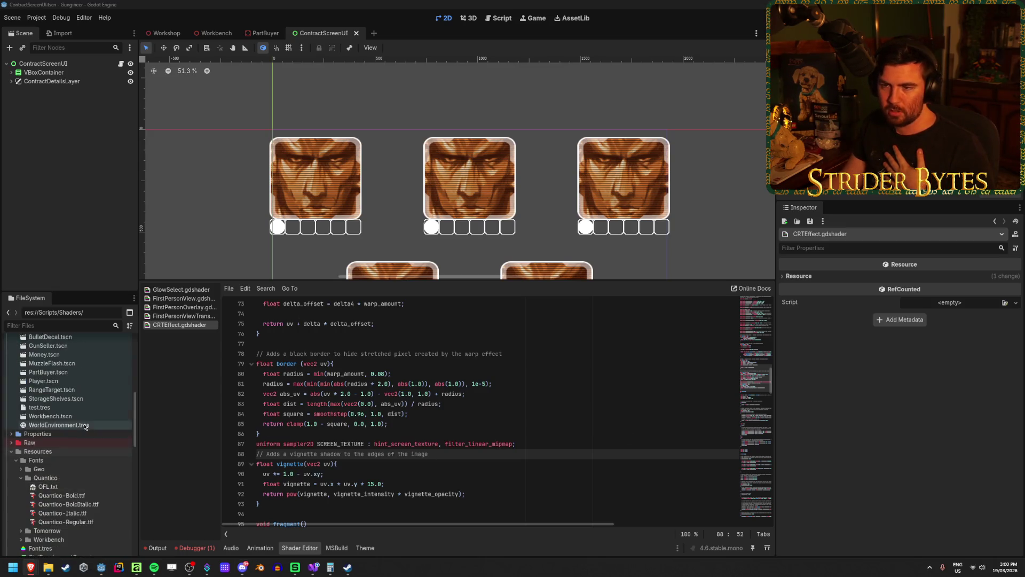
scroll(230, 201, "down", 4)
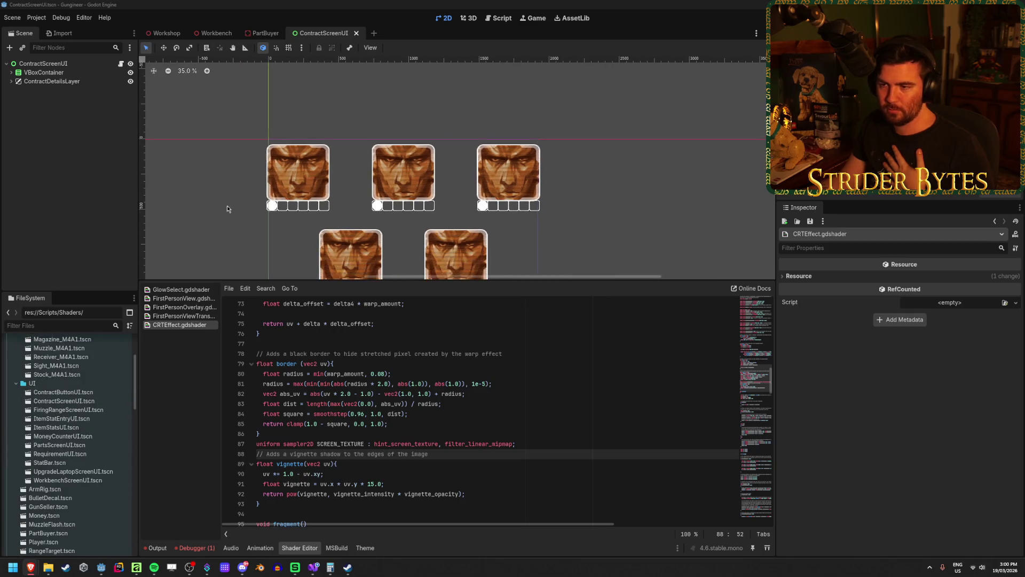
left_click(267, 32)
left_click_drag(457, 168, 443, 172)
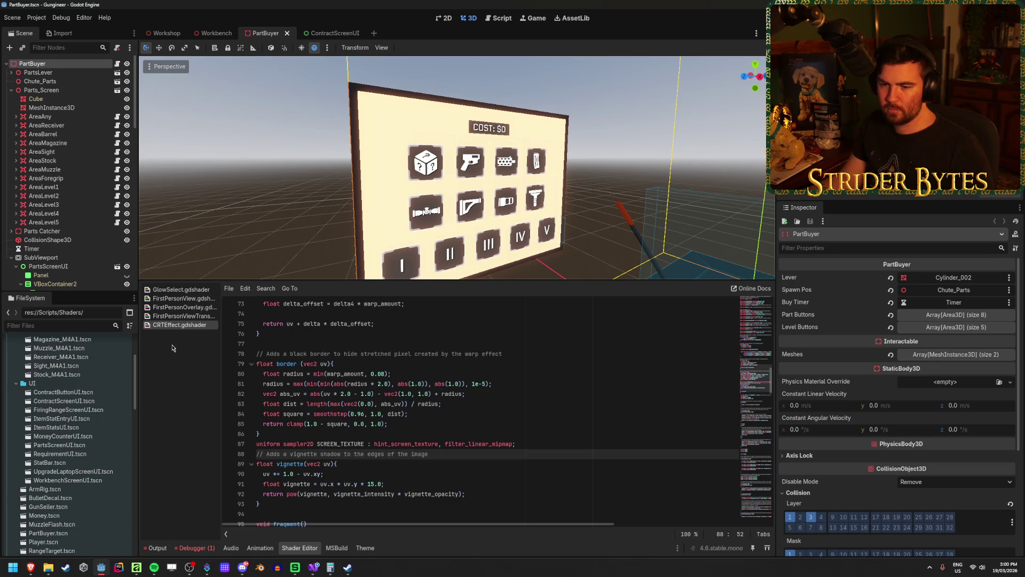
Step: Hide the bottom panel and collapse the PartsScreenUI node to free up the editor view
left_click(46, 100)
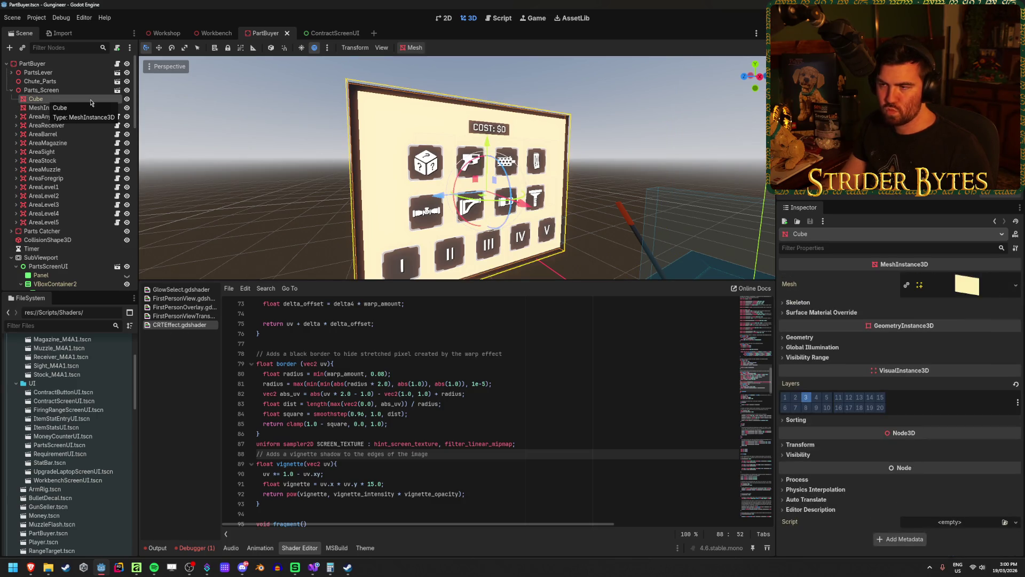
left_click(156, 548)
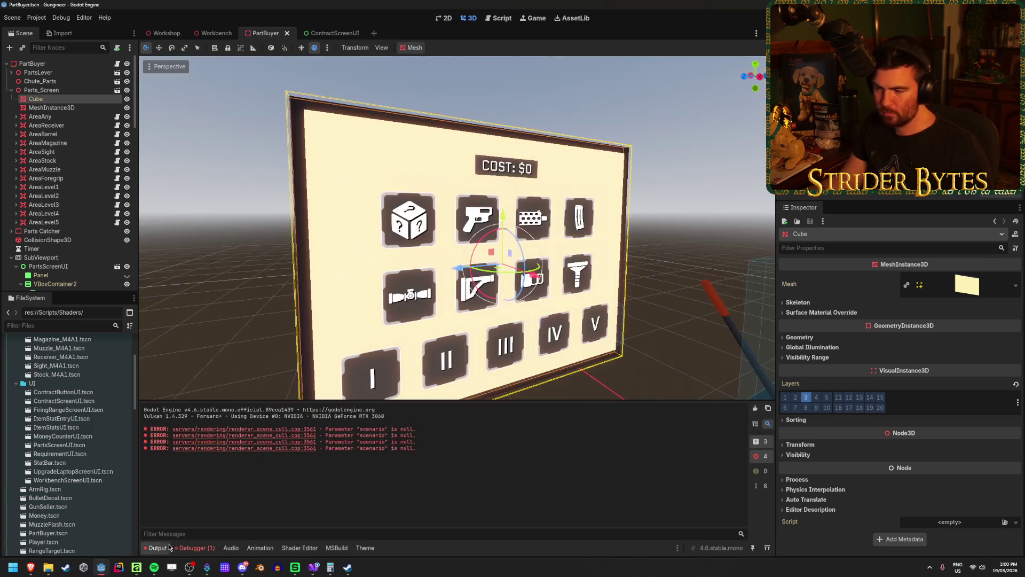
left_click(146, 552)
scroll(465, 345, "up", 3)
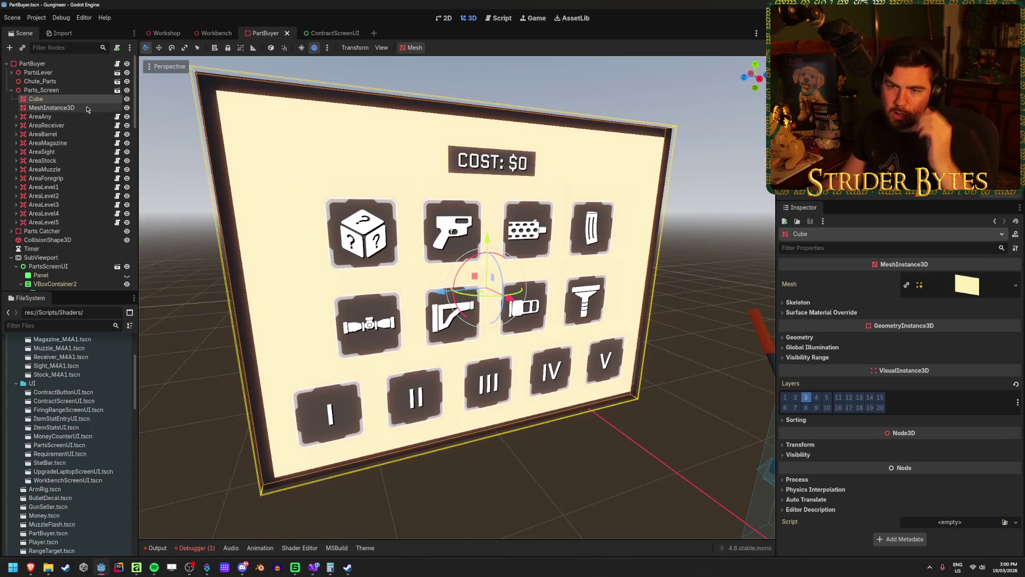
scroll(92, 146, "down", 3)
left_click(16, 210)
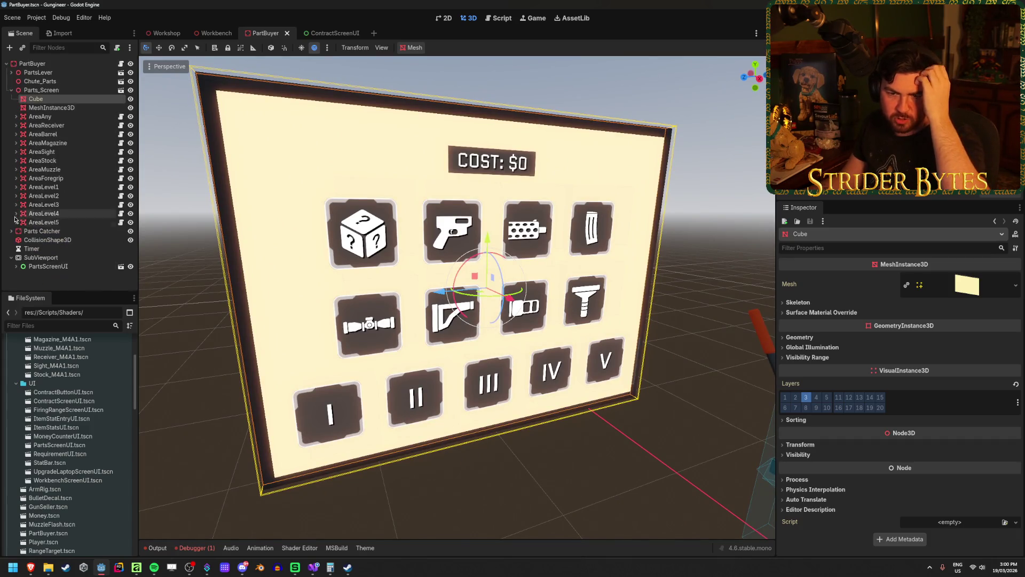
Step: Select the screen's MeshInstance3D and revert its Material Override to empty
left_click(52, 107)
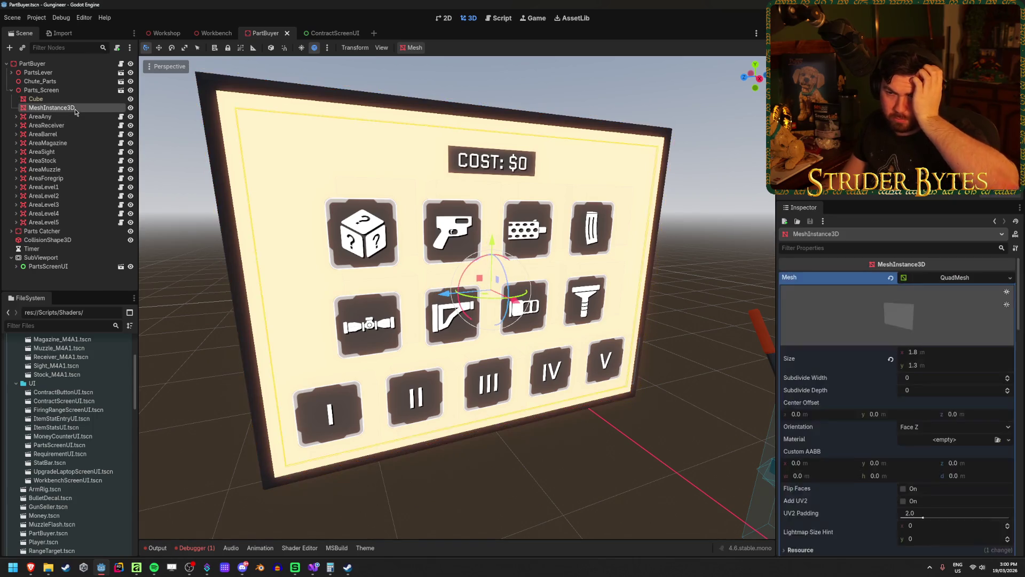
scroll(924, 299, "down", 10)
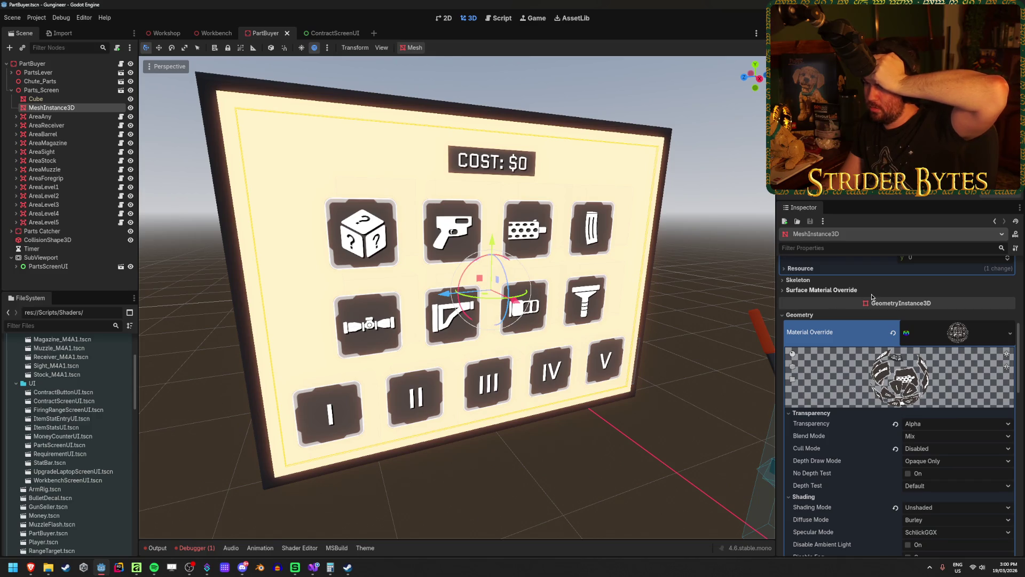
scroll(872, 298, "down", 1)
scroll(864, 298, "down", 3)
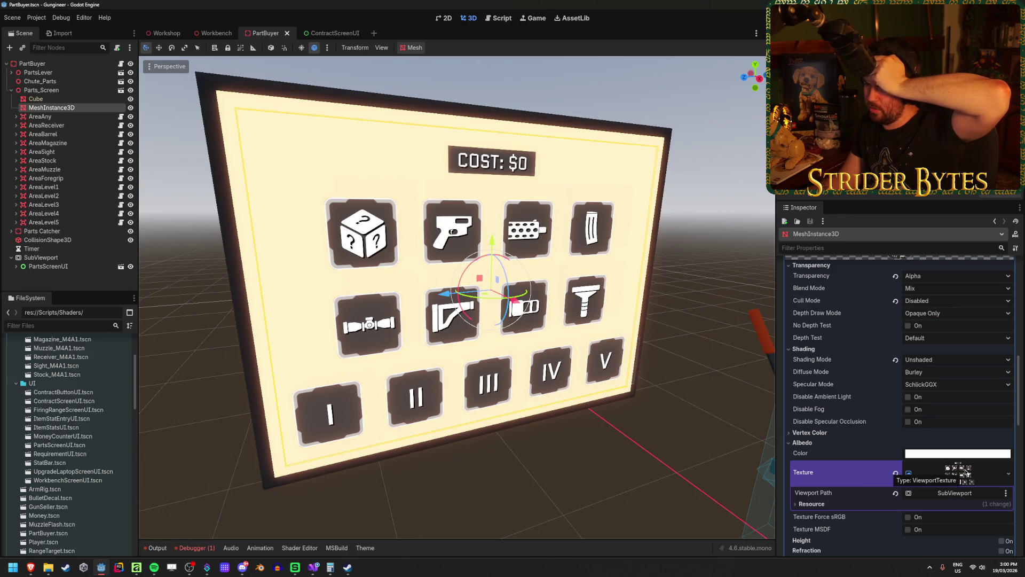
scroll(966, 494, "down", 5)
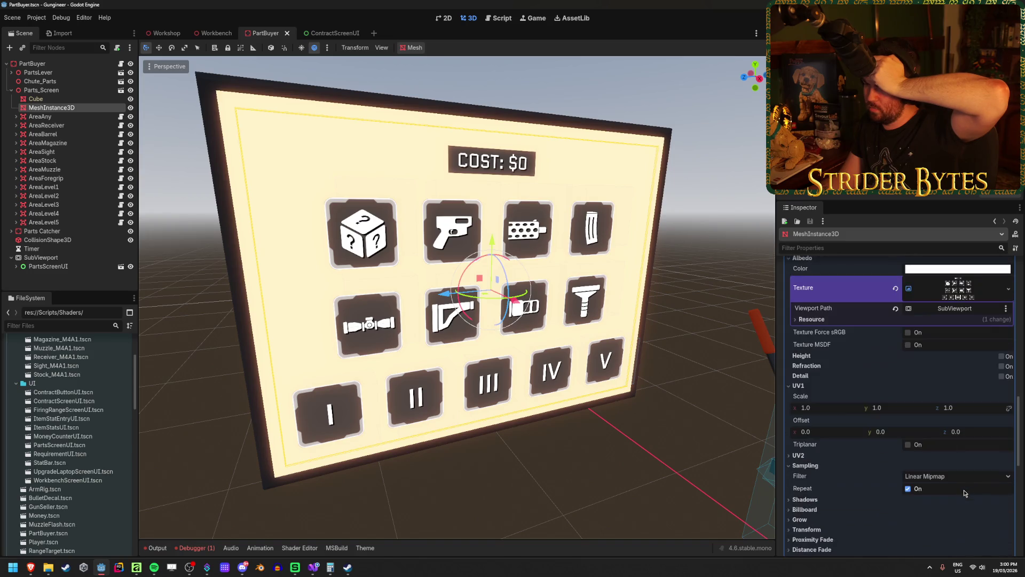
scroll(963, 484, "up", 1)
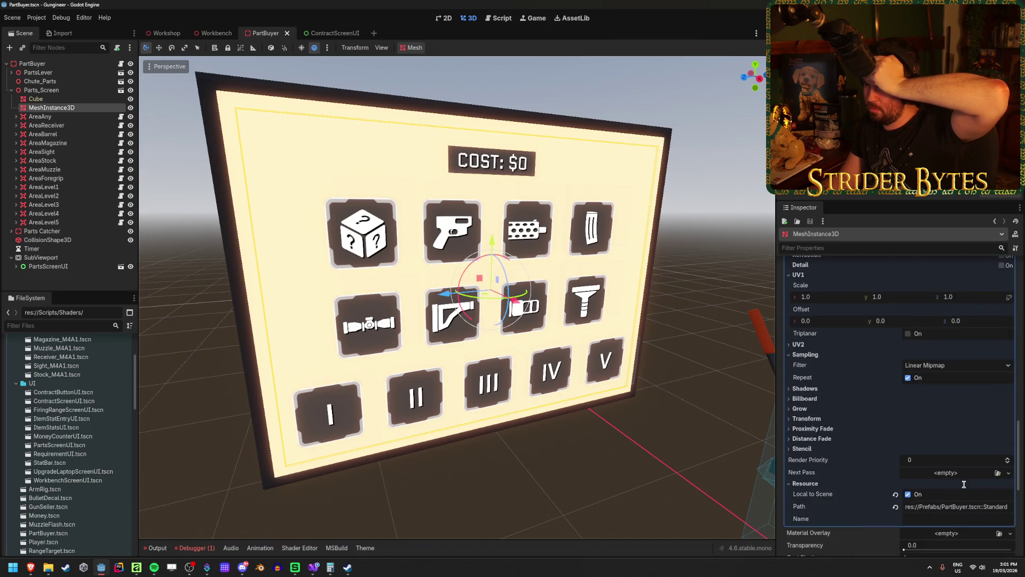
scroll(964, 484, "up", 5)
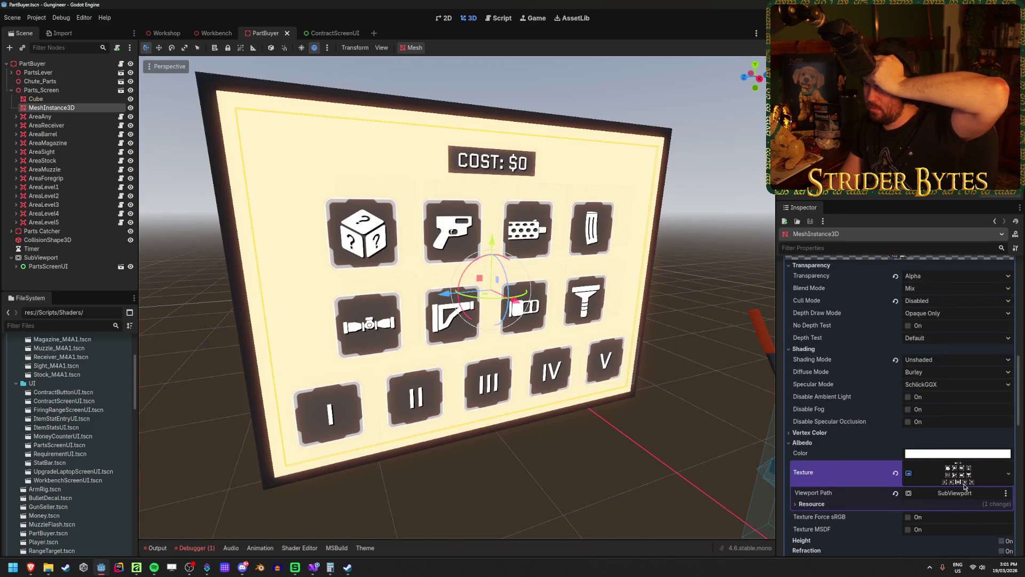
scroll(965, 485, "up", 4)
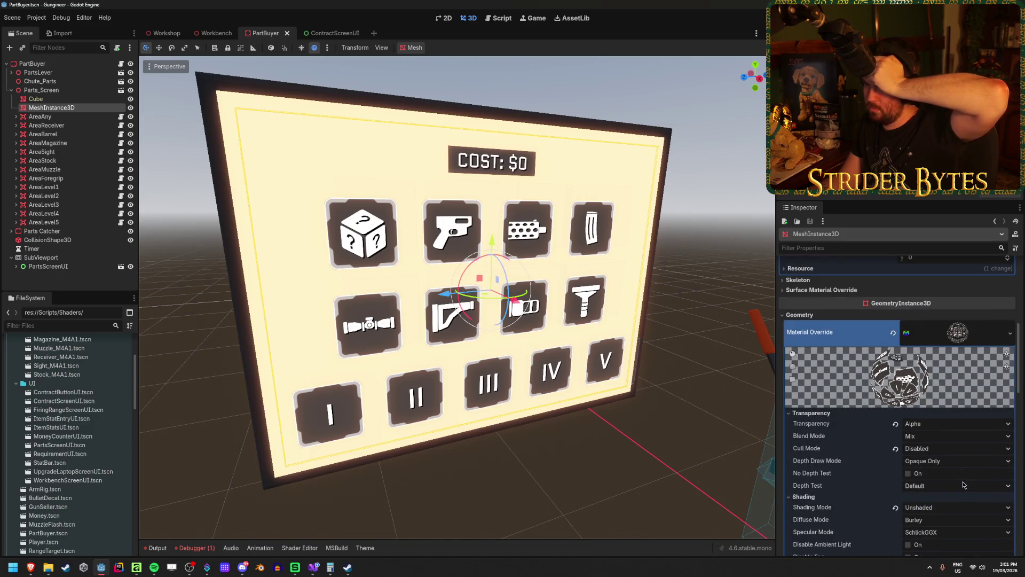
left_click(895, 336)
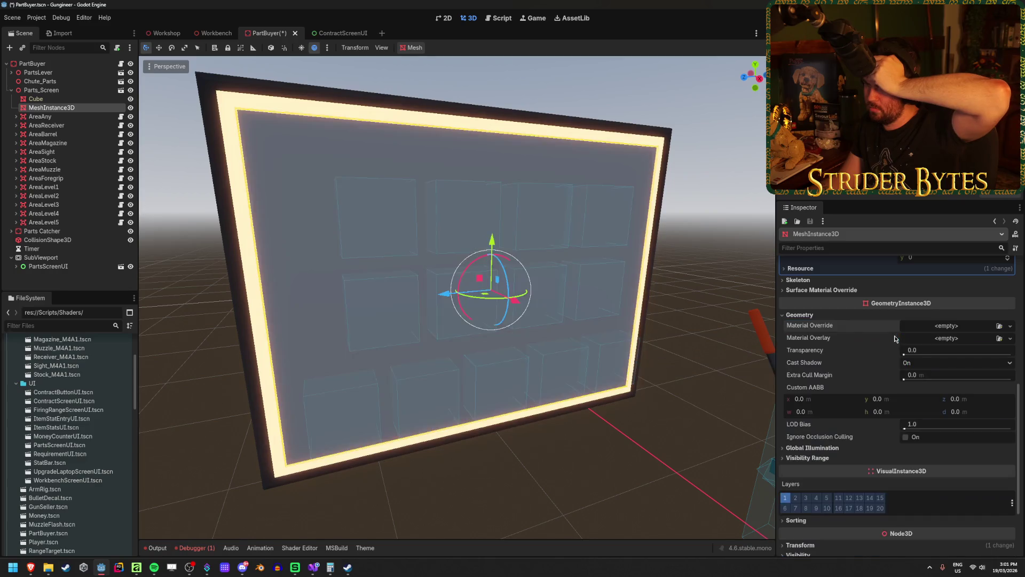
Step: Try a new ShaderMaterial using CRTEffect.gdshader as the screen's Material Override and inspect its parameters
left_click(1000, 327)
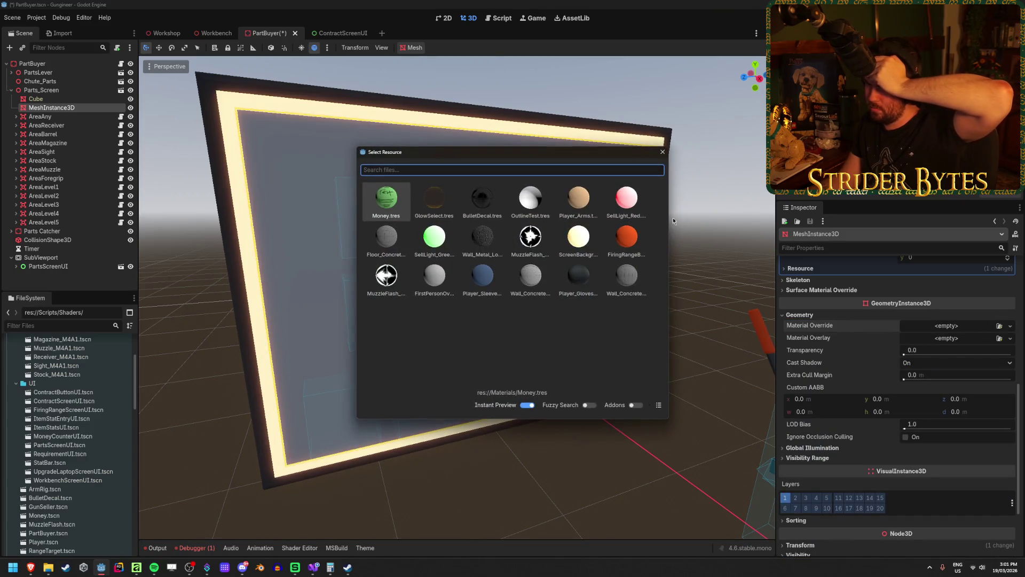
left_click(662, 153)
left_click(1009, 325)
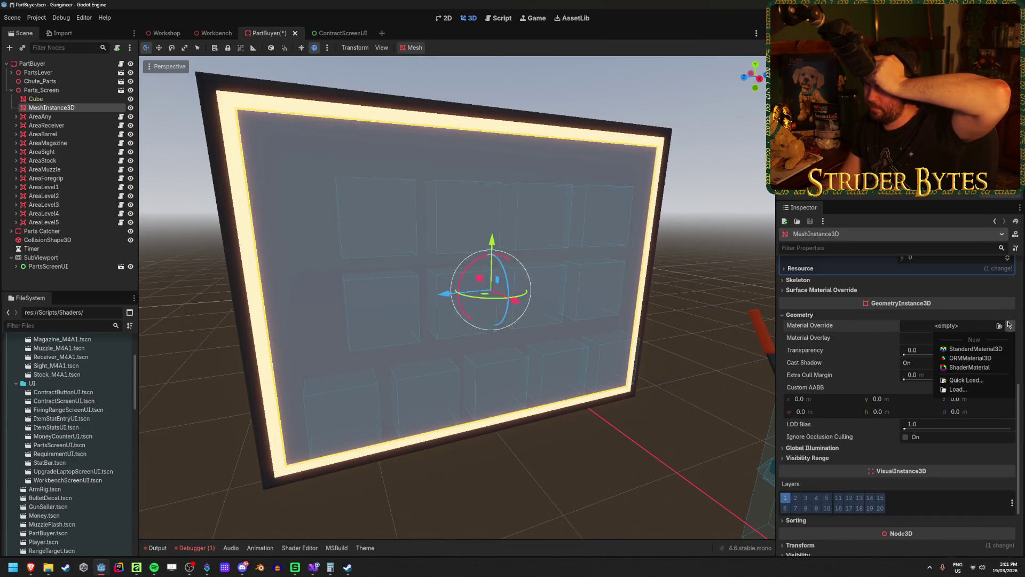
left_click(985, 367)
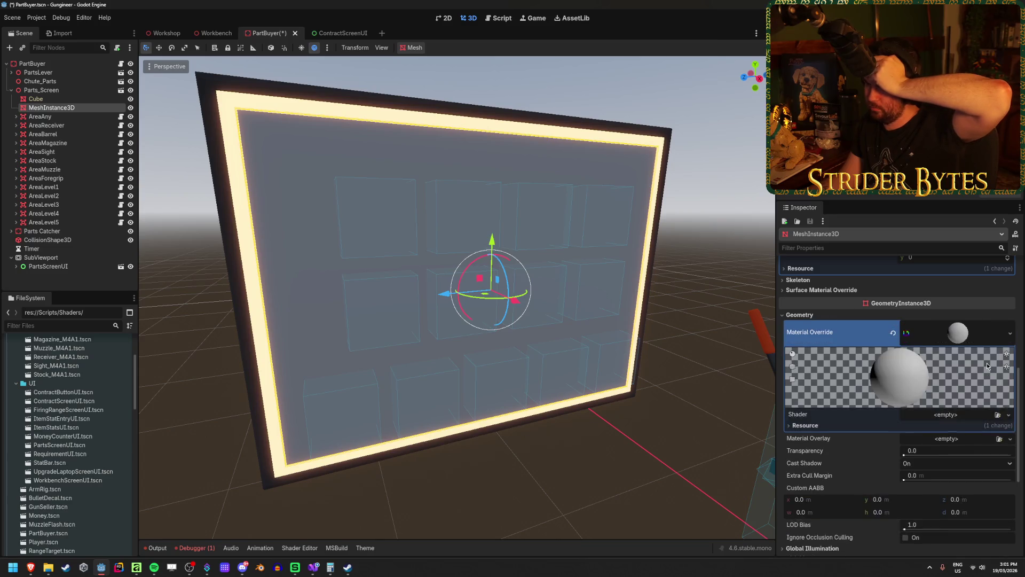
left_click(999, 416)
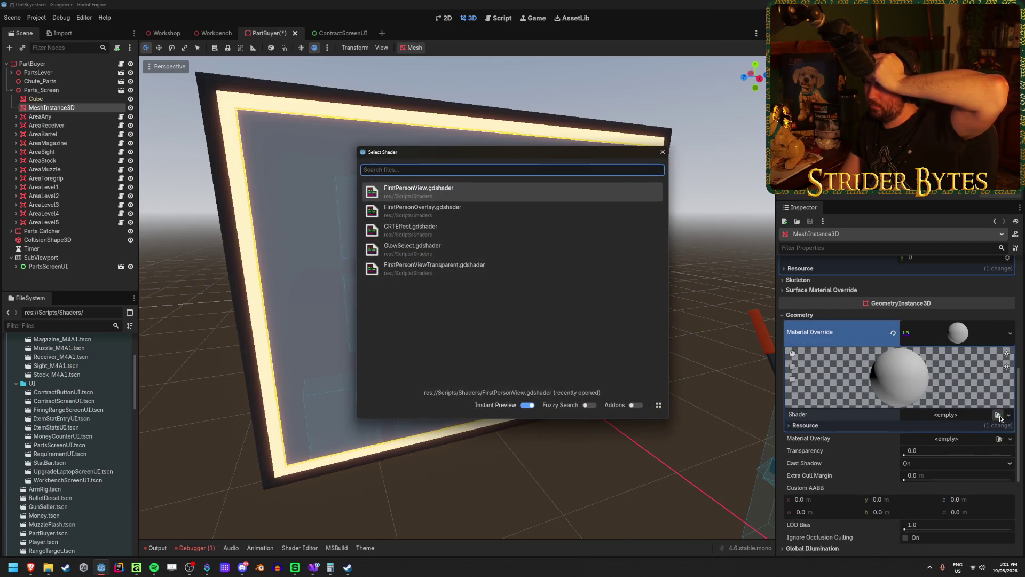
left_click(456, 234)
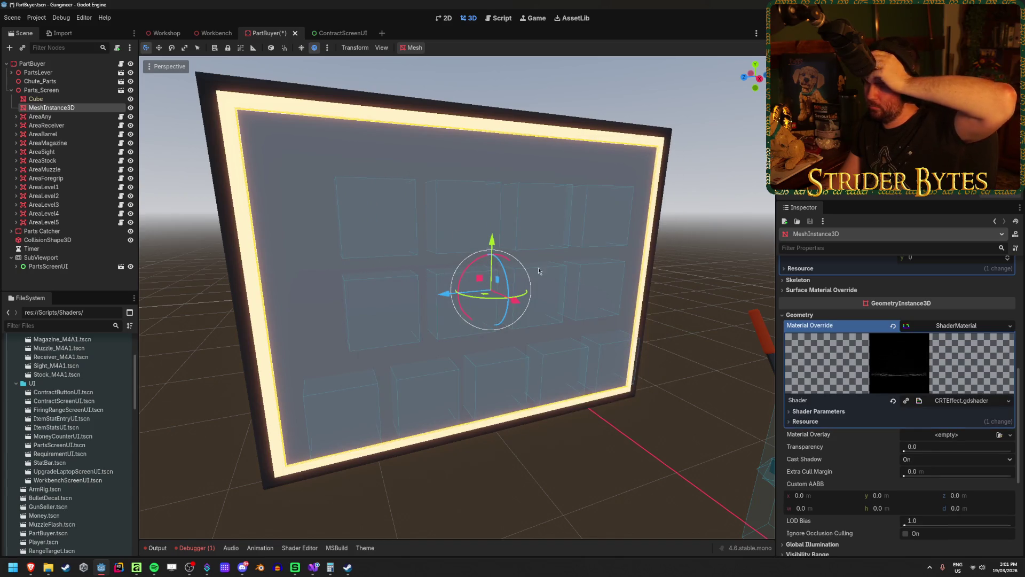
left_click(809, 411)
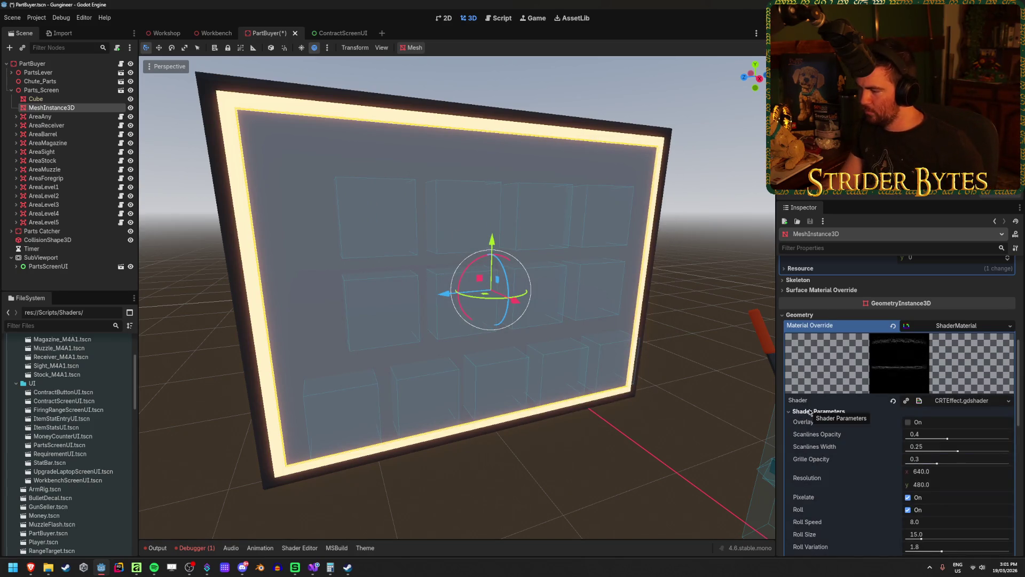
left_click(809, 412)
Step: Revert to the original UI material, save PartBuyer, and return to ContractScreenUI
key("ctrl+z")
key("ctrl+s")
left_click(332, 33)
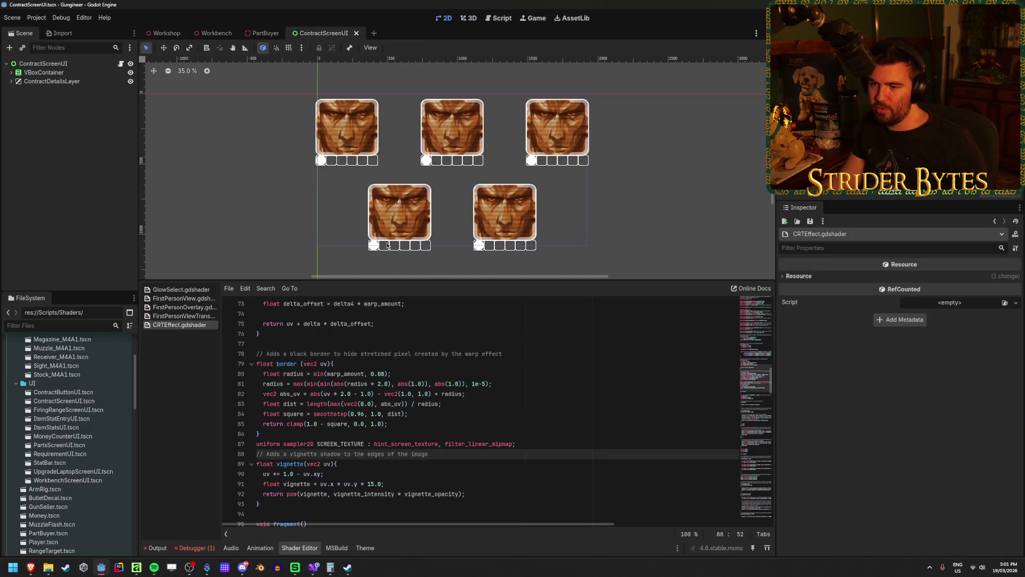
Step: Hide the shader editor and add a TextureRect child under the ContractScreenUI root
left_click(300, 548)
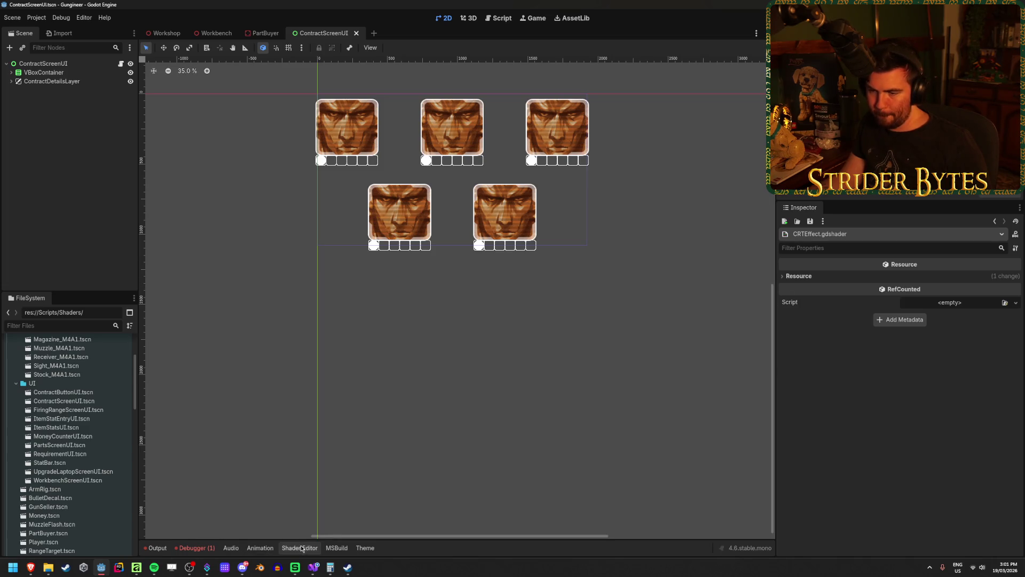
scroll(401, 195, "up", 3)
left_click(50, 81)
left_click(44, 72)
right_click(76, 66)
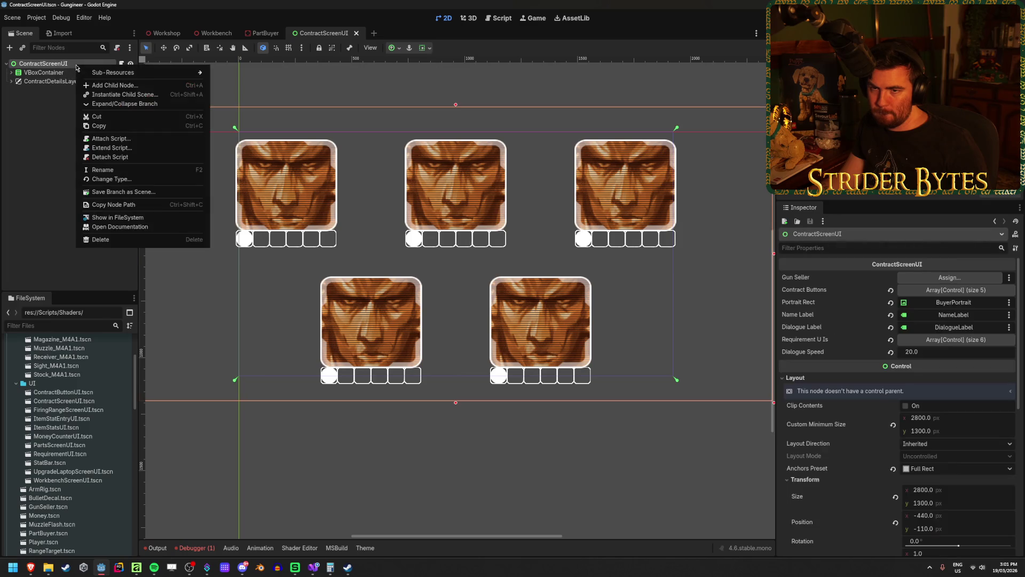
left_click(107, 86)
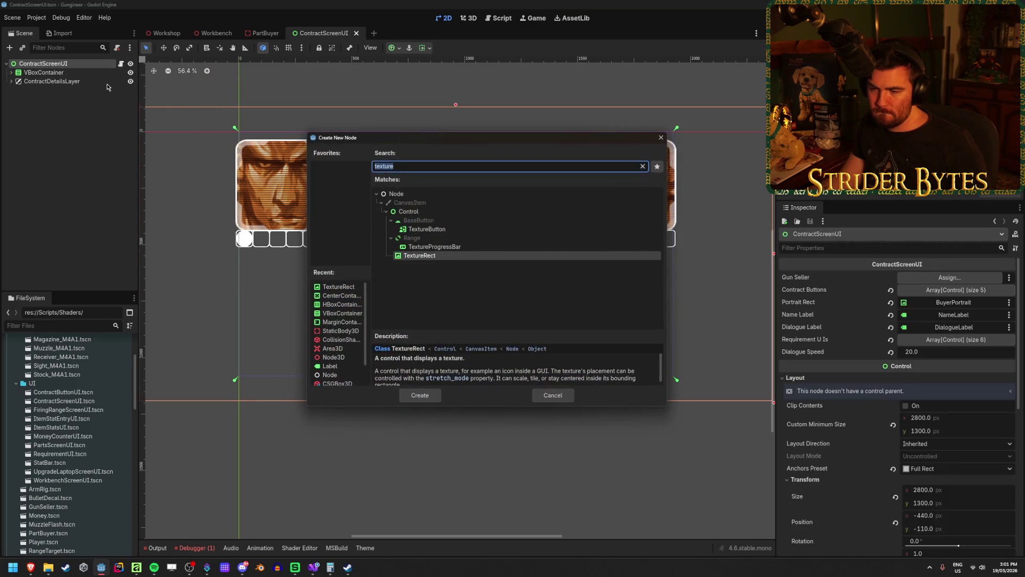
left_click(420, 395)
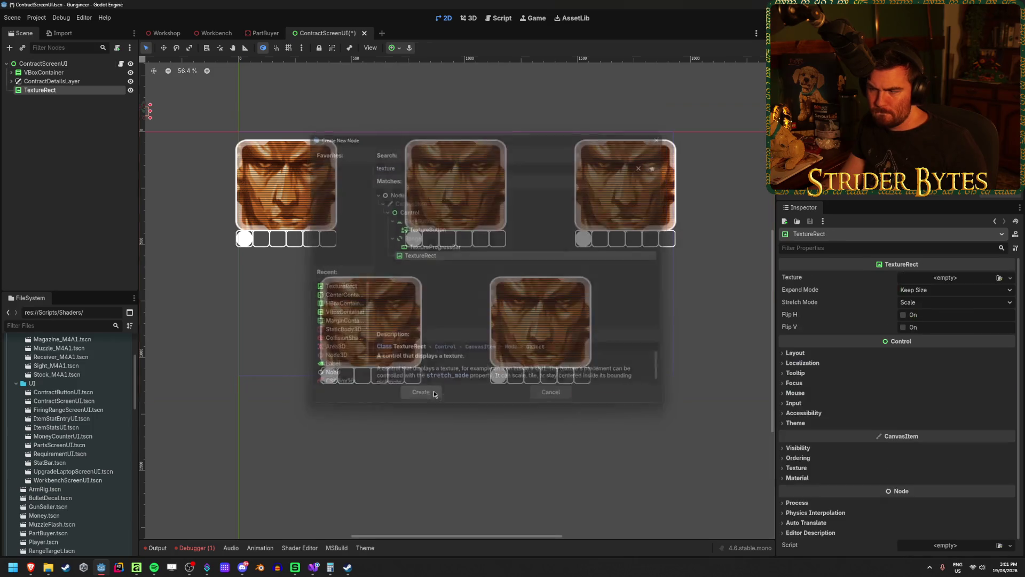
Step: Browse for a TextureRect texture but cancel, leaving it empty
left_click(999, 278)
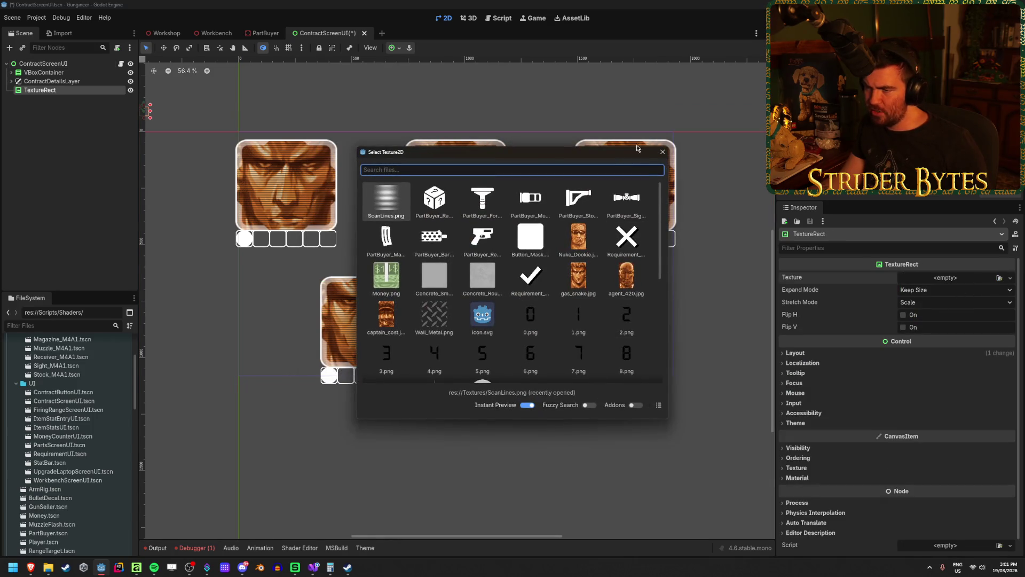
left_click(662, 152)
key("alt+Tab")
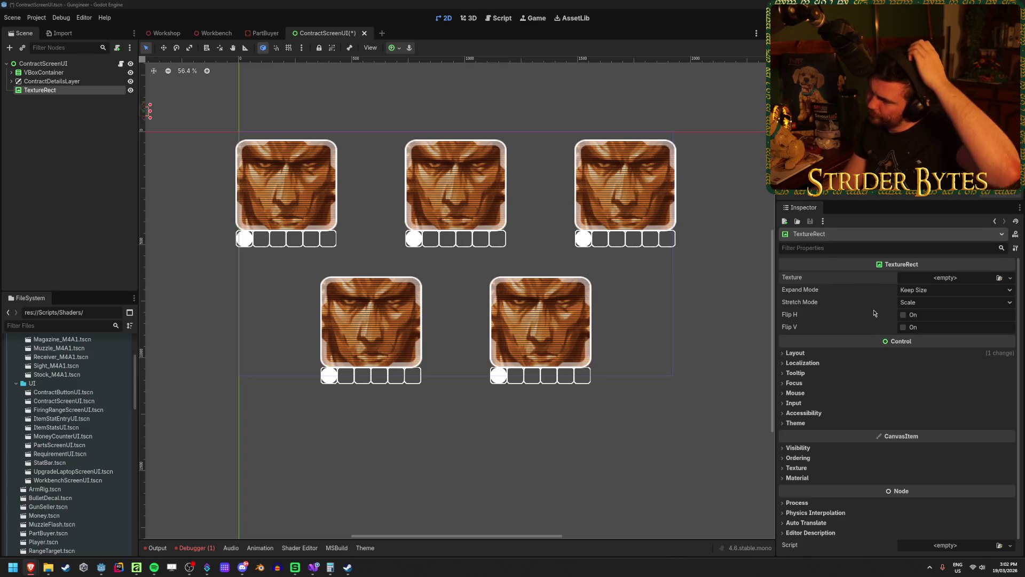
Step: Add another ContractScreenUI child, selecting ColorRect from the Control node types
right_click(69, 65)
left_click(101, 83)
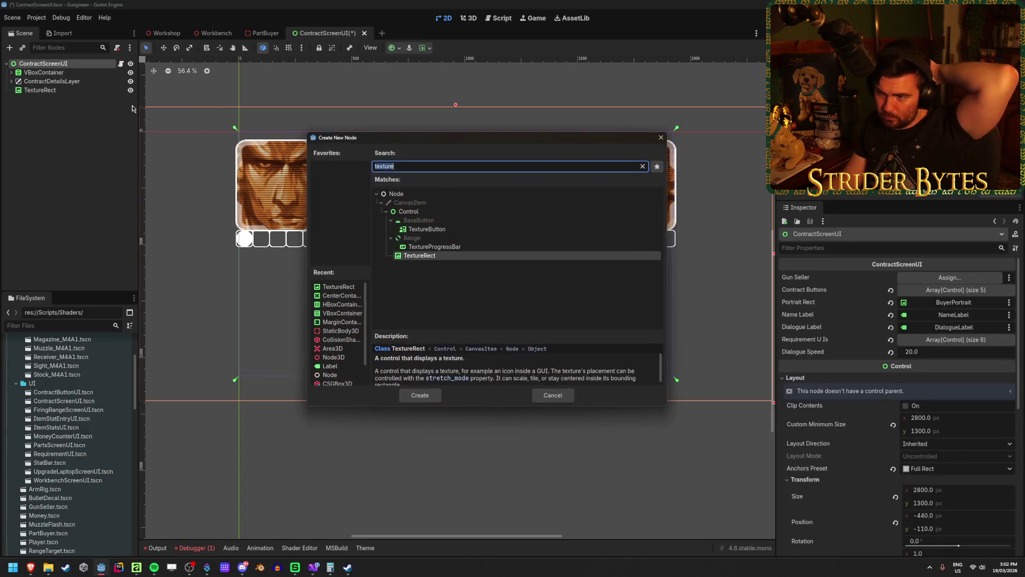
key("BackSpace")
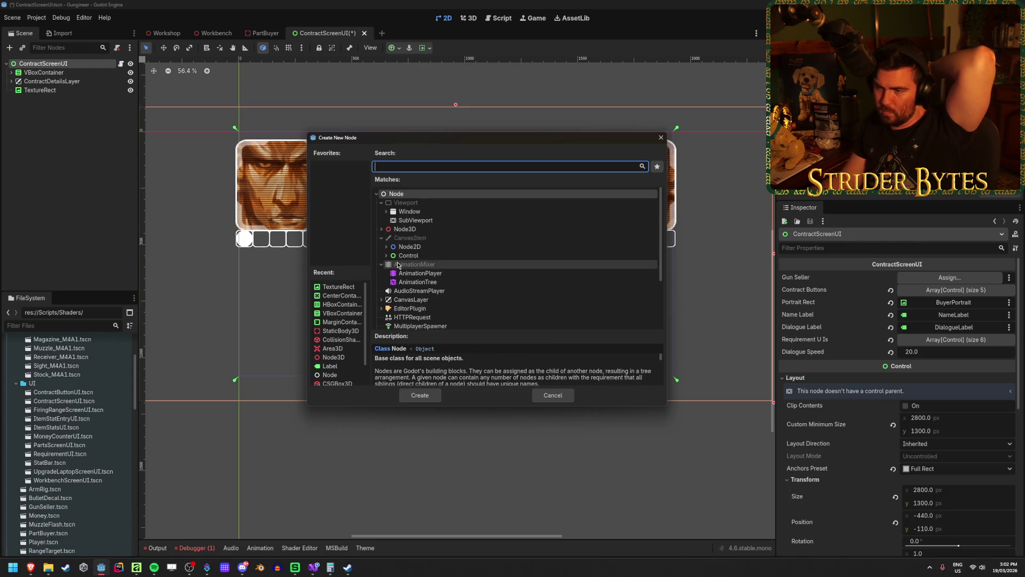
left_click(387, 256)
scroll(427, 243, "down", 3)
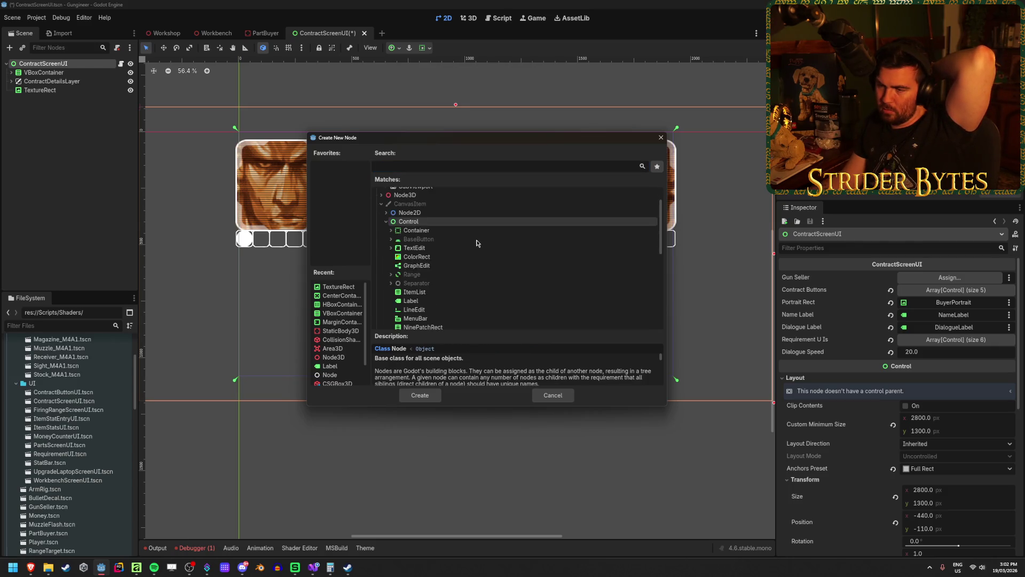
left_click(434, 242)
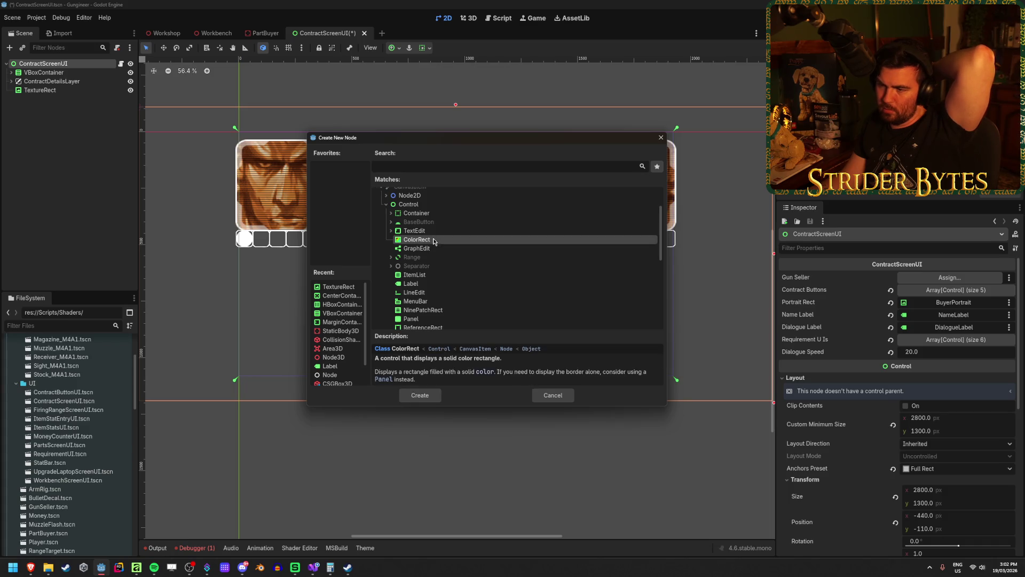
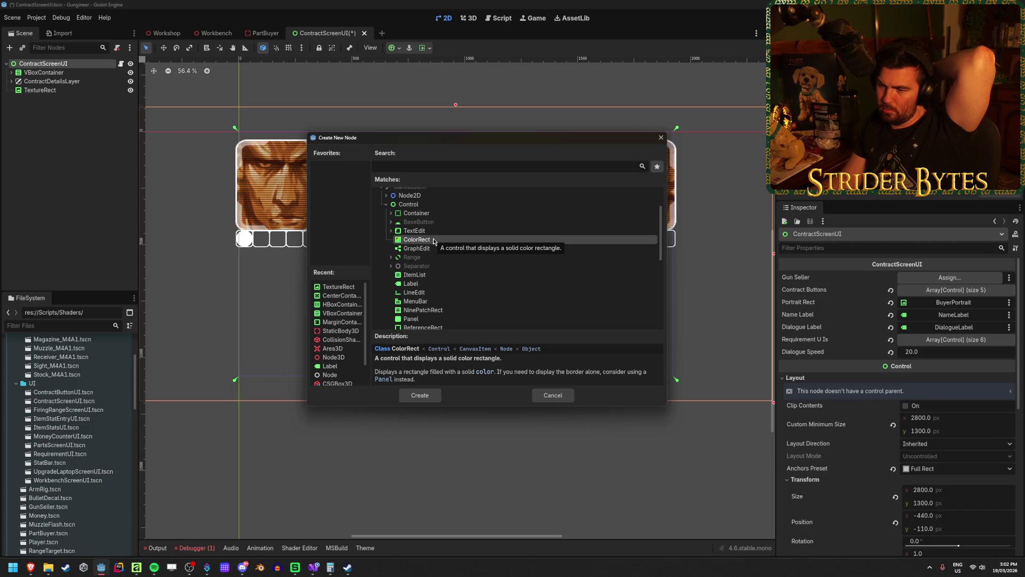
Step: Add a ColorRect node to the ContractScreenUI scene and expand its Material settings
scroll(463, 255, "down", 3)
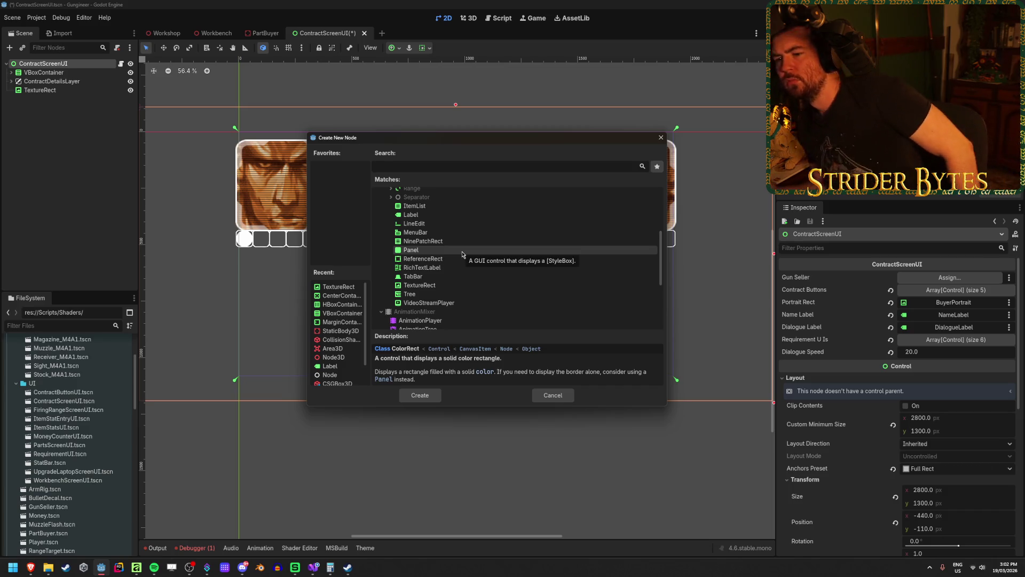
scroll(463, 256, "up", 4)
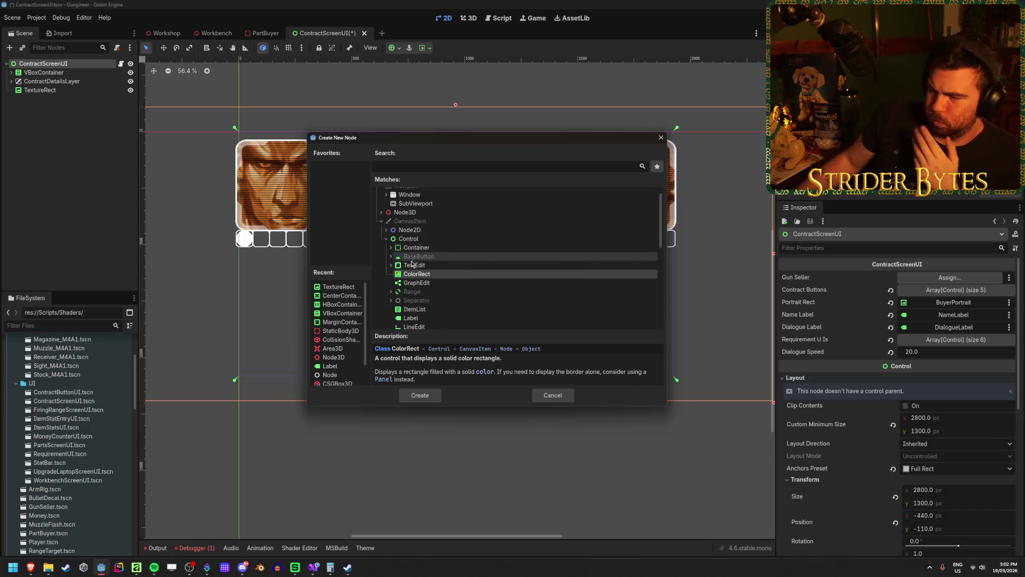
left_click(431, 395)
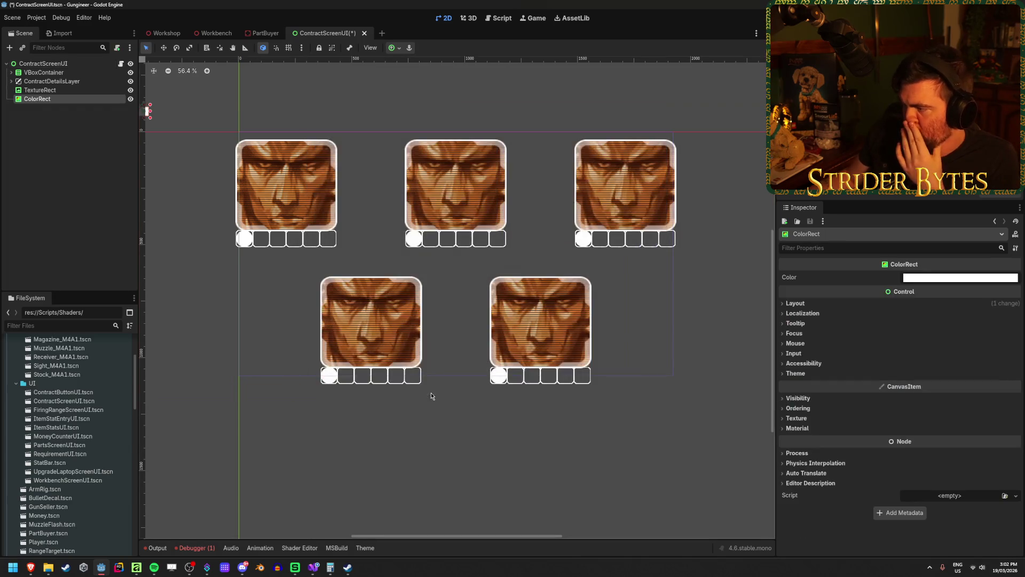
left_click(825, 303)
left_click(823, 303)
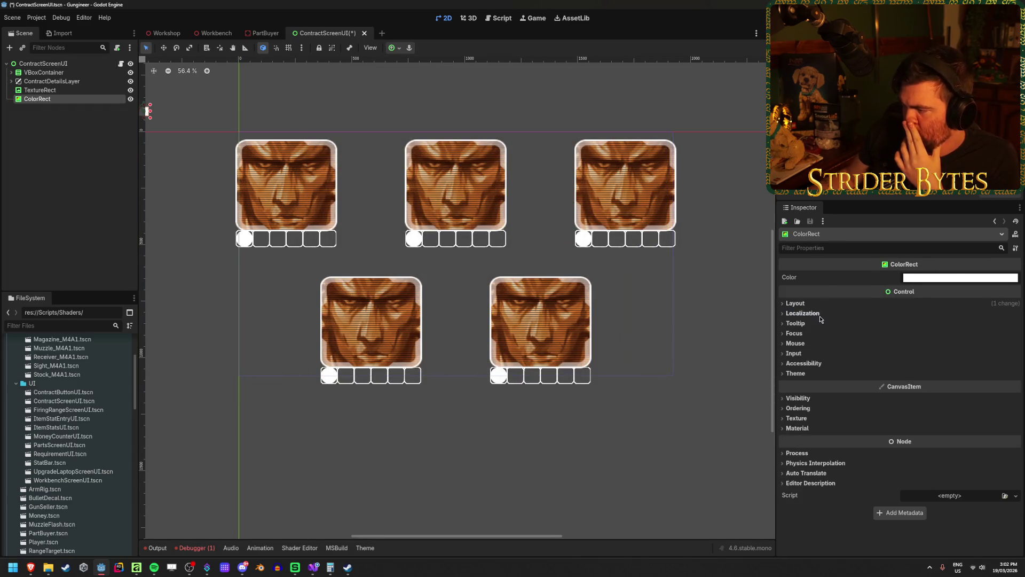
left_click(806, 429)
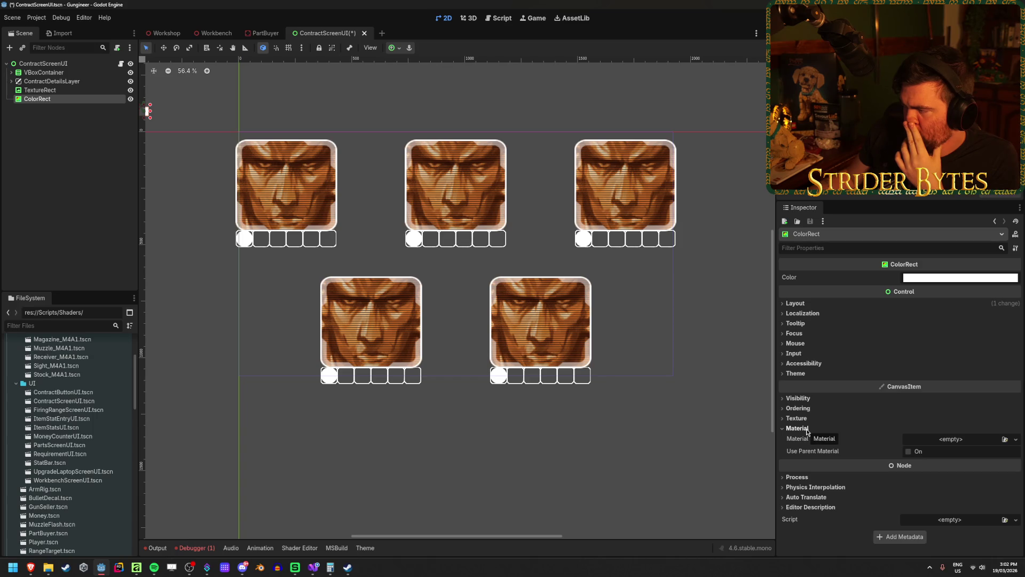
Step: Delete the ColorRect node again, confirming the removal
left_click(80, 160)
left_click(94, 100)
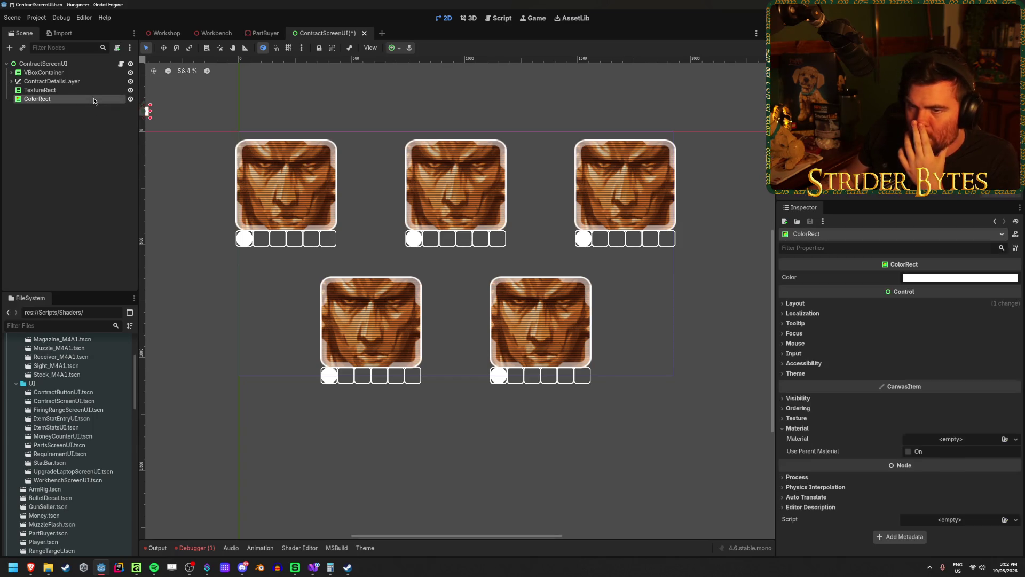
key("Delete")
key("Return")
left_click(96, 90)
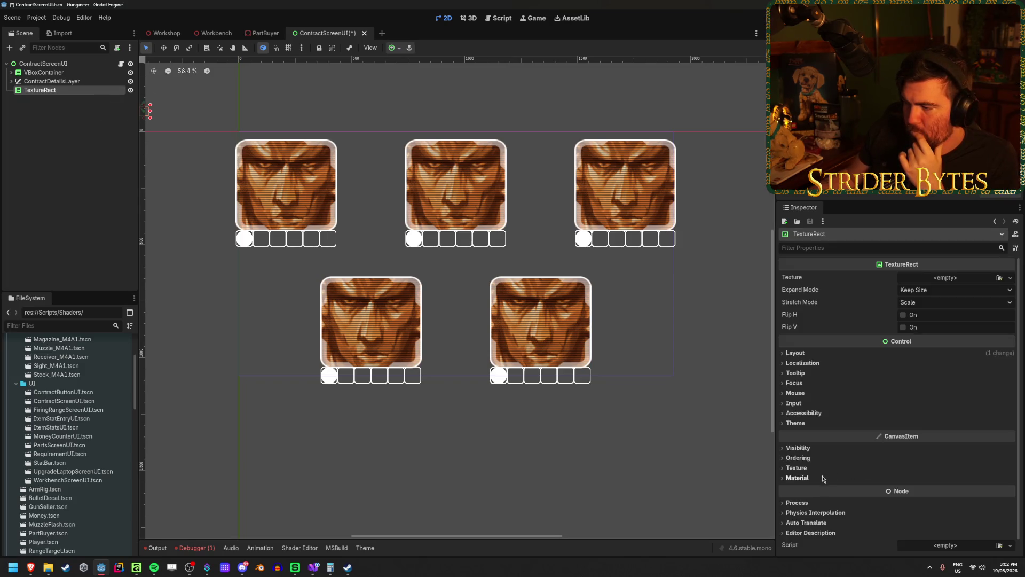
Step: Browse the TextureRect's Material options, then close the picker without choosing anything
left_click(824, 478)
left_click(997, 489)
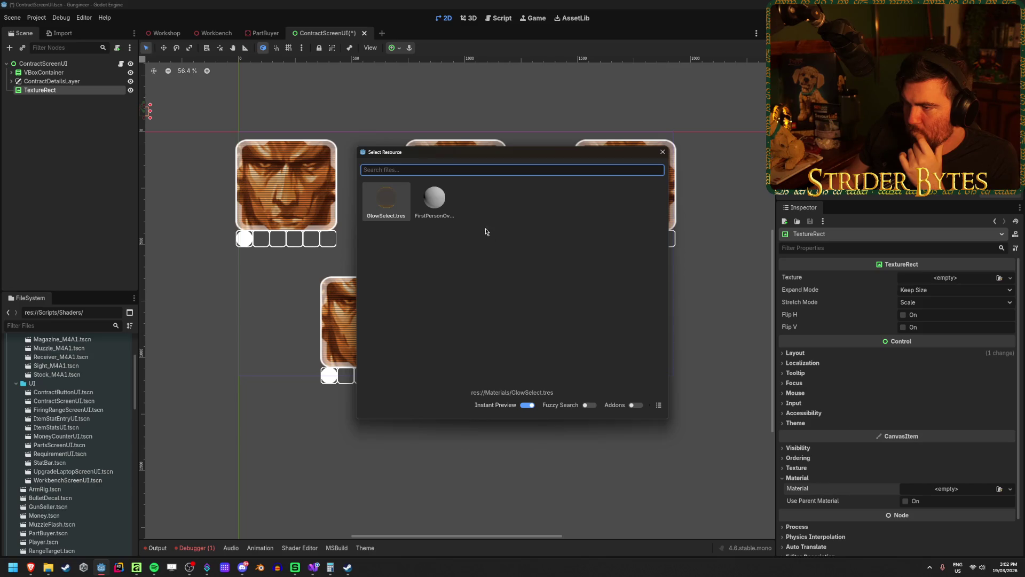
left_click(662, 151)
scroll(64, 427, "up", 4)
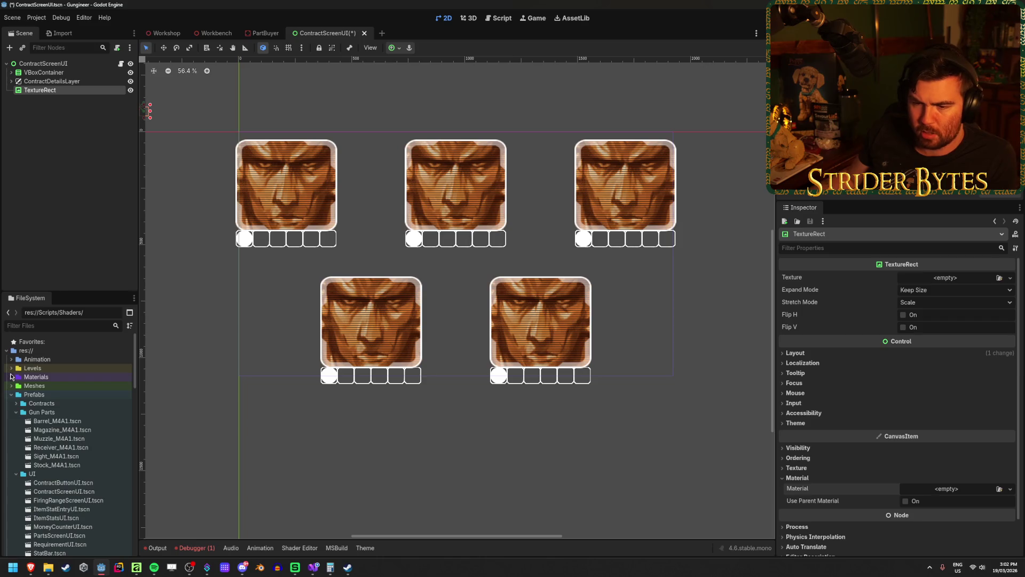
Step: Create a new ShaderMaterial resource in the Materials folder named CRTEffect.tres
left_click(10, 376)
right_click(59, 378)
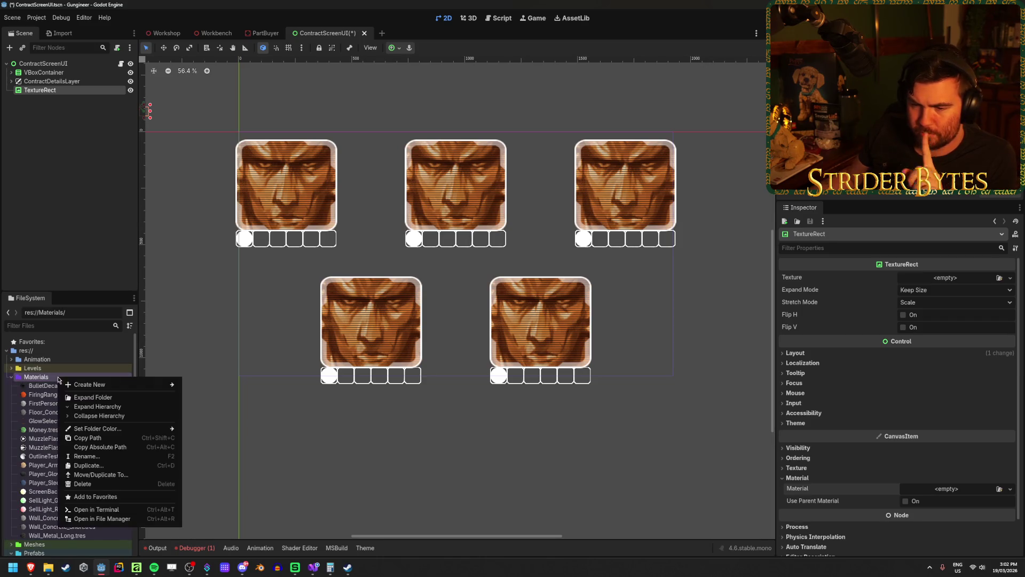
mouse_move(111, 386)
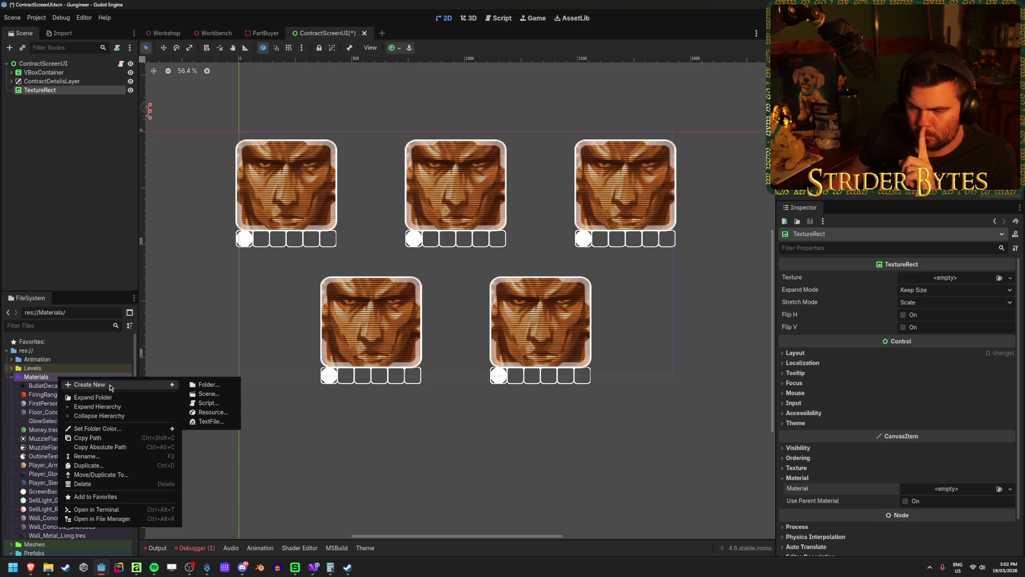
left_click(186, 411)
key("Down")
key("Down")
key("Down")
key("Return")
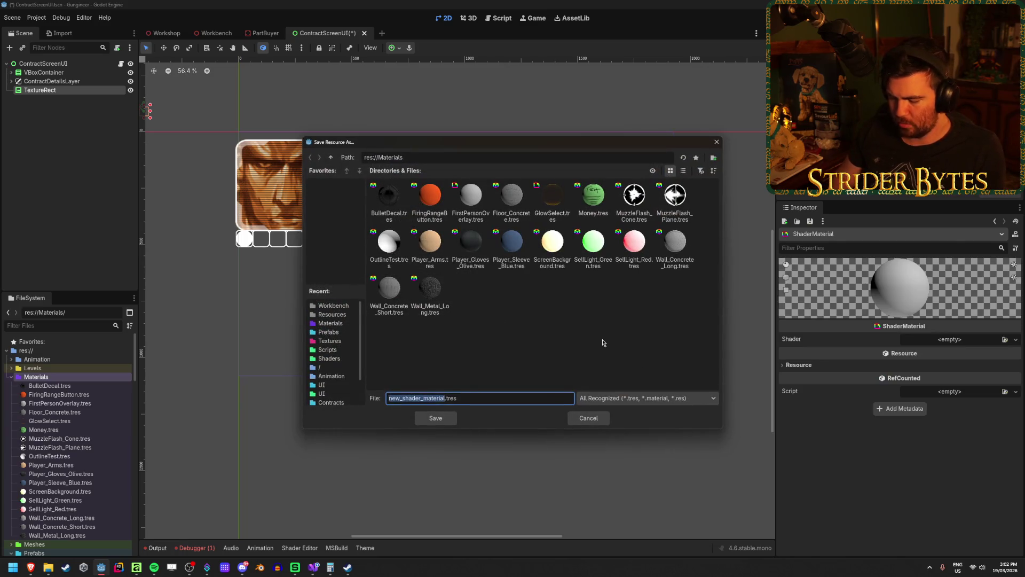
type("CRTEffect")
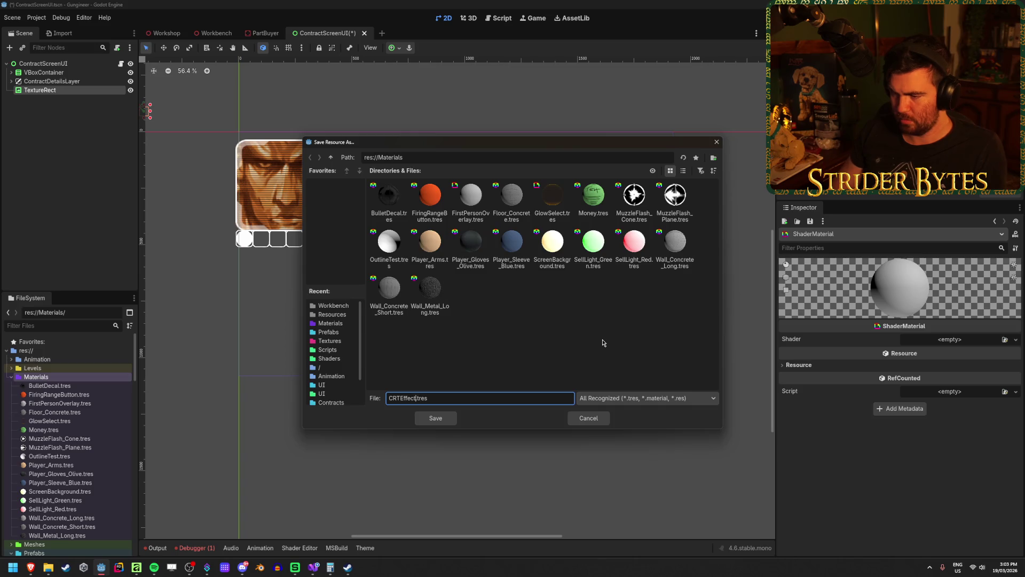
key("Return")
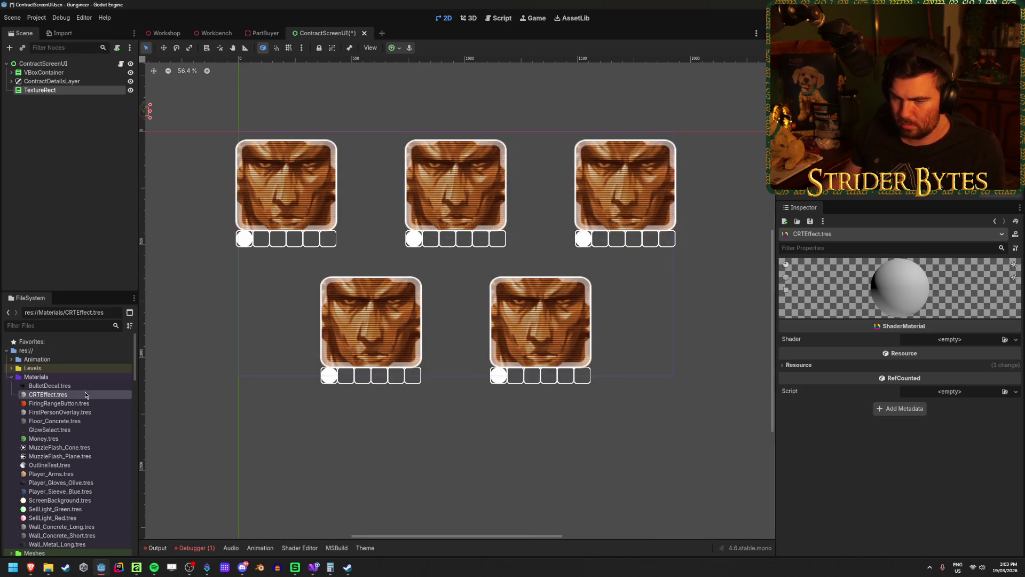
Step: Assign CRTEffect.gdshader as the material's shader and save
left_click(1005, 340)
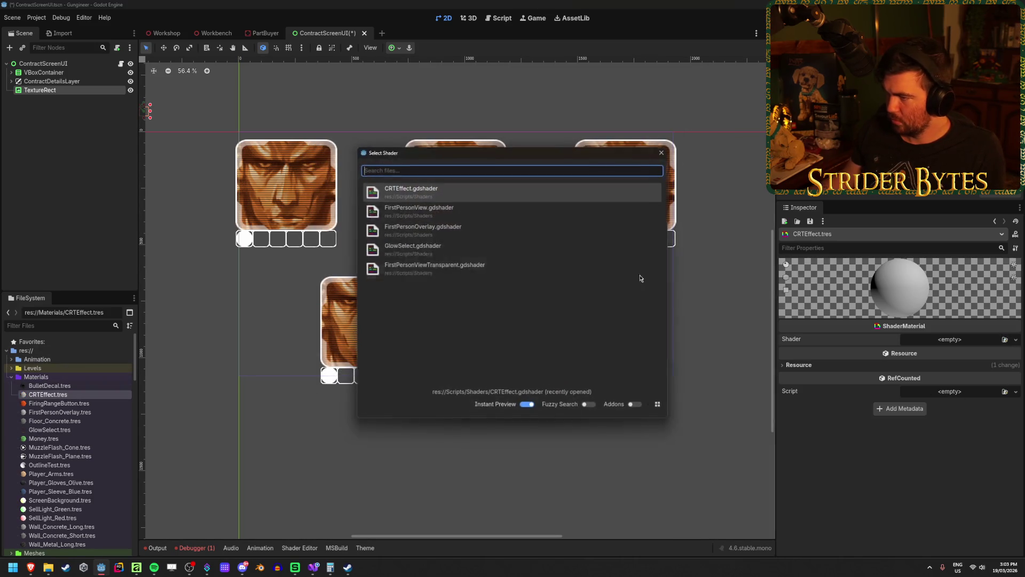
double_click(467, 200)
key("ctrl+s")
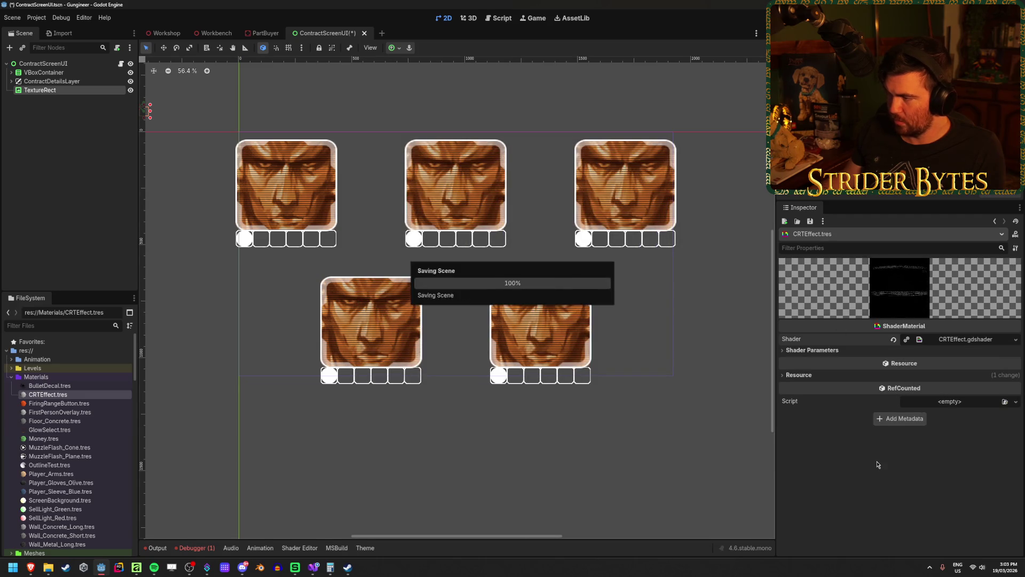
Step: Apply CRTEffect.tres as the TextureRect's material
left_click(48, 89)
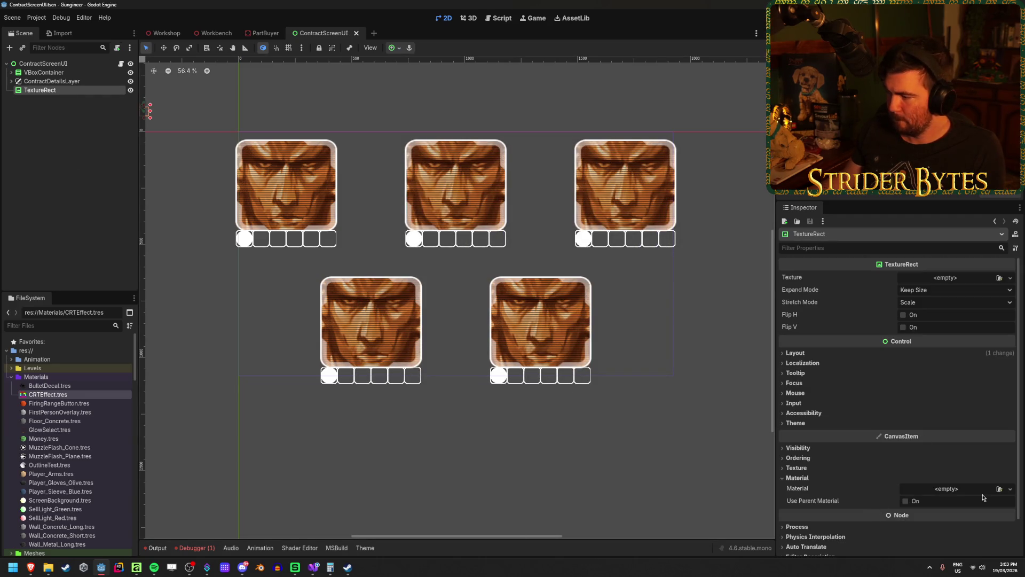
left_click(999, 488)
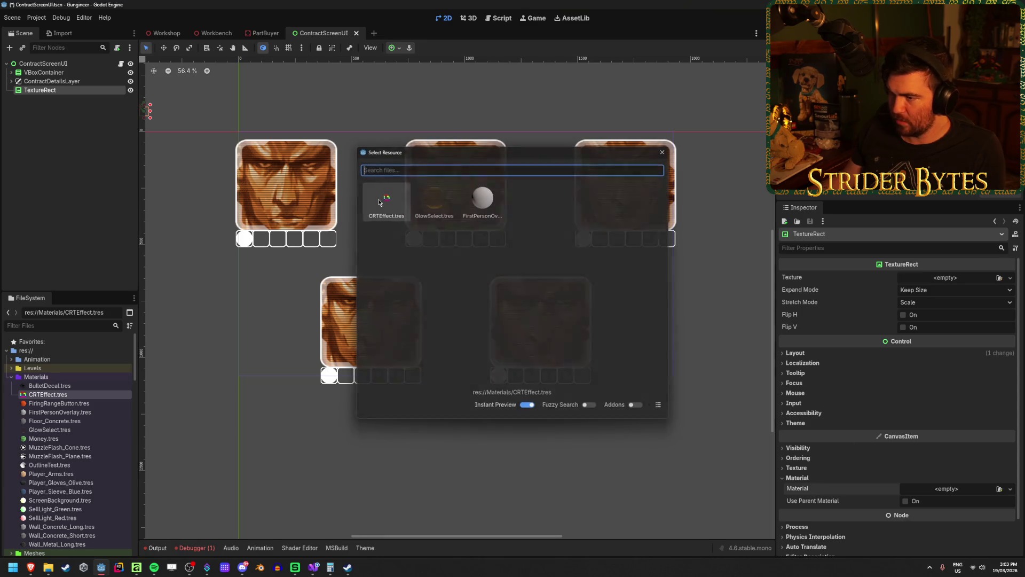
double_click(378, 202)
scroll(409, 255, "down", 2)
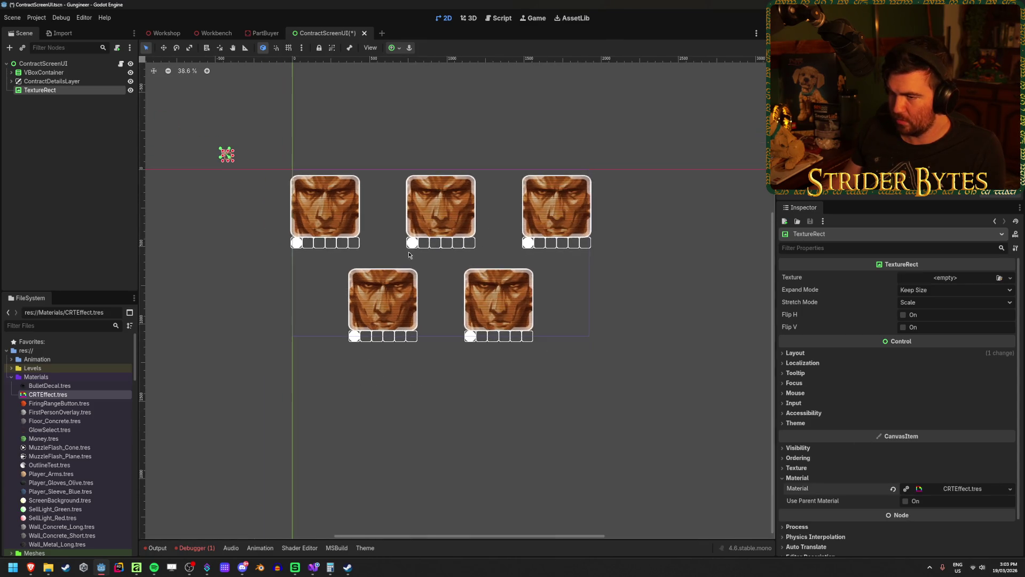
Step: Anchor the TextureRect to Full Rect and save the scene
left_click(395, 48)
left_click(440, 122)
key("ctrl+s")
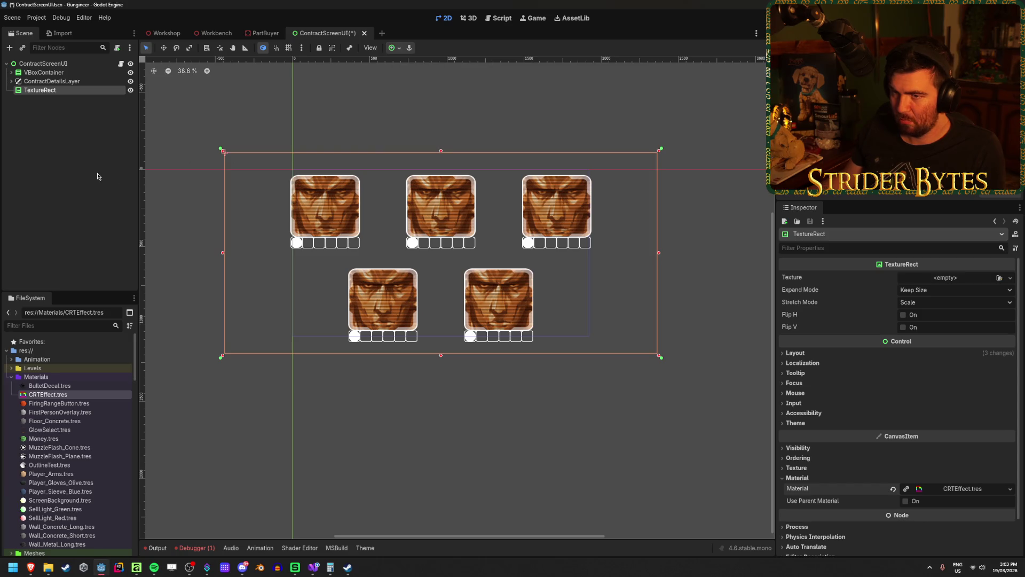
left_click(166, 34)
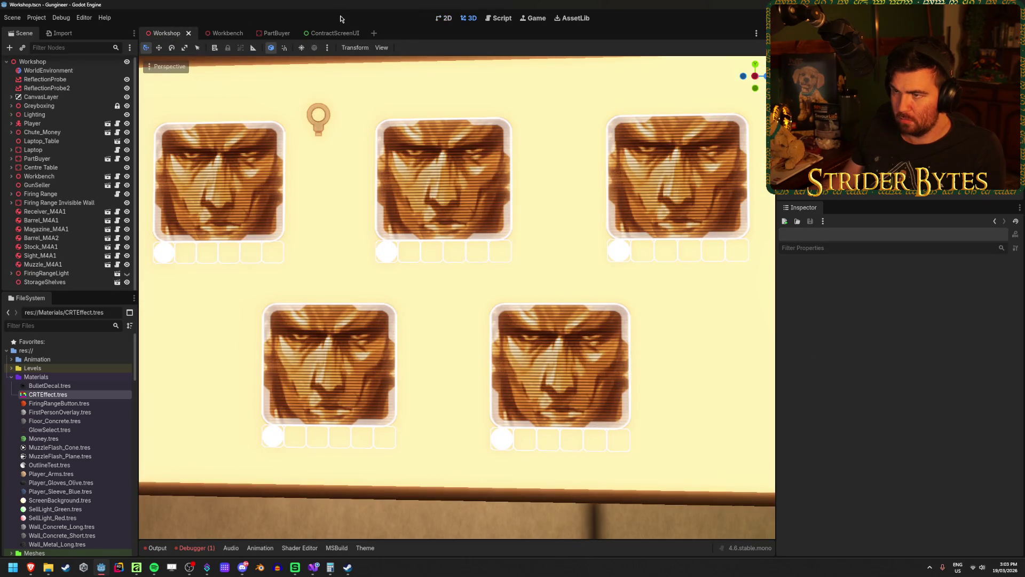
left_click(335, 33)
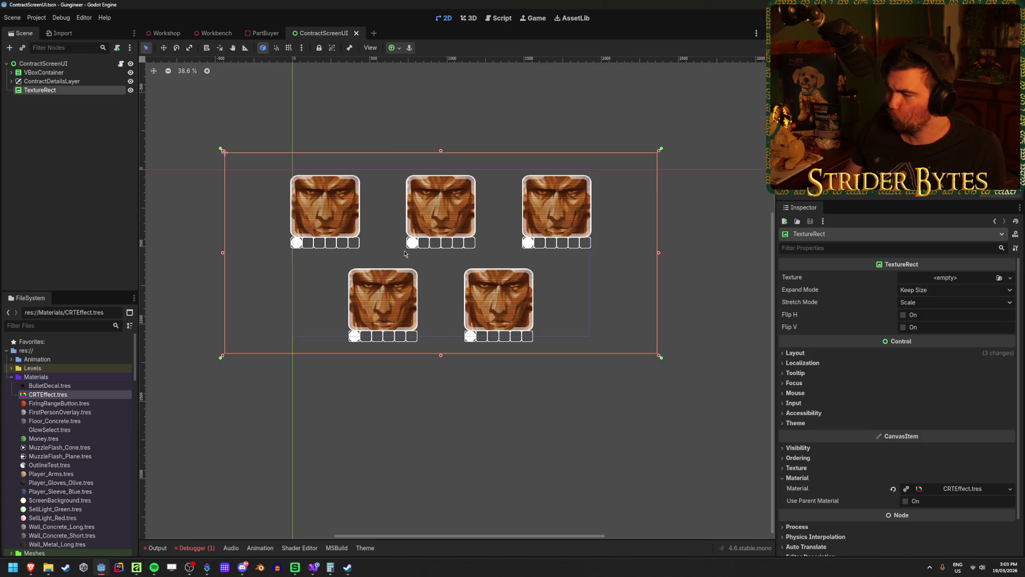
Step: Preview Concrete_Rough as the TextureRect's texture, then undo it
mouse_move(874, 295)
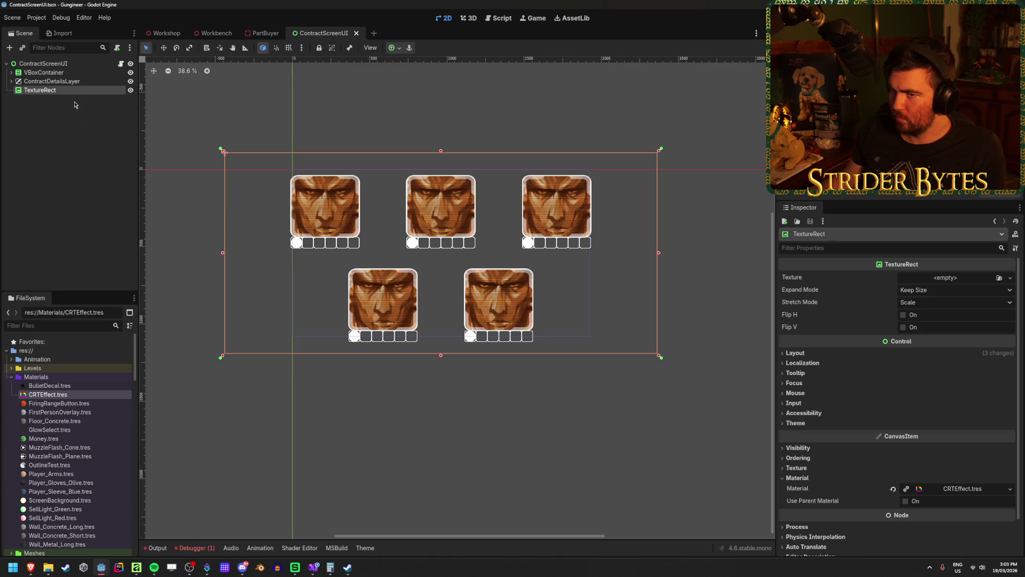
left_click(999, 278)
left_click(484, 275)
double_click(490, 275)
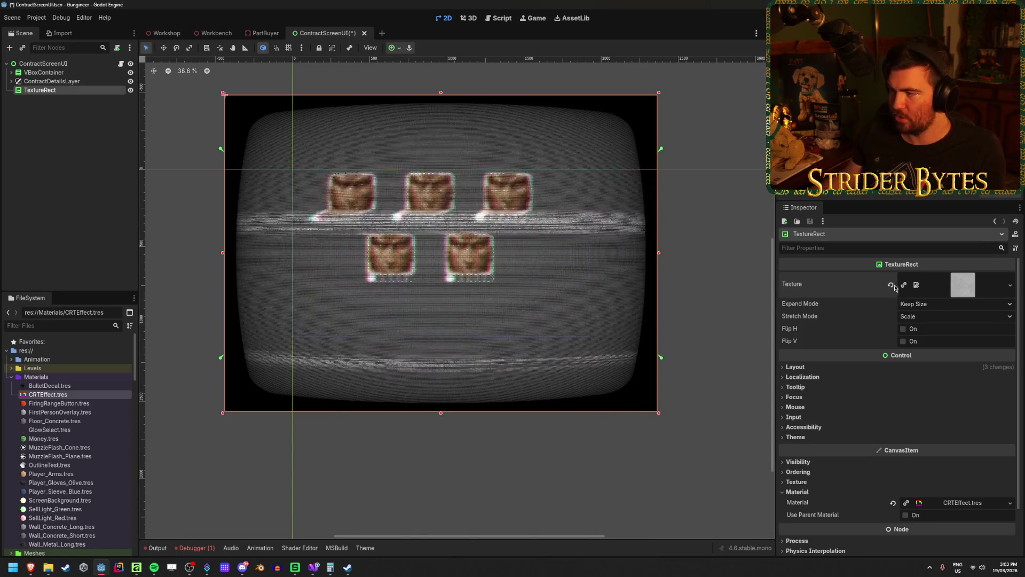
key("ctrl+z")
Step: Delete the TextureRect from ContractScreenUI and go to the Workshop and PartBuyer scenes
left_click(60, 95)
left_click(61, 92)
key("Delete")
key("Return")
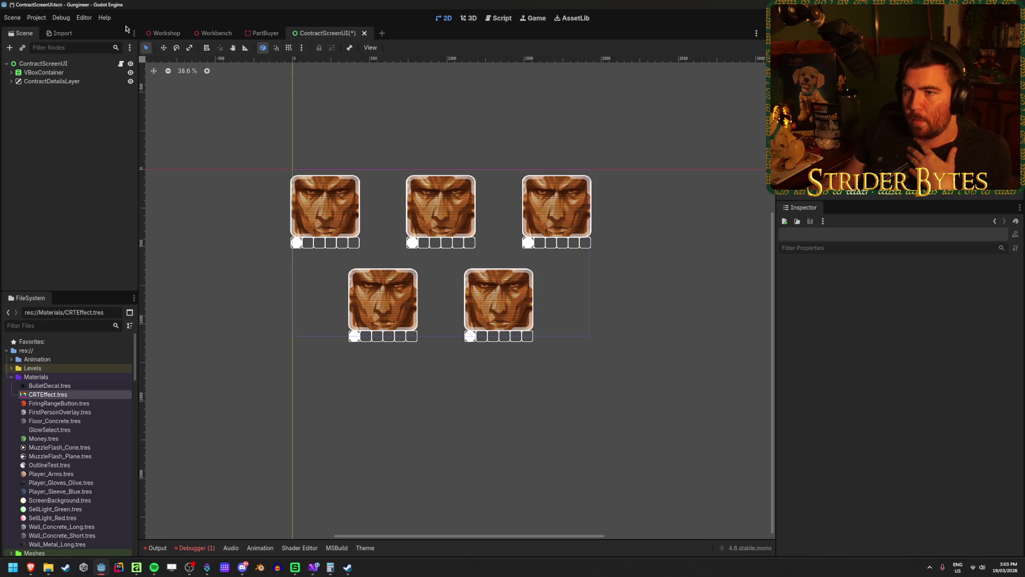
left_click(164, 33)
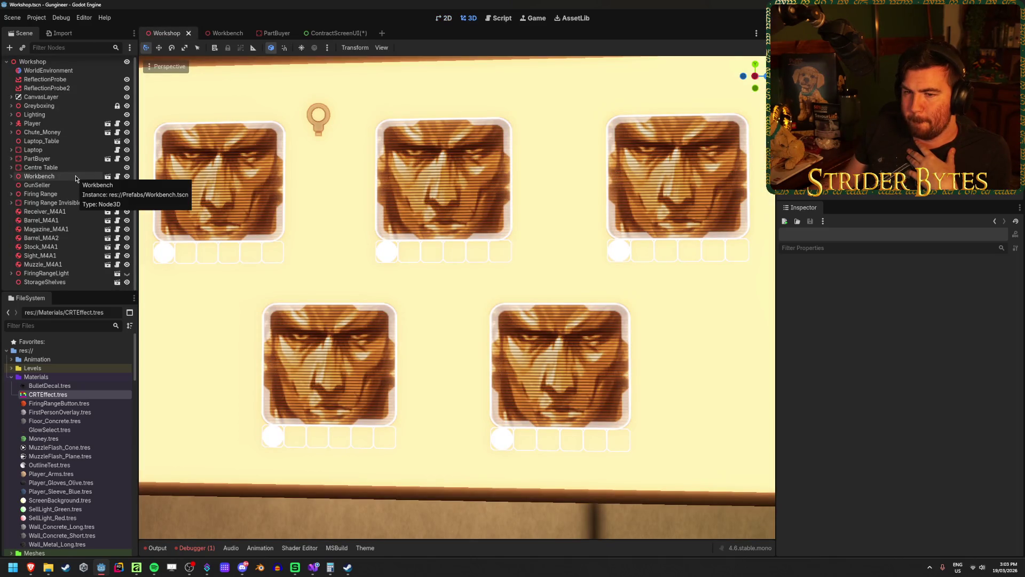
left_click(267, 33)
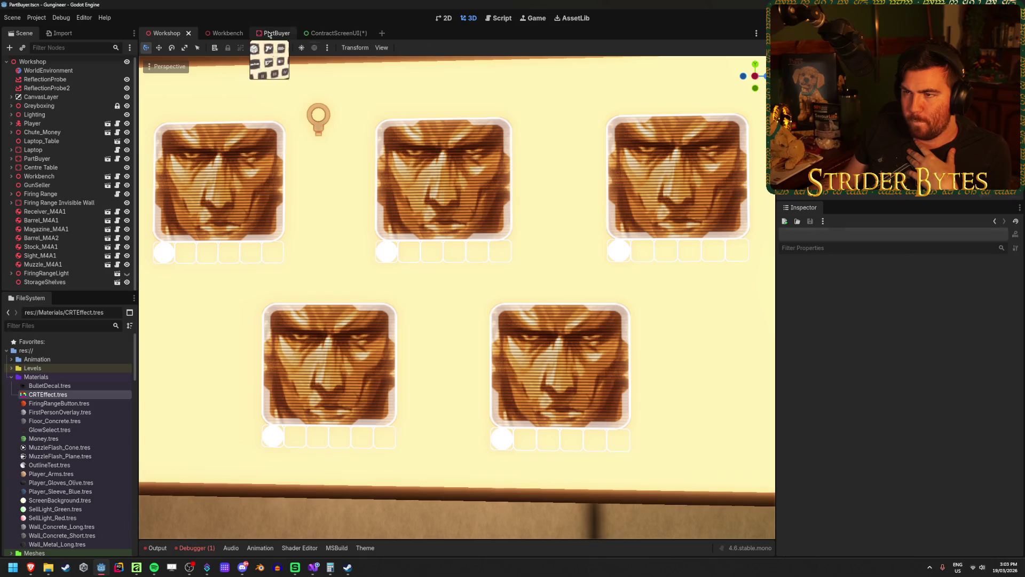
Step: Collapse the Albedo, Transparency and Shading sections of the PartBuyer screen material
scroll(929, 470, "down", 10)
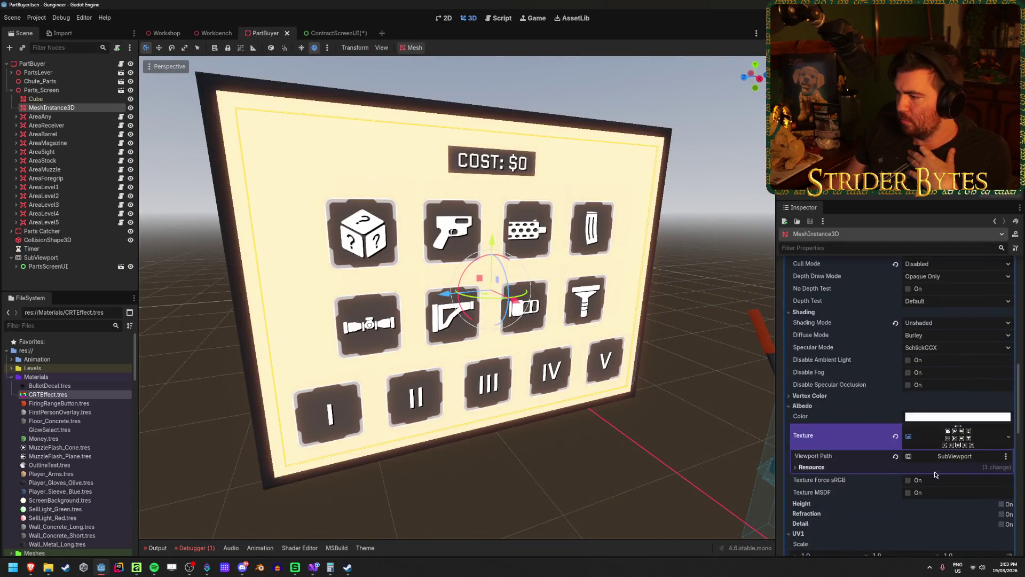
scroll(929, 472, "down", 2)
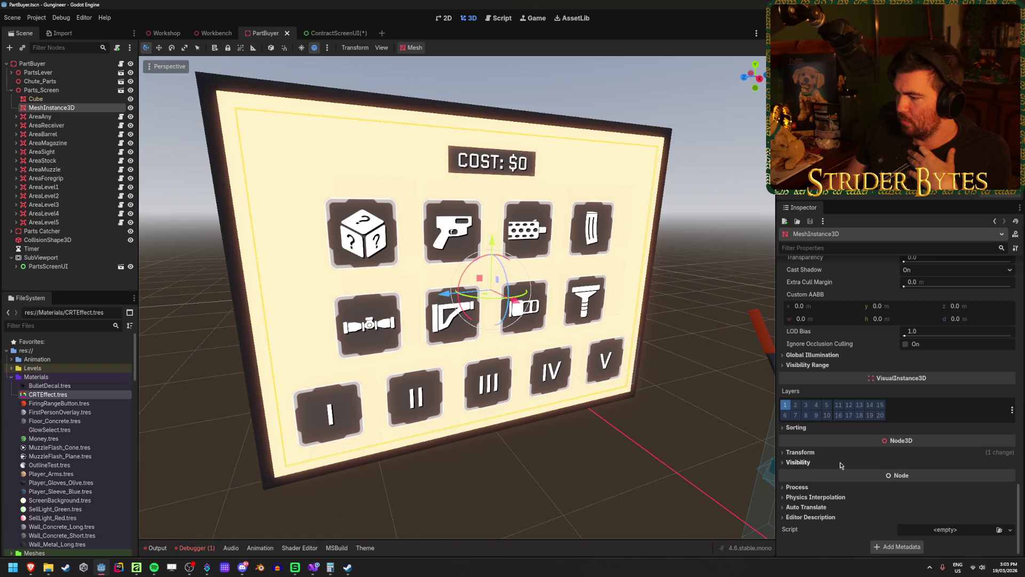
left_click(806, 452)
left_click(806, 453)
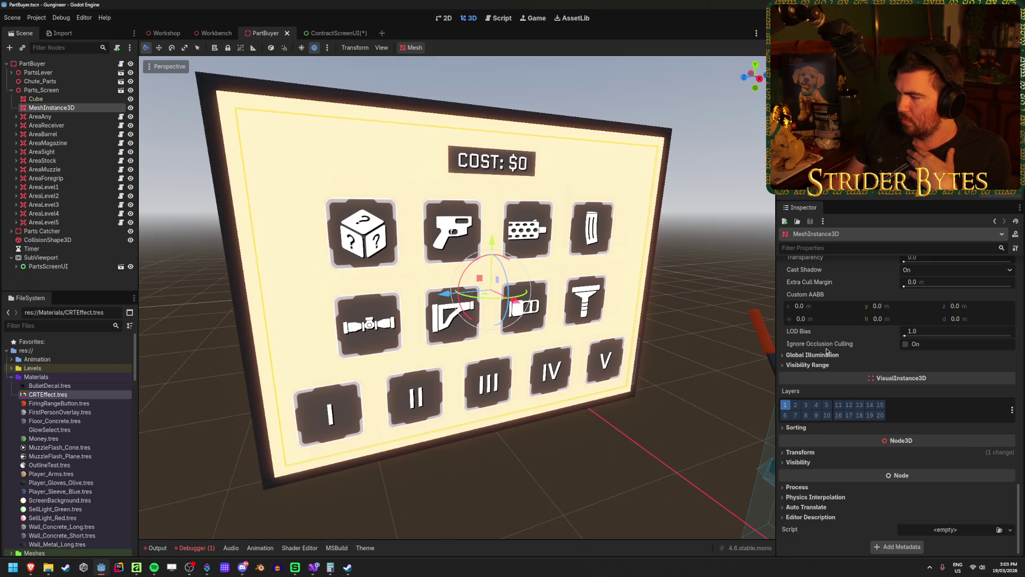
scroll(827, 351, "up", 5)
scroll(829, 449, "up", 6)
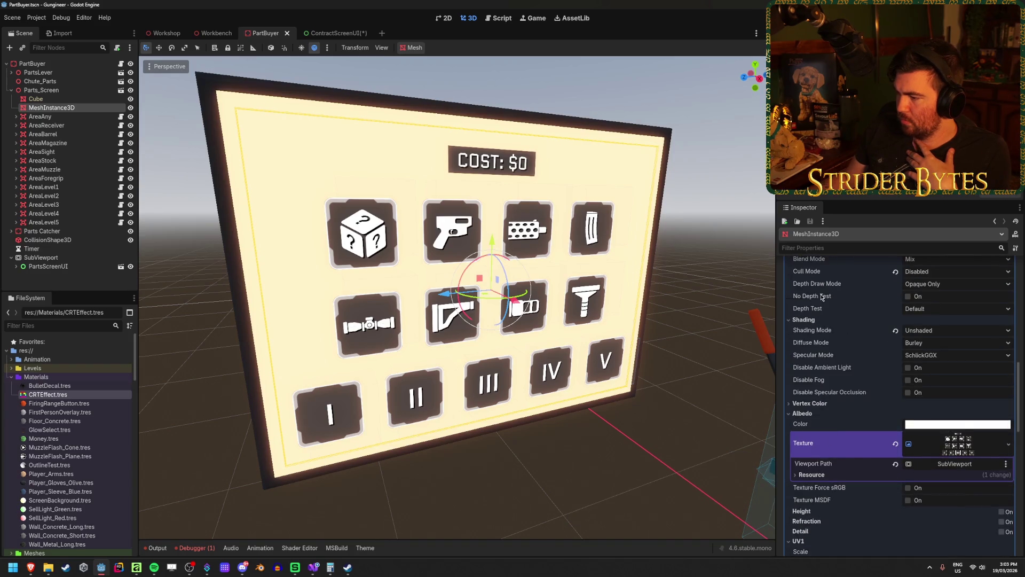
left_click(814, 415)
scroll(833, 409, "up", 2)
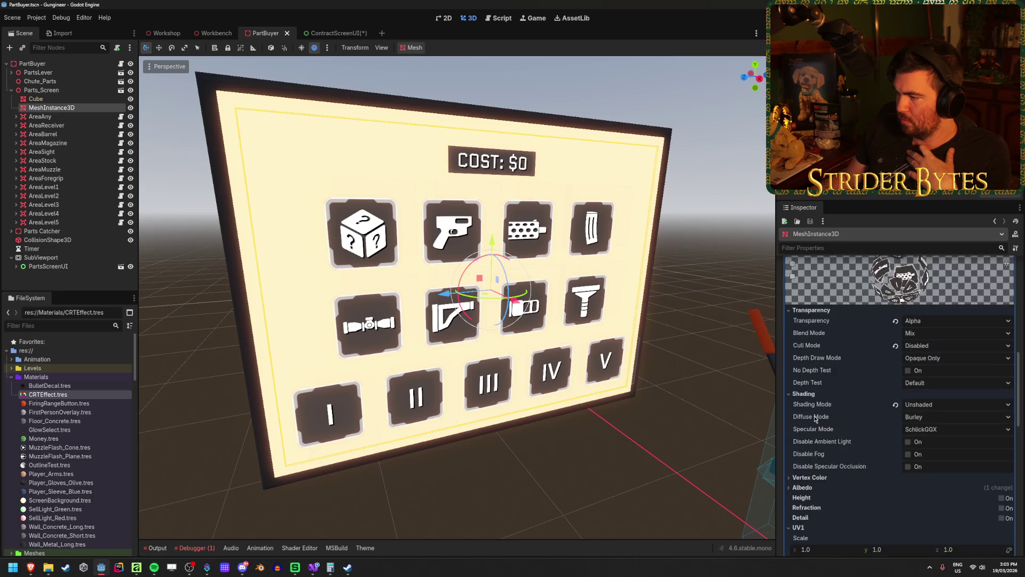
left_click(811, 347)
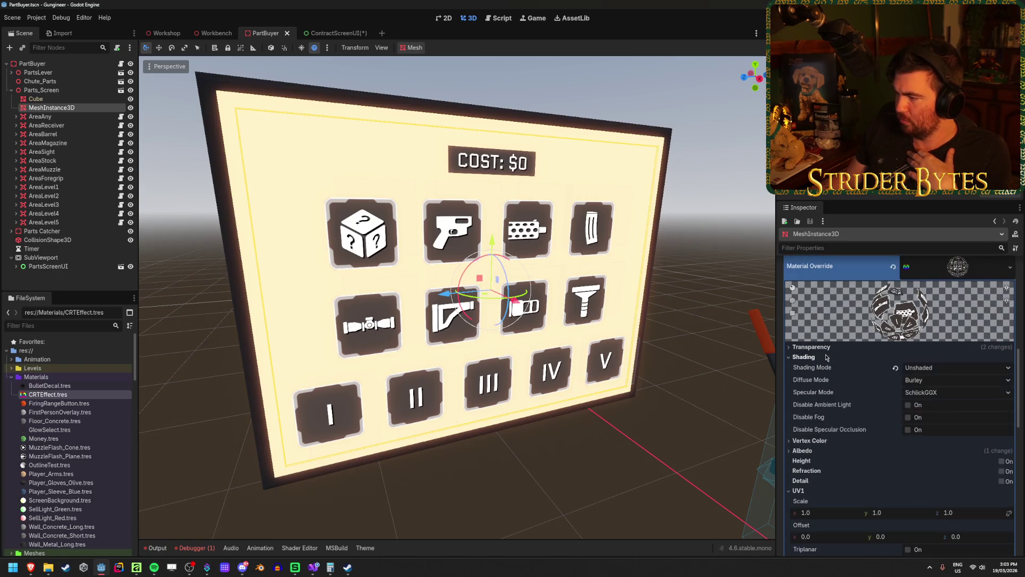
left_click(826, 357)
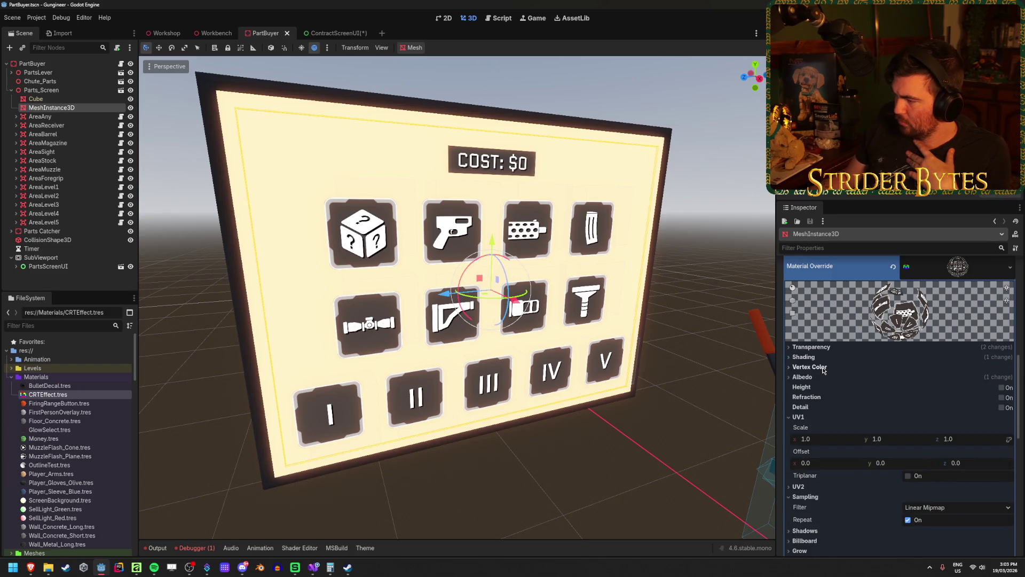
scroll(823, 380, "down", 1)
scroll(825, 384, "down", 2)
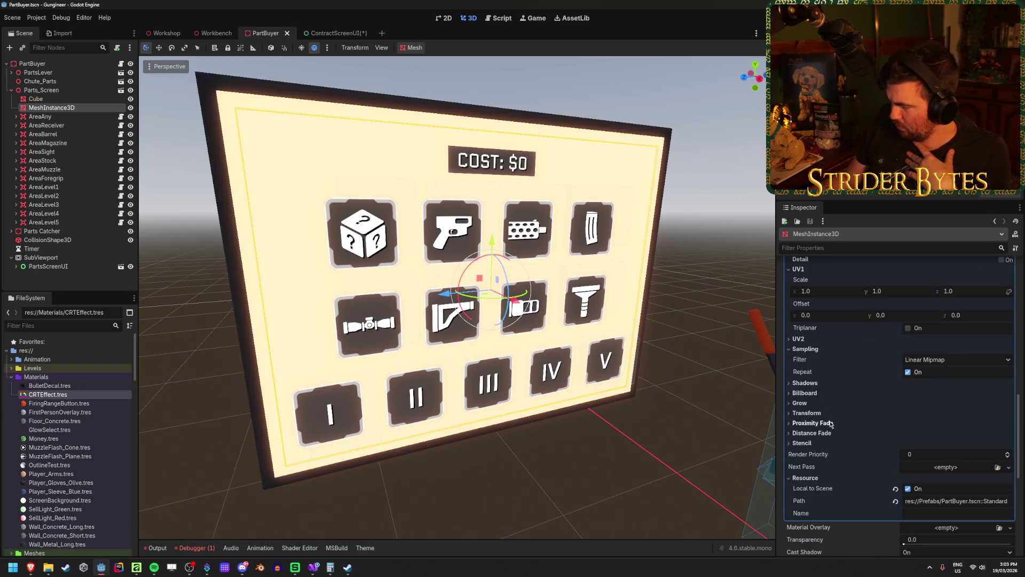
Step: Try CRTEffect.tres as the Next Pass material, undo it, and return to ContractScreenUI
left_click(997, 469)
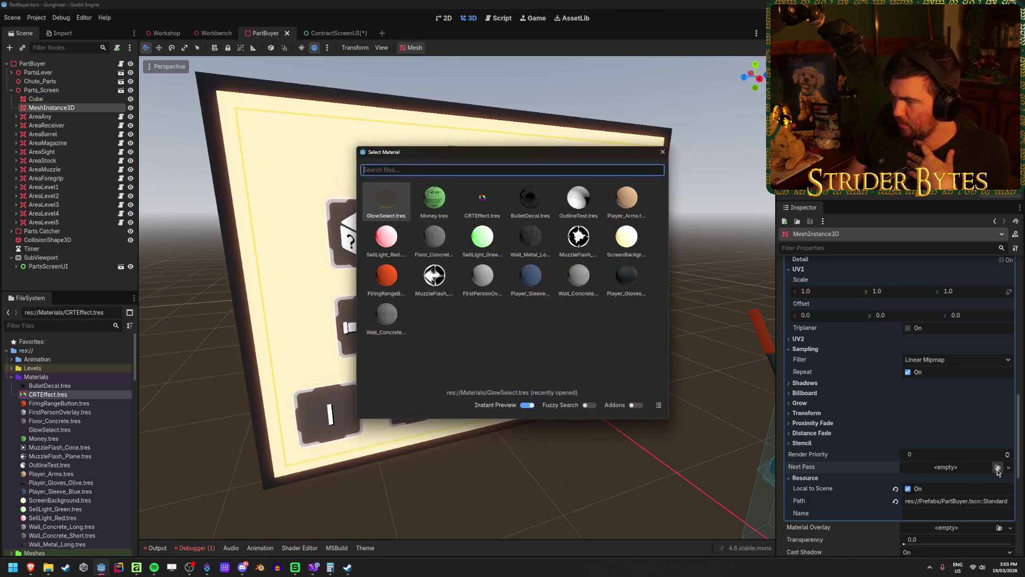
double_click(493, 204)
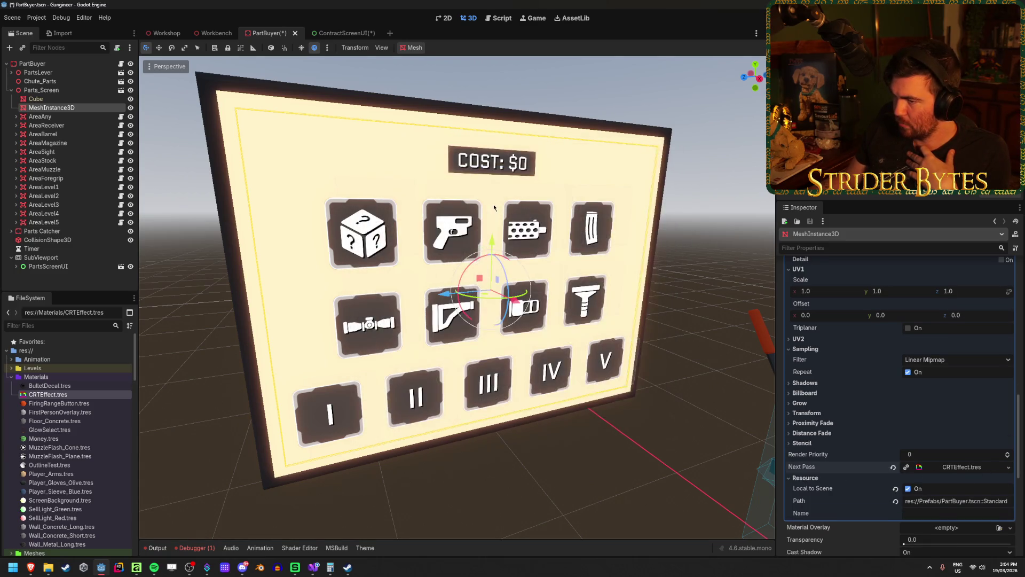
left_click(955, 463)
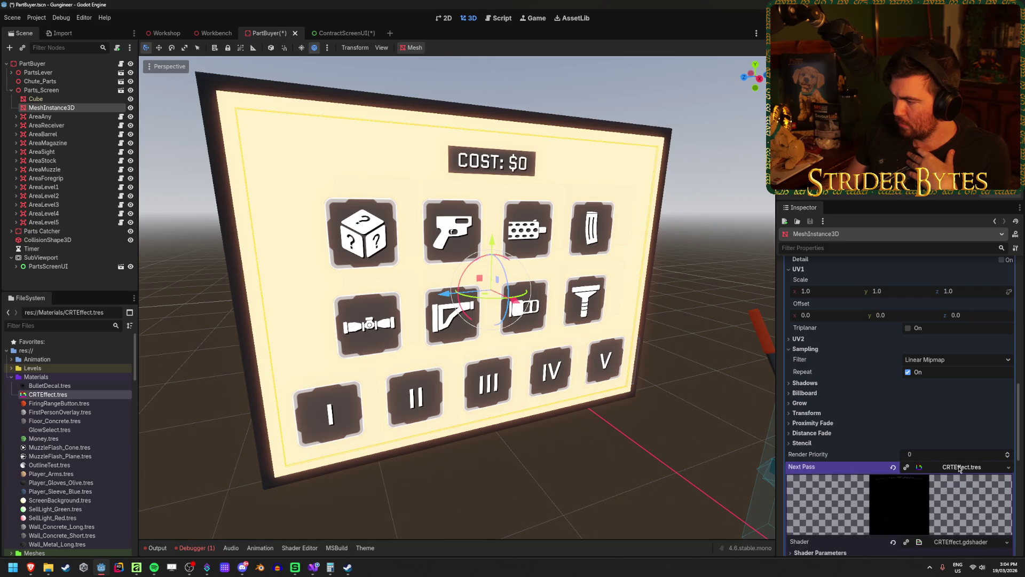
scroll(956, 464, "down", 2)
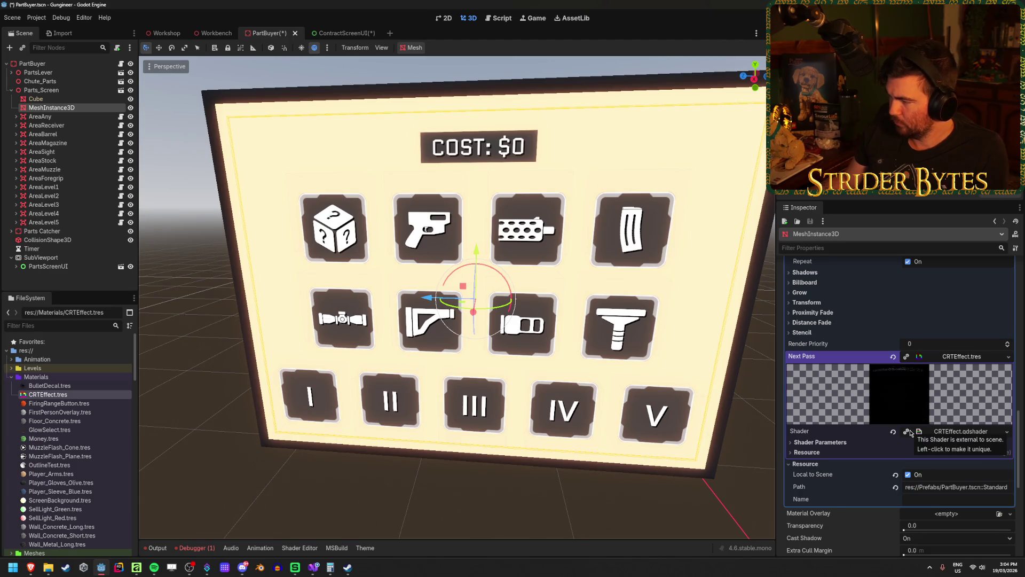
key("ctrl+z")
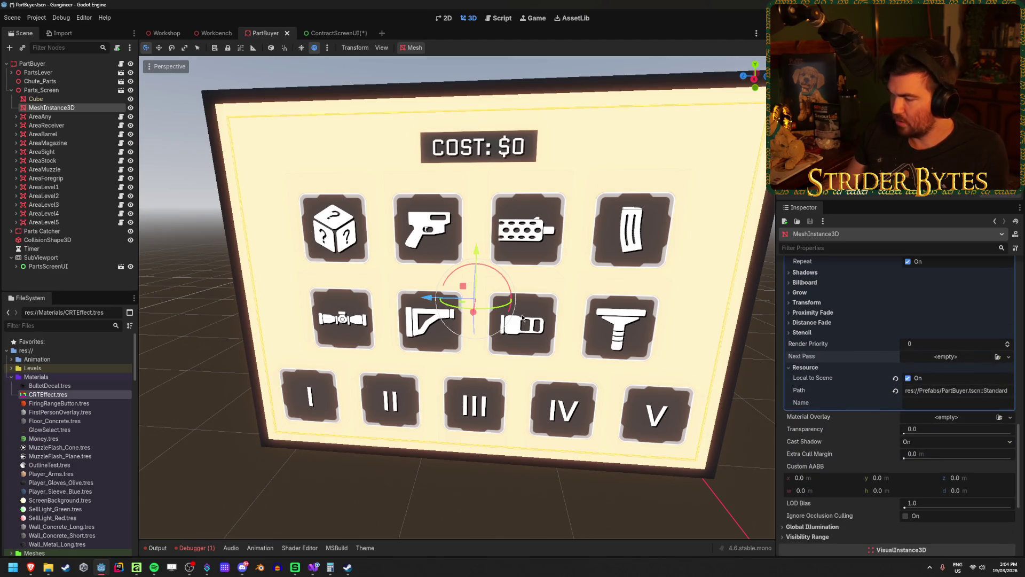
left_click(335, 33)
right_click(60, 66)
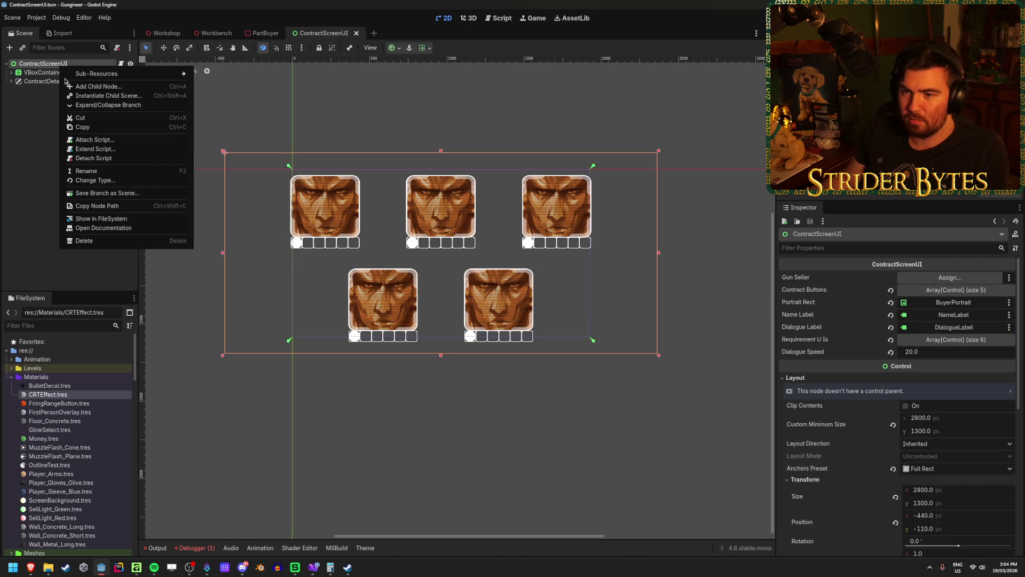
Step: Add a ColorRect child to ContractScreenUI and set its anchor preset to Full Rect
left_click(101, 87)
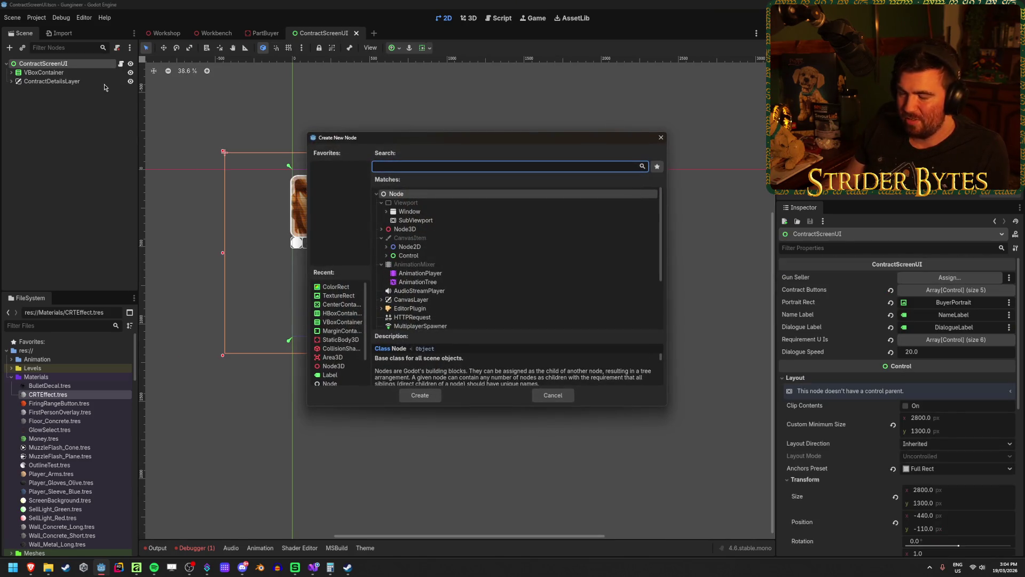
type("color")
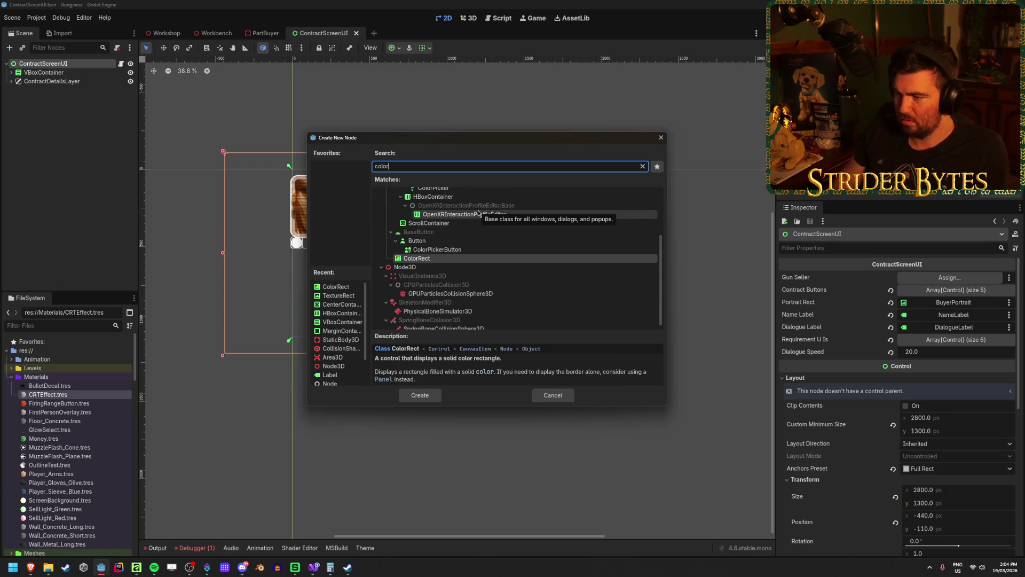
key("Return")
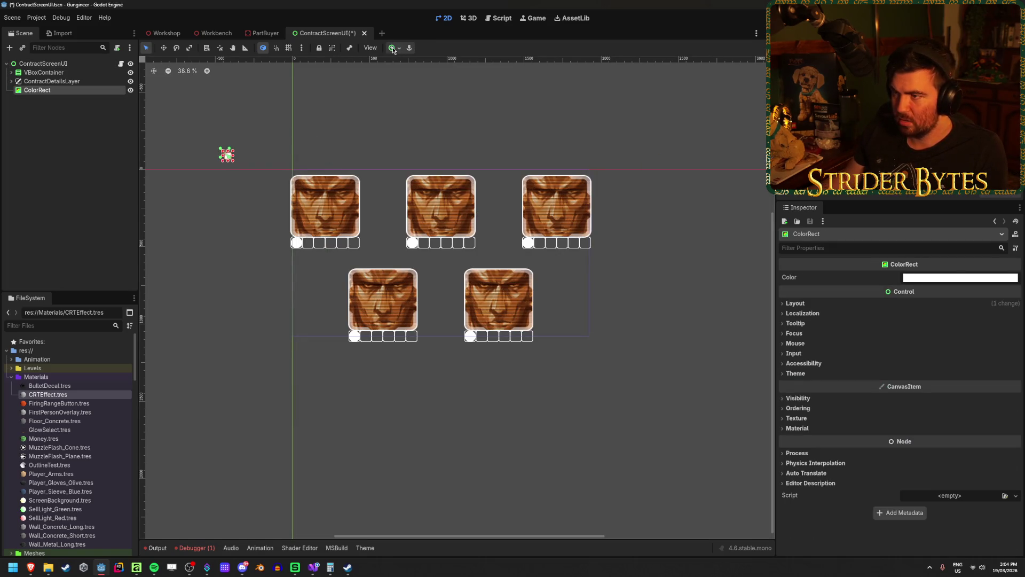
left_click(393, 49)
left_click(440, 121)
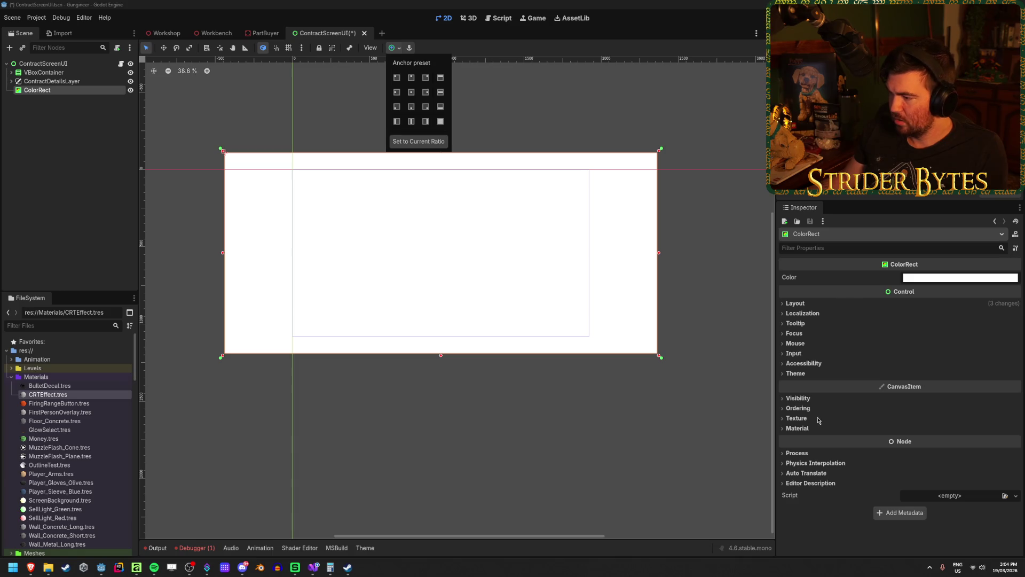
Step: Assign CRTEffect.tres as the ColorRect's CanvasItem material
left_click(797, 428)
left_click(1005, 439)
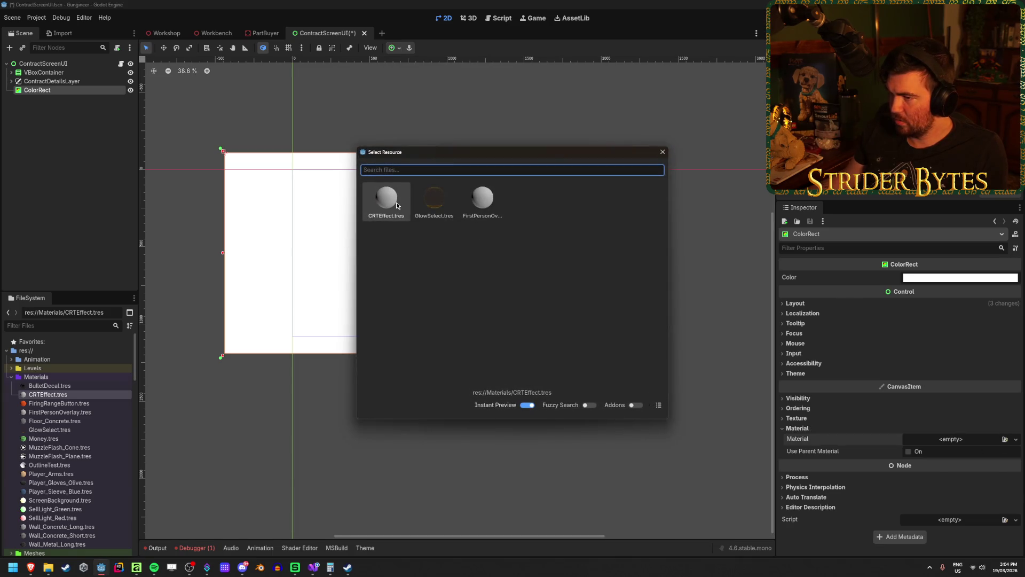
left_click(396, 204)
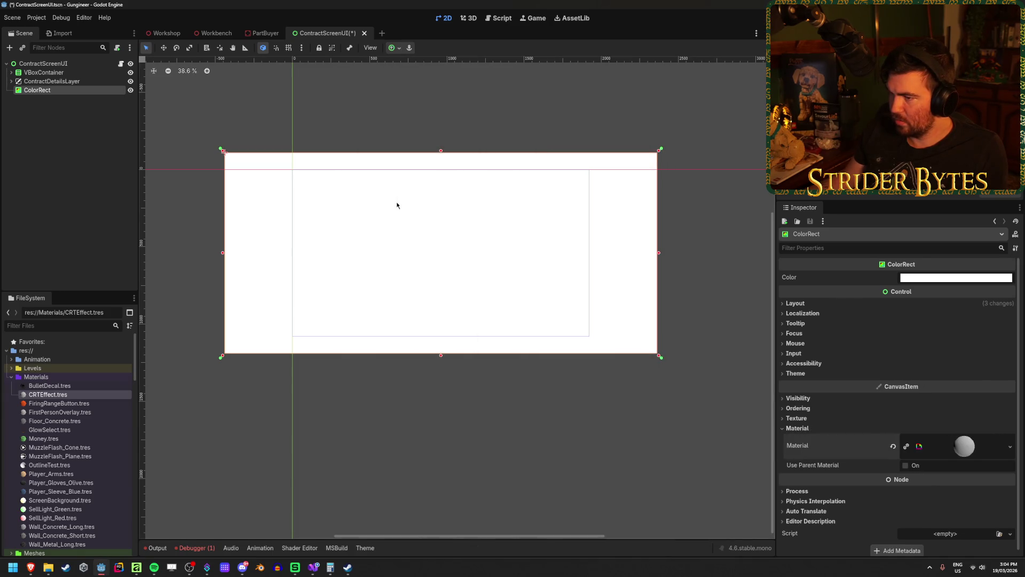
left_click(944, 439)
scroll(929, 443, "down", 1)
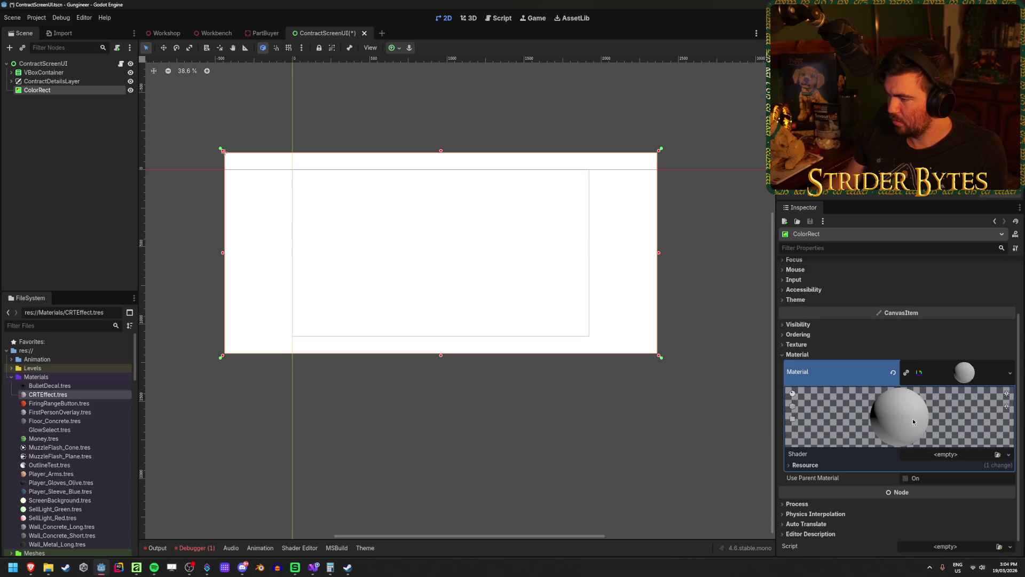
key("ctrl+z")
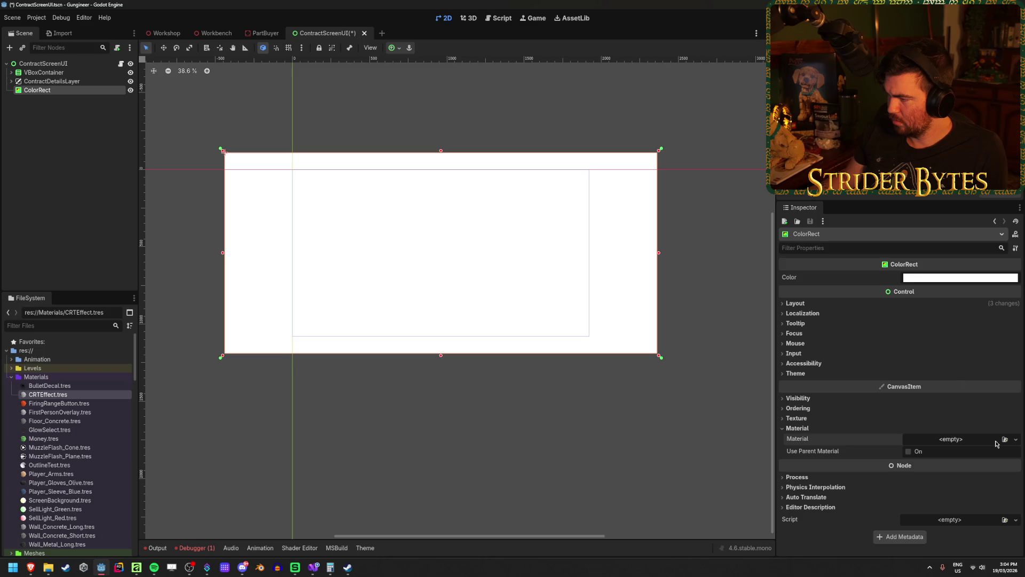
left_click(1005, 439)
left_click(422, 213)
left_click(388, 200)
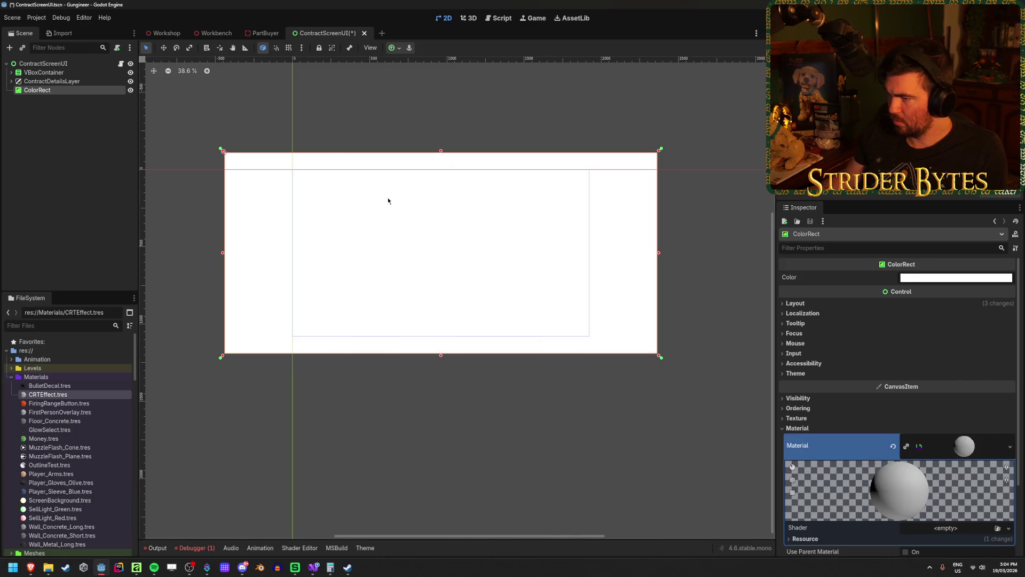
Step: Set CRTEffect.gdshader as the CRTEffect material's shader and save the scene
left_click(48, 394)
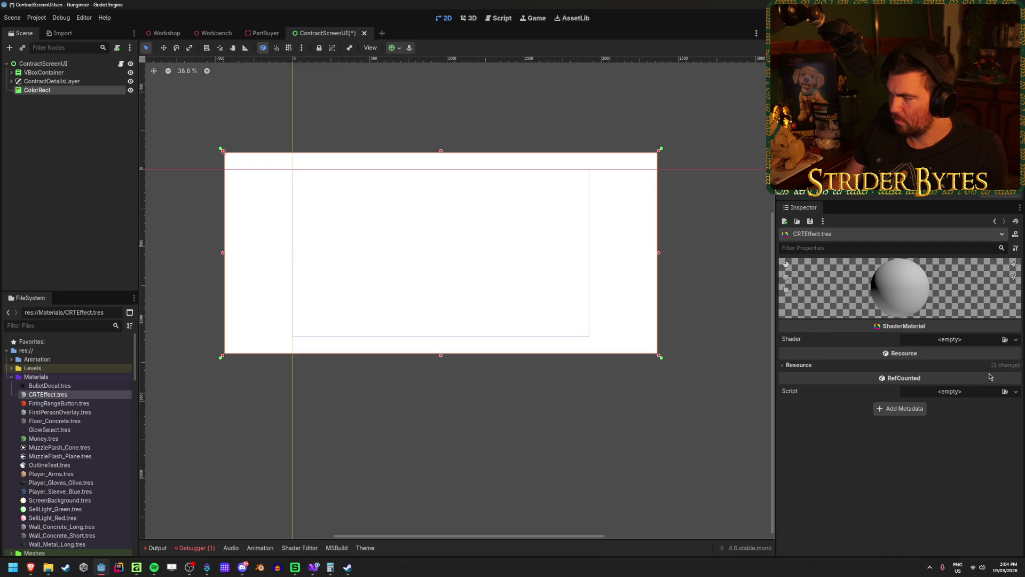
left_click(1005, 339)
left_click(395, 184)
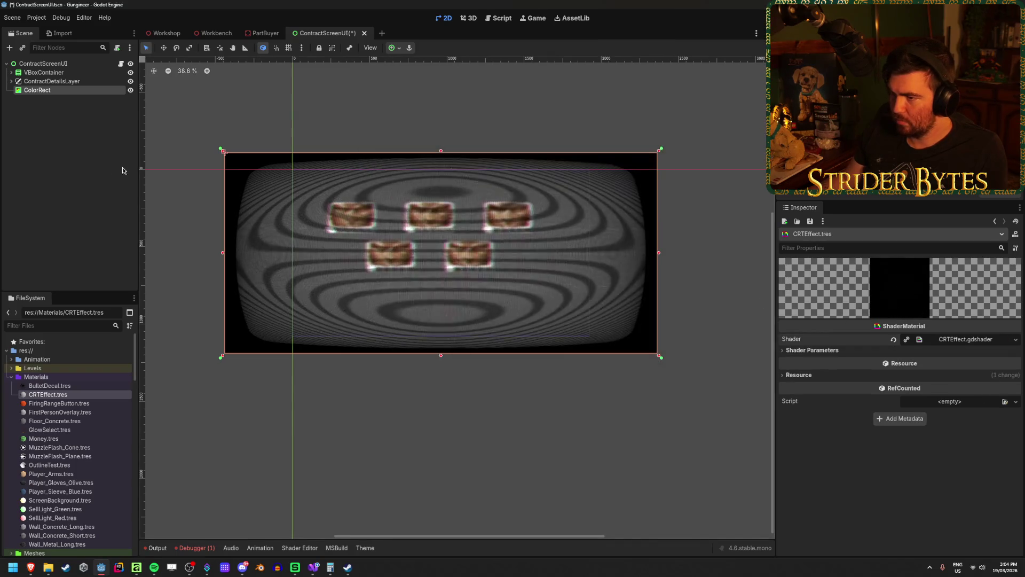
key("ctrl+s")
scroll(443, 207, "up", 2)
scroll(443, 211, "down", 1)
left_click(36, 90)
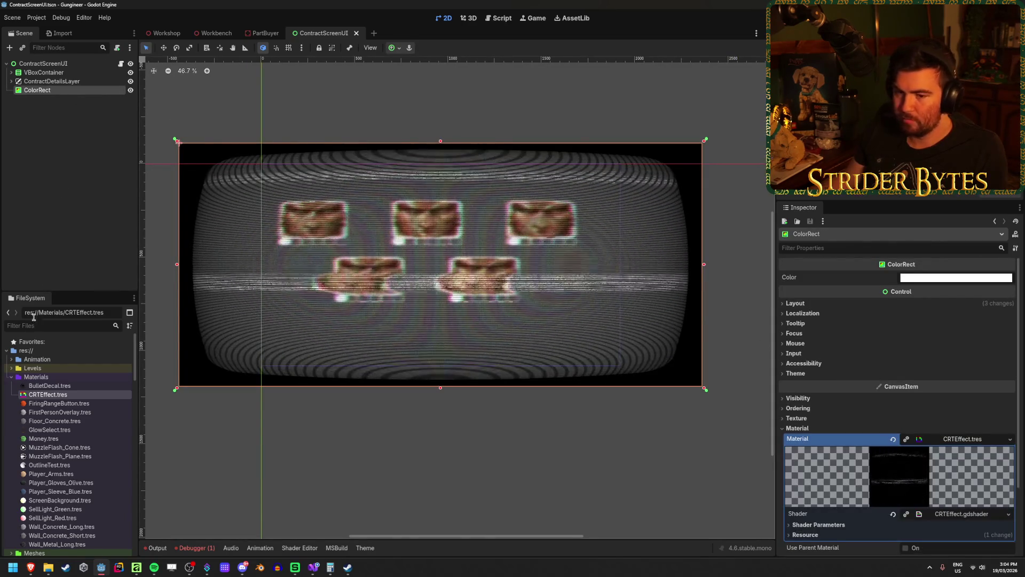
Step: Tweak CRT parameters: Scanlines Opacity about 0.8, width 0.33, Grille Opacity 0.3, Resolution just above 640
left_click(61, 394)
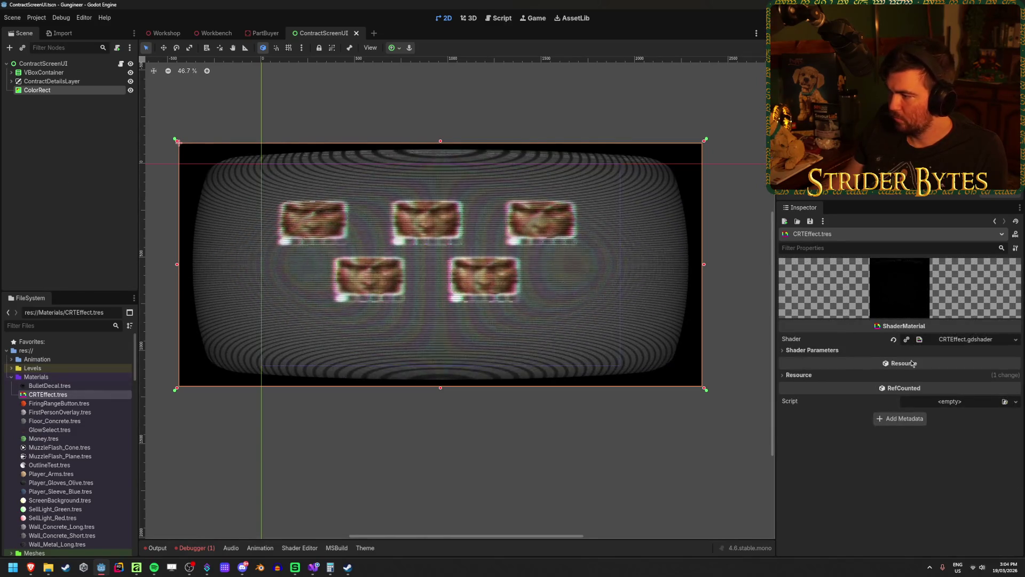
left_click(875, 350)
scroll(865, 347, "down", 2)
left_click(906, 288)
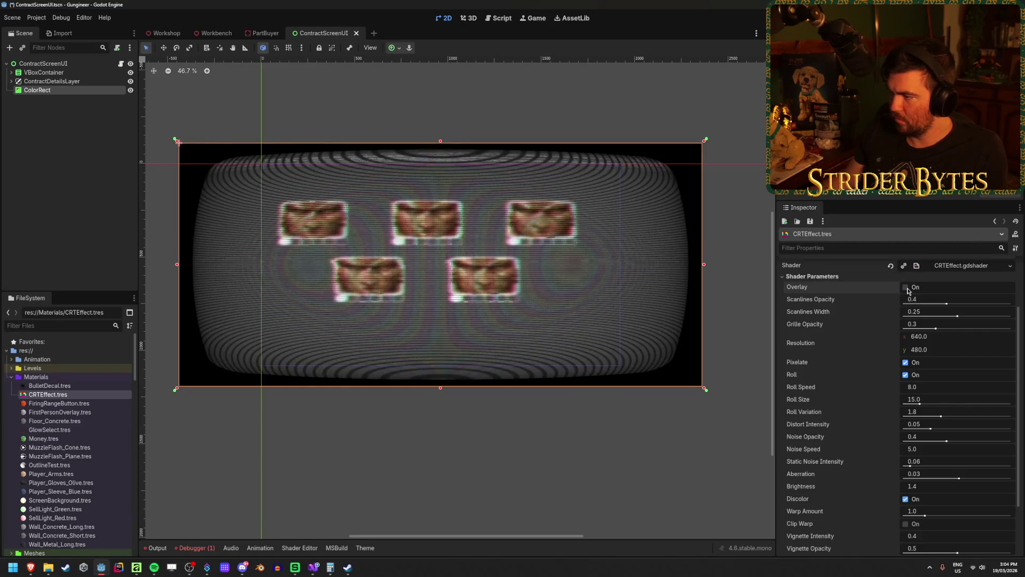
left_click(906, 288)
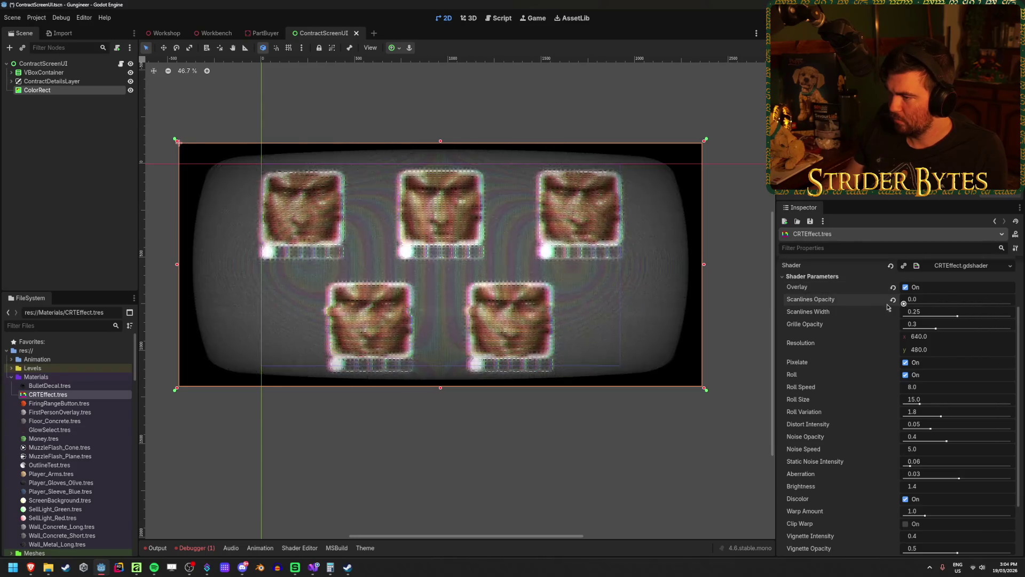
mouse_move(909, 304)
left_mouse_down()
mouse_move(1002, 310)
mouse_move(877, 312)
left_mouse_up()
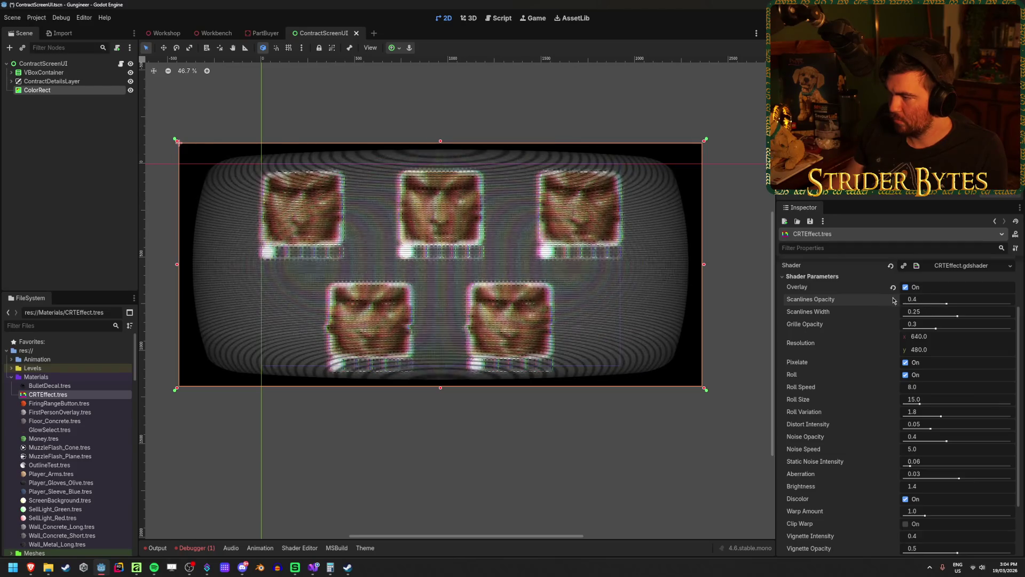
mouse_move(957, 315)
left_mouse_down()
mouse_move(971, 316)
mouse_move(961, 328)
mouse_move(992, 328)
mouse_move(916, 328)
mouse_move(993, 329)
mouse_move(918, 328)
left_mouse_up()
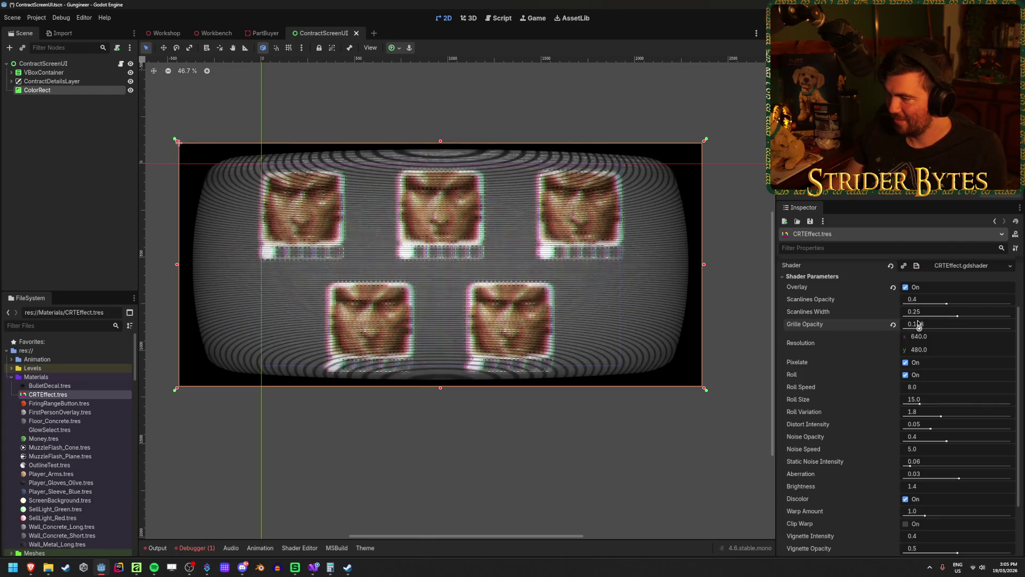
left_click(893, 324)
left_click_drag(919, 335, 937, 336)
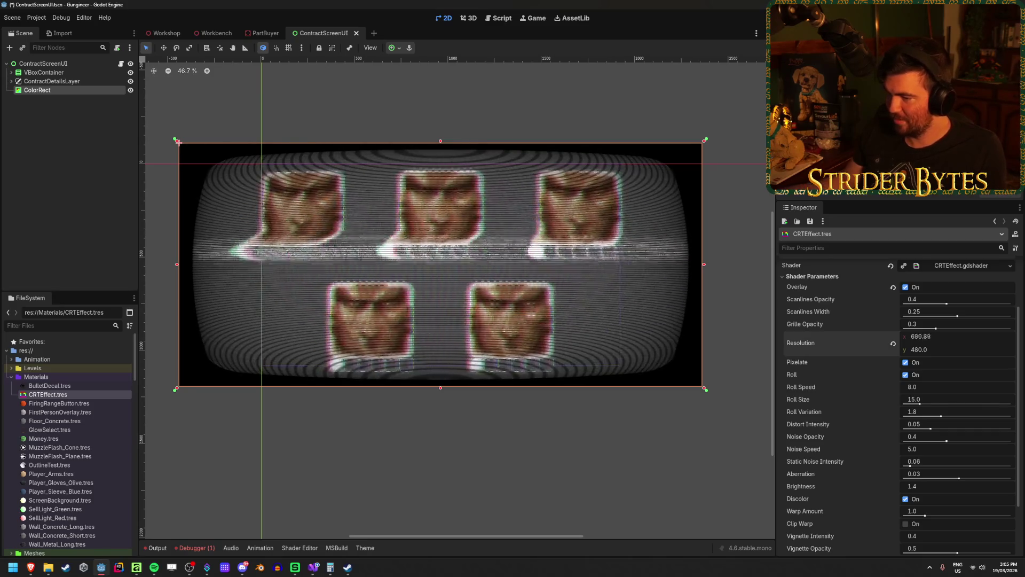
Step: Reset vignette to 0.5/0.4, turn Clip Warp off, flatten Warp Amount to 0.0, toggle Discolor off
scroll(860, 355, "down", 3)
mouse_move(957, 481)
left_mouse_down()
mouse_move(929, 481)
mouse_move(985, 476)
left_mouse_up()
left_click(893, 477)
left_click_drag(911, 464, 940, 465)
left_click(894, 464)
left_click(905, 452)
left_click(906, 453)
left_click(905, 453)
left_click(904, 455)
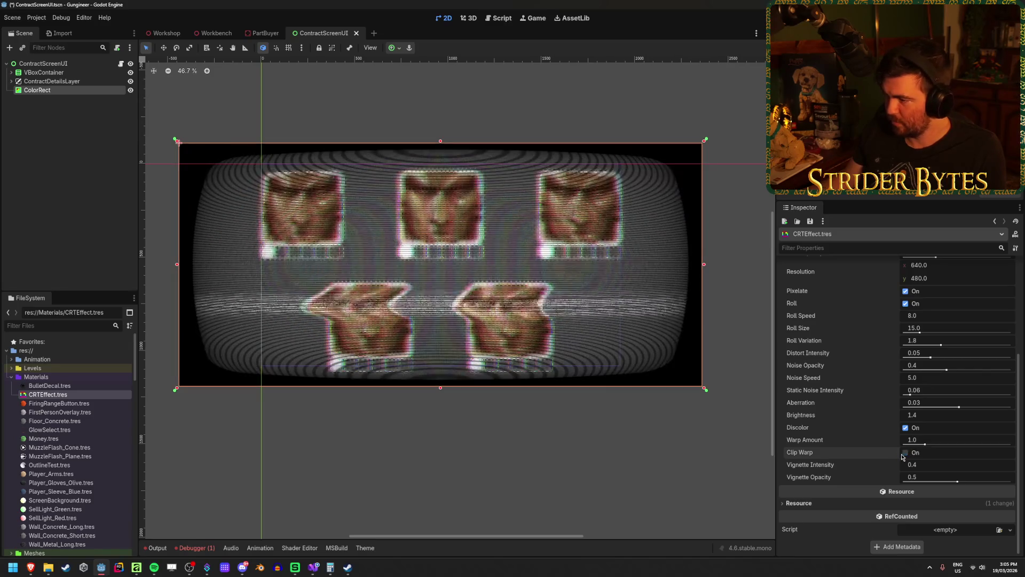
mouse_move(925, 445)
left_mouse_down()
mouse_move(949, 442)
mouse_move(858, 442)
mouse_move(959, 443)
mouse_move(902, 437)
left_mouse_up()
left_click(905, 428)
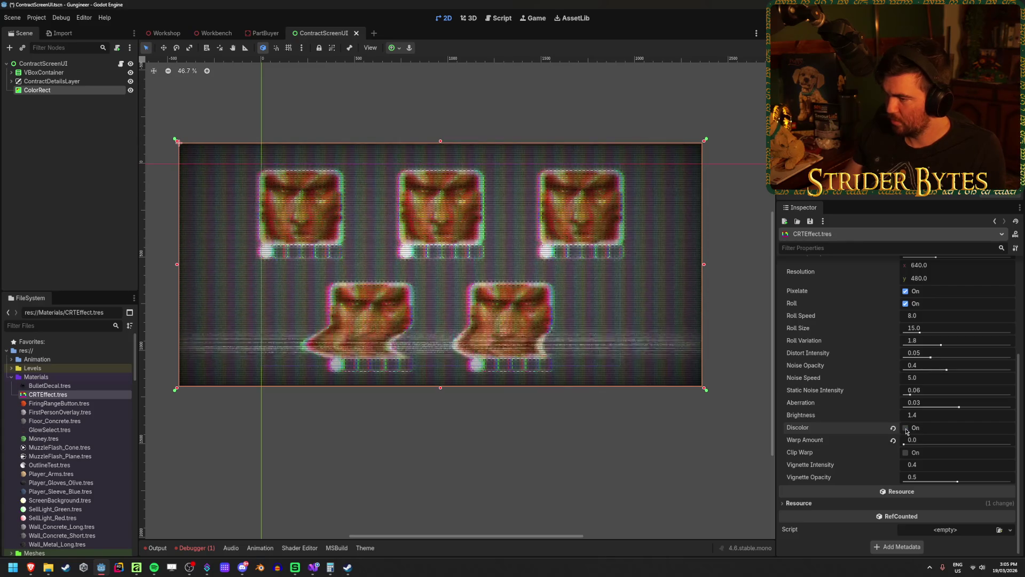
Step: Re-enable Discolor, reset Brightness to 1.4, and experiment with noise speed and strength
left_click(904, 428)
left_click(905, 428)
mouse_move(913, 415)
left_mouse_down()
mouse_move(945, 415)
mouse_move(897, 415)
mouse_move(970, 412)
left_mouse_up()
left_click(893, 416)
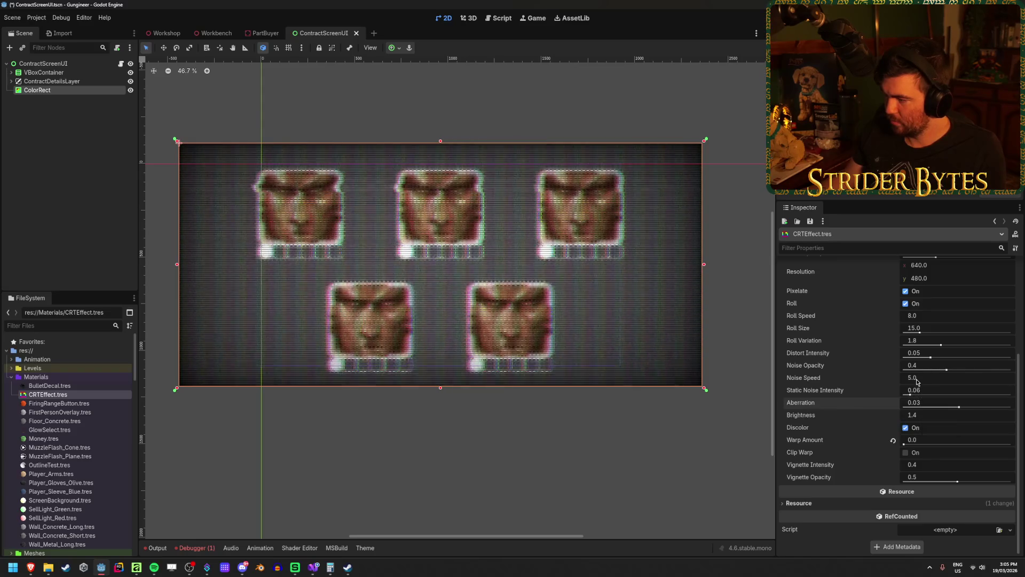
left_click_drag(929, 378, 854, 377)
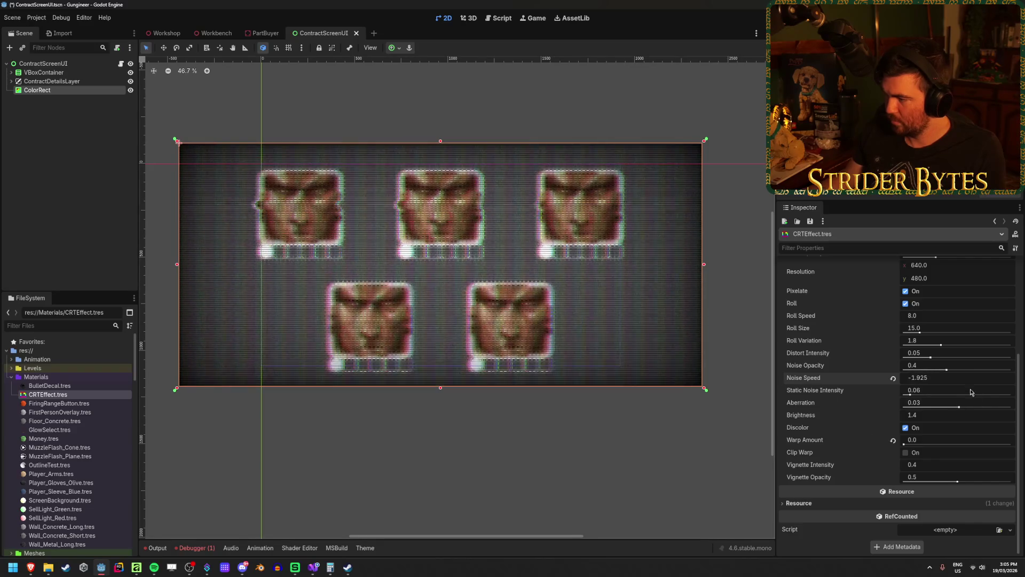
left_click_drag(949, 377, 932, 379)
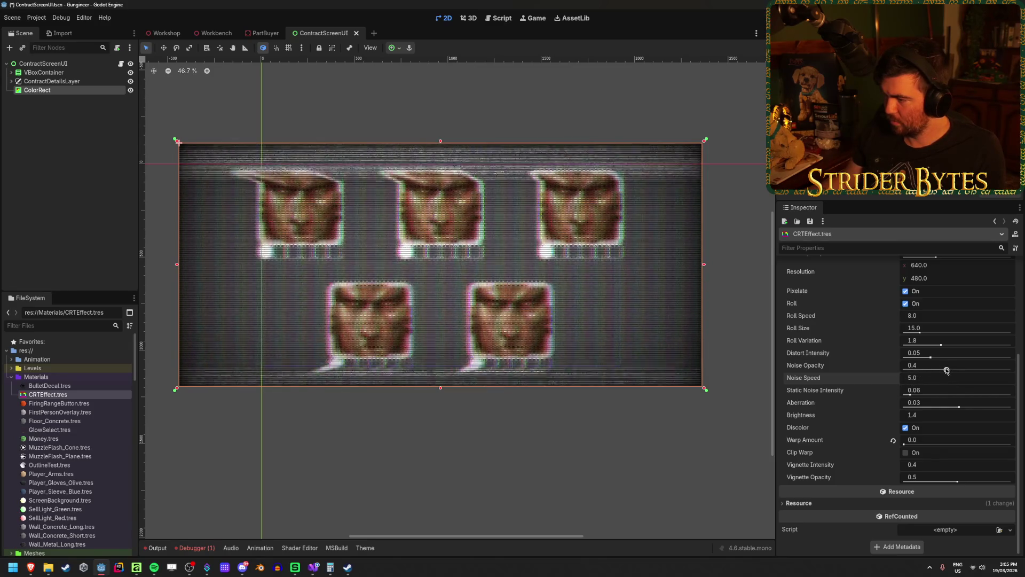
mouse_move(929, 390)
left_mouse_down()
mouse_move(961, 390)
mouse_move(937, 390)
mouse_move(927, 403)
left_mouse_up()
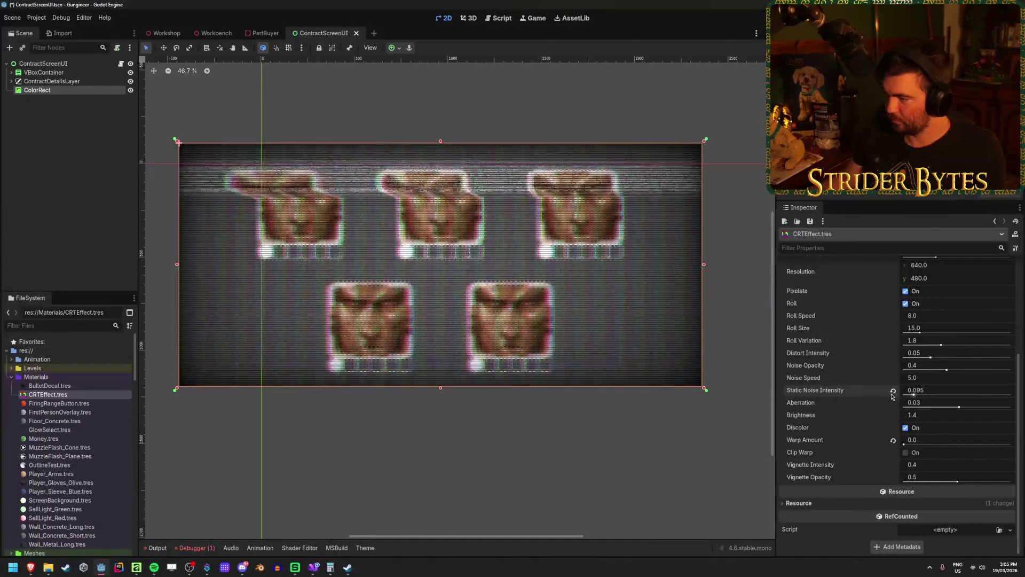
Step: Set Roll Speed 1.0, Roll Size 38.15, Roll Variation 5.0, and uncheck Pixelate
scroll(927, 403, "up", 2)
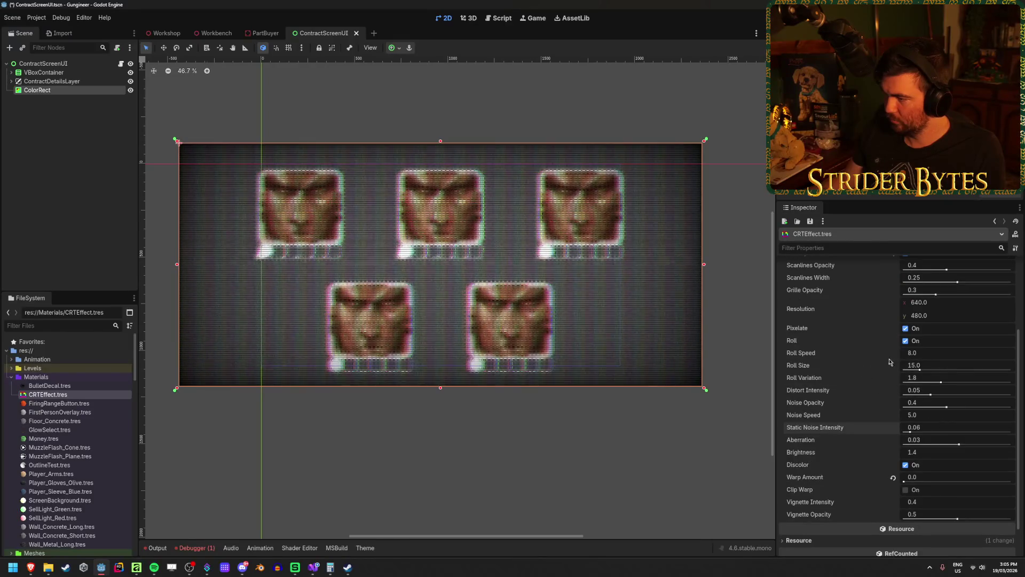
left_click(905, 341)
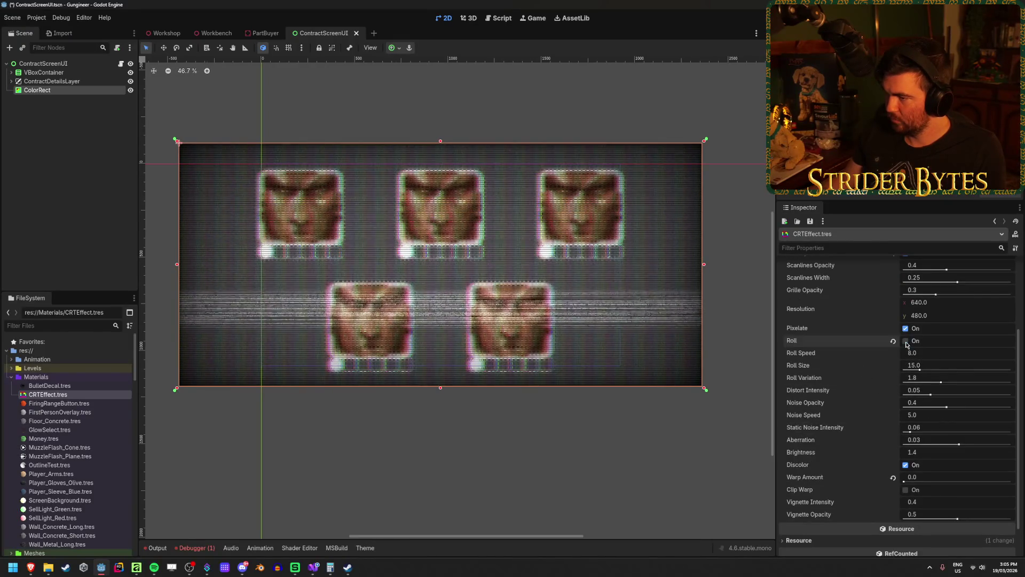
left_click(906, 340)
left_click(929, 352)
type("1")
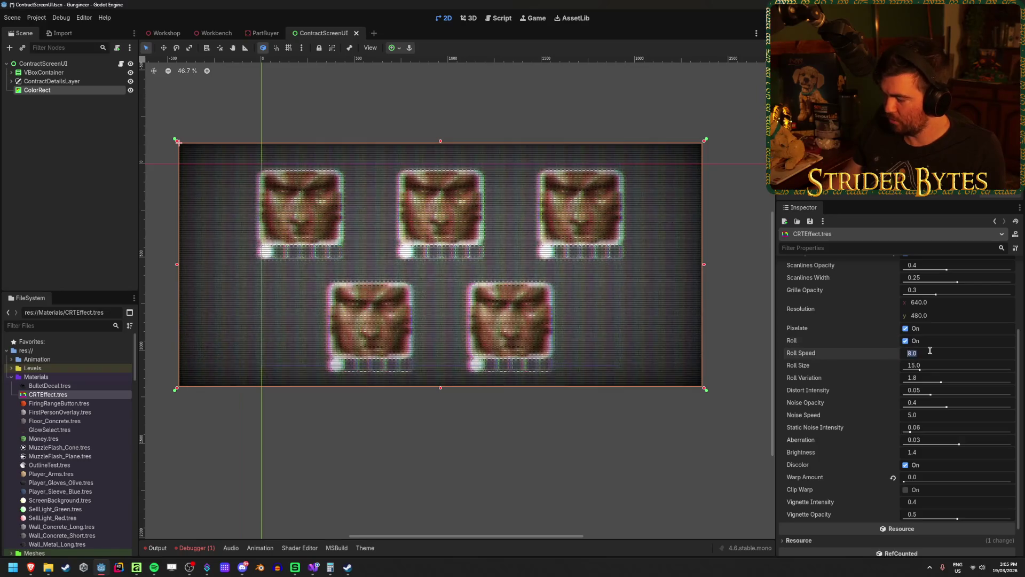
key("Return")
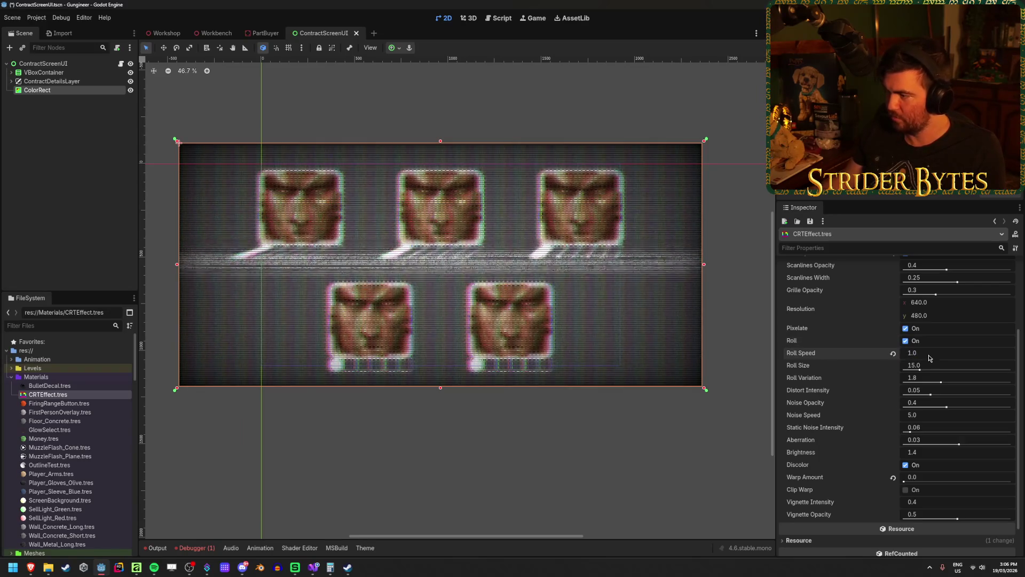
left_click_drag(921, 367, 941, 367)
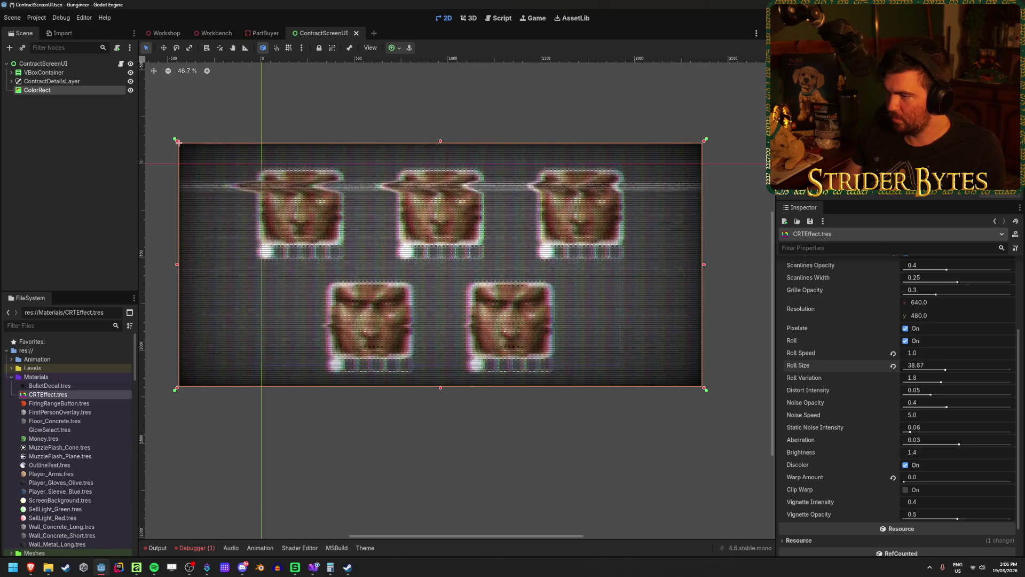
mouse_move(929, 378)
left_mouse_down()
mouse_move(906, 382)
mouse_move(1010, 382)
left_mouse_up()
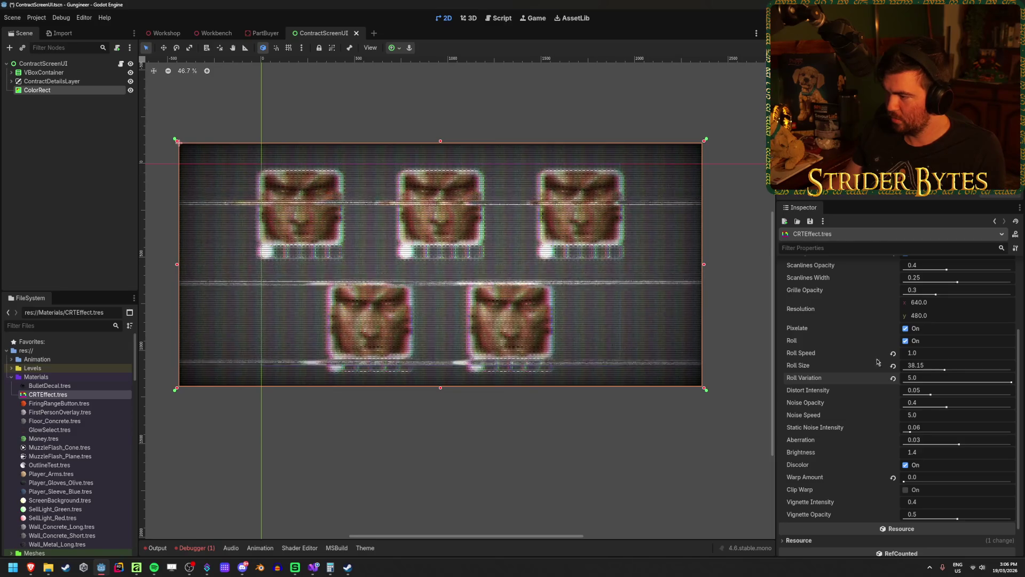
left_click(906, 329)
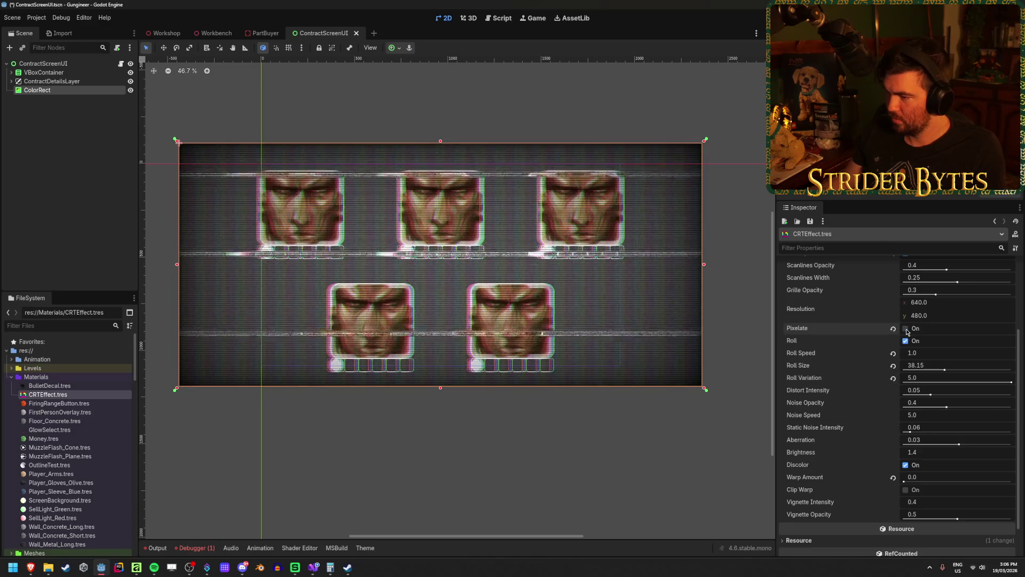
Step: Fade the grille out to 0 and set Resolution to 1920×1080
scroll(861, 358, "up", 2)
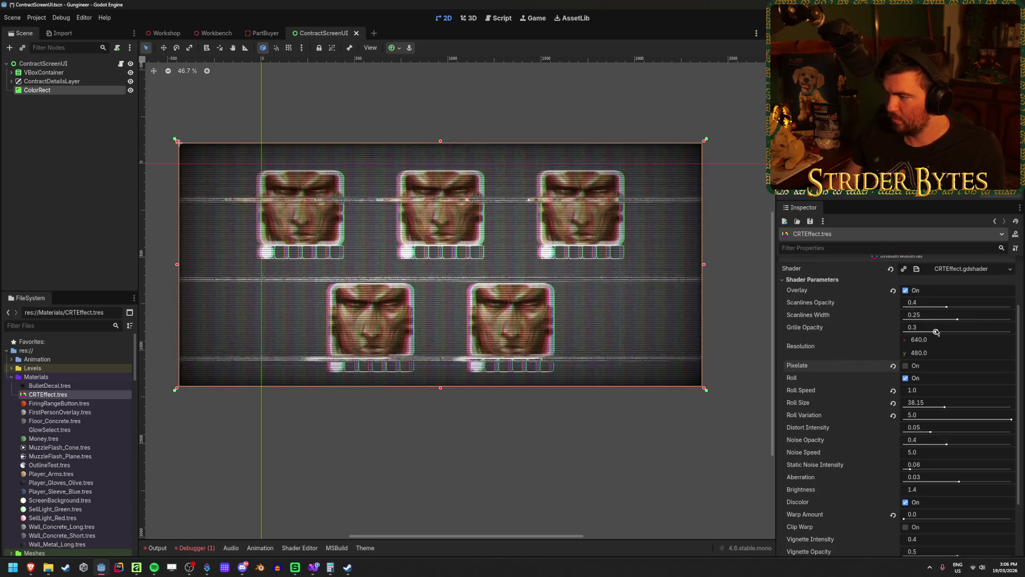
mouse_move(936, 332)
left_mouse_down()
mouse_move(903, 331)
mouse_move(904, 306)
mouse_move(904, 319)
left_mouse_up()
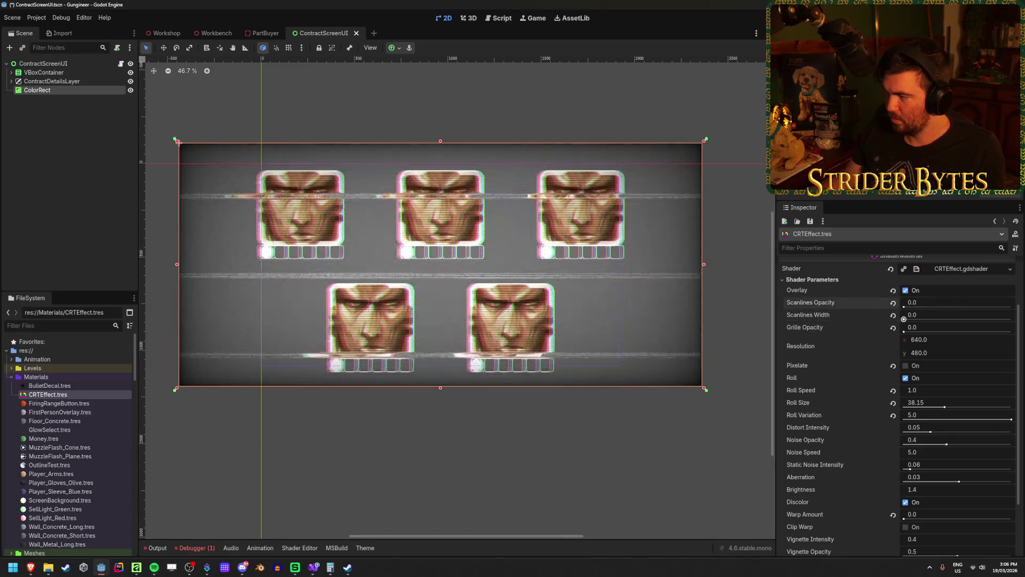
left_click(940, 340)
type("1920")
key("Tab")
type("1080")
key("Return")
Step: Uncheck Roll and enter 0 for roll speed, roll size and the following fields
scroll(910, 308, "down", 3)
left_click(905, 304)
left_click(893, 318)
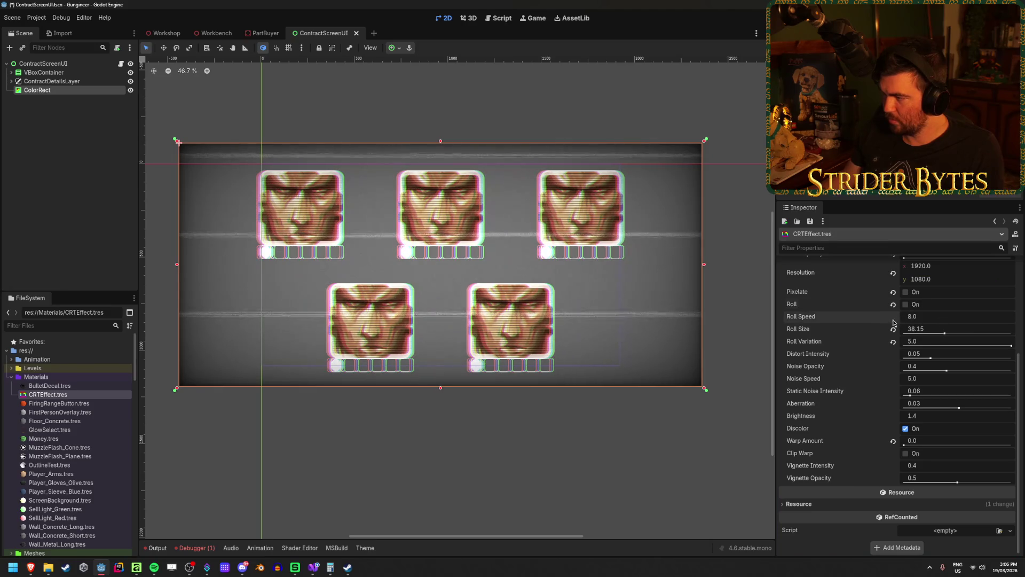
type("0")
key("Tab")
type("0")
key("Tab")
Step: Set Brightness back to 1.0 and switch off the Discolor effect
type("0\t0\t0\t0\t0\t0")
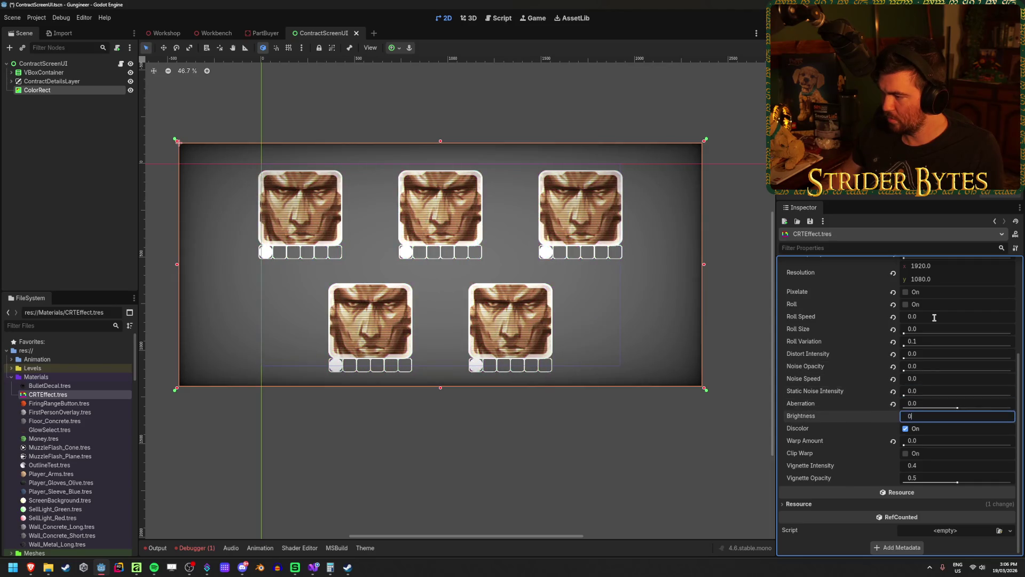
key("Tab")
left_click(927, 416)
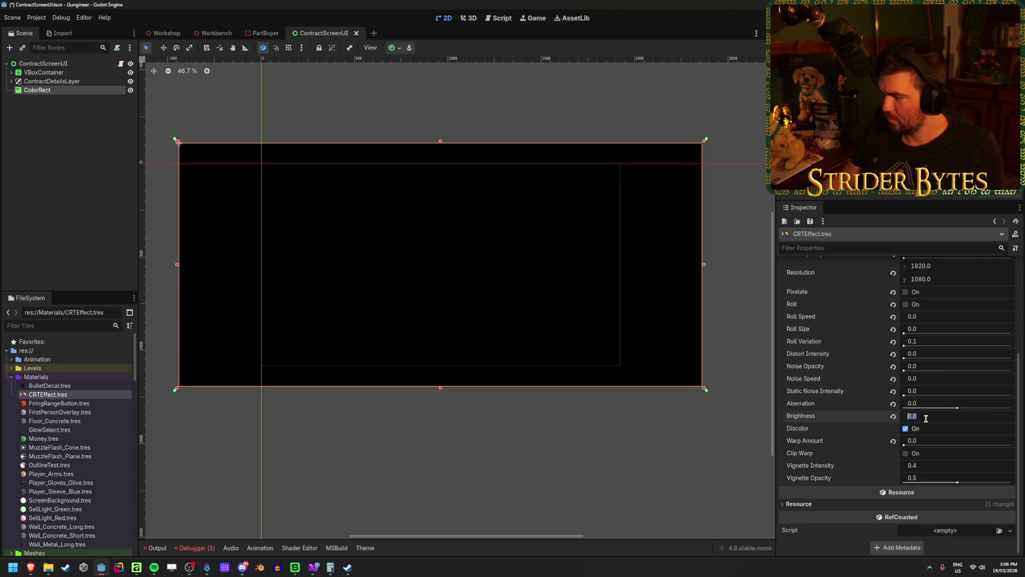
type("1")
key("Return")
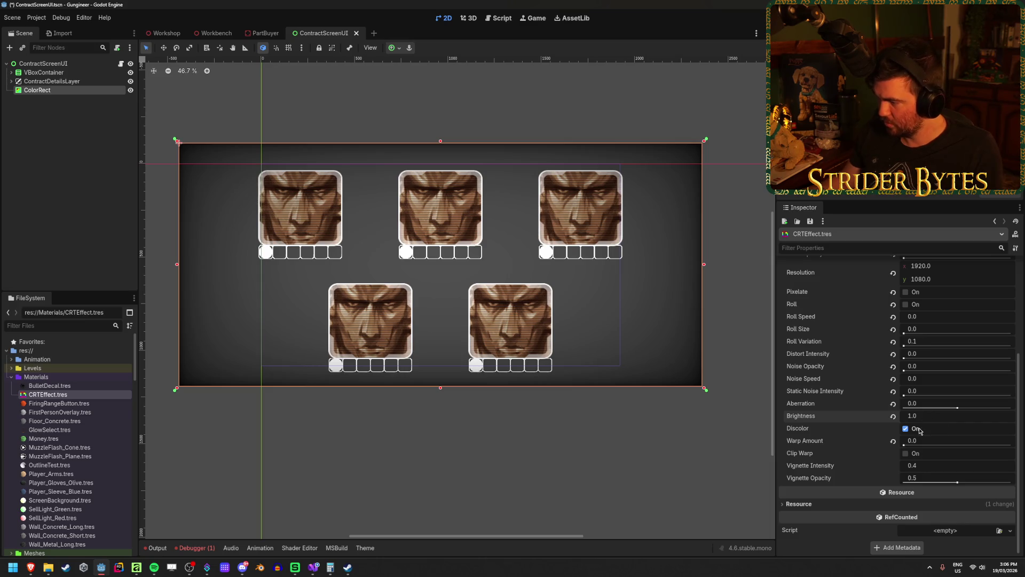
left_click(906, 430)
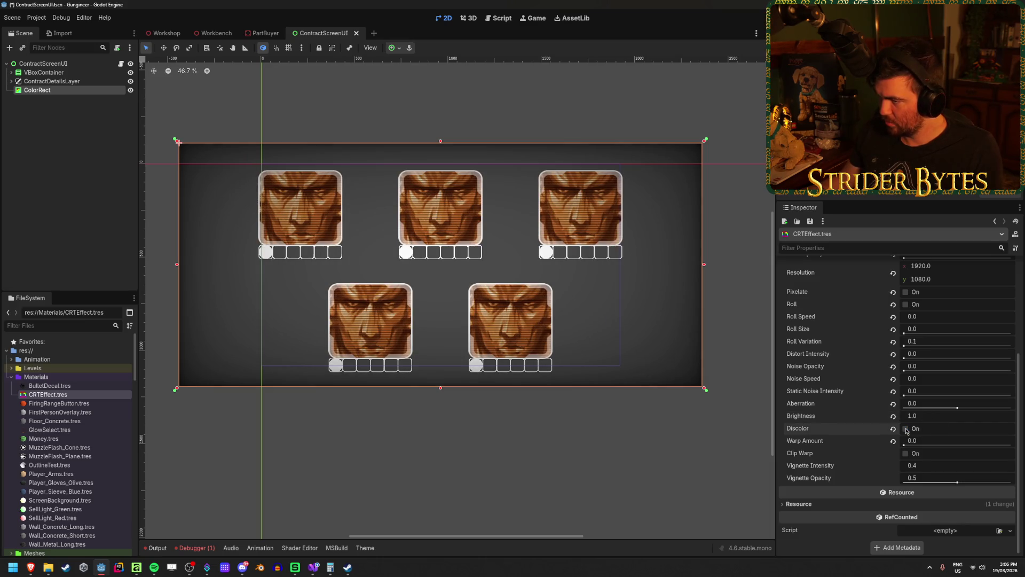
Step: Toggle the ColorRect overlay to compare, and set Vignette Intensity to 0
left_click(131, 90)
left_click(130, 90)
left_click(131, 90)
left_click(130, 90)
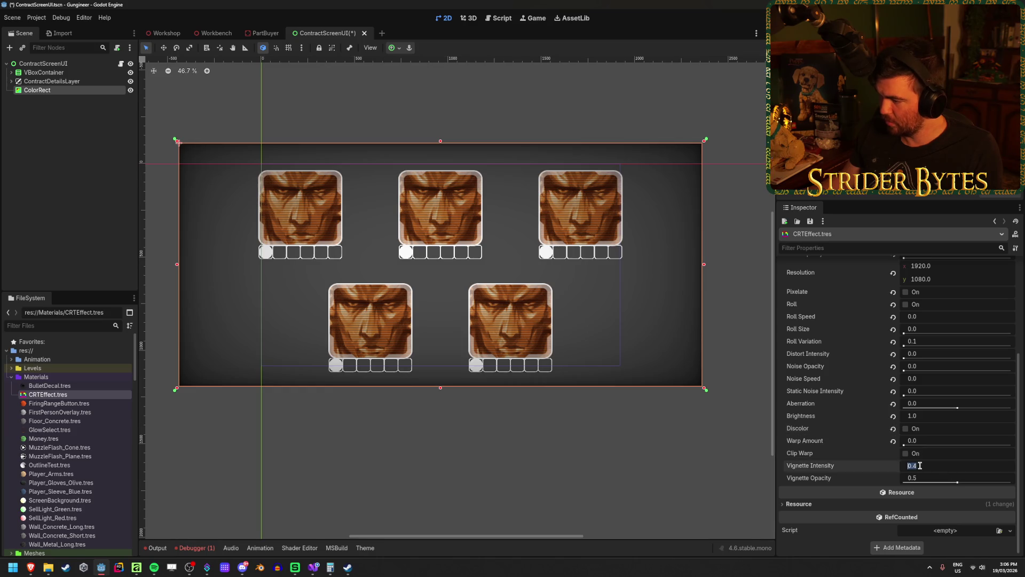
key("Tab")
type("0")
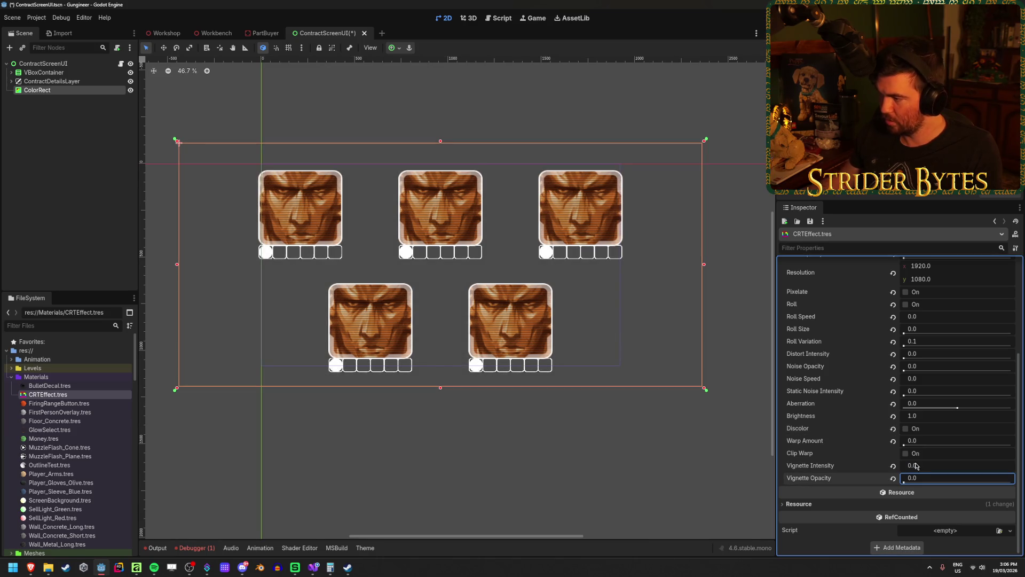
Step: Briefly test Pixelate, then make the scanlines fully opaque at Scanlines Opacity 1.0
scroll(926, 406, "up", 2)
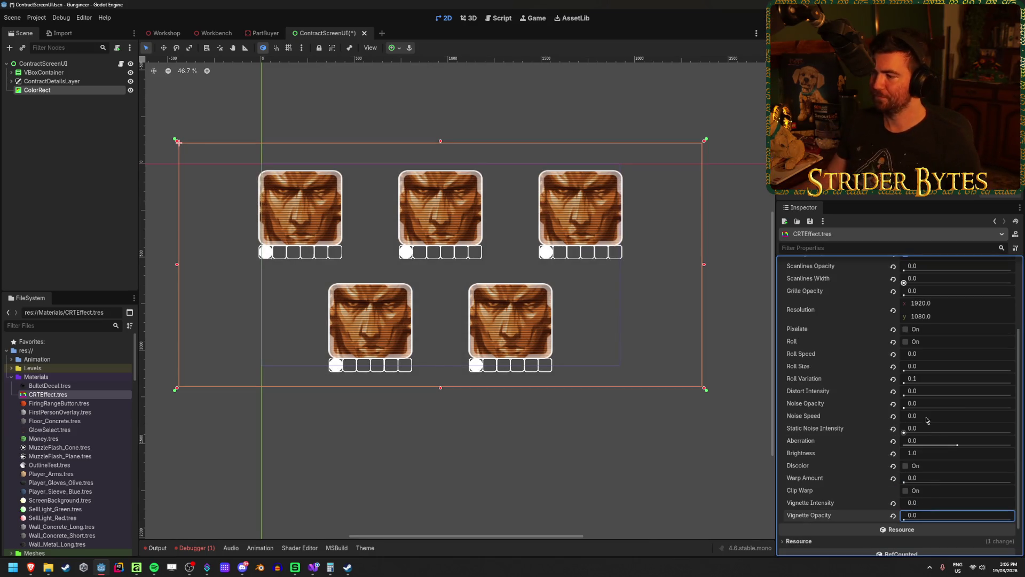
left_click(906, 329)
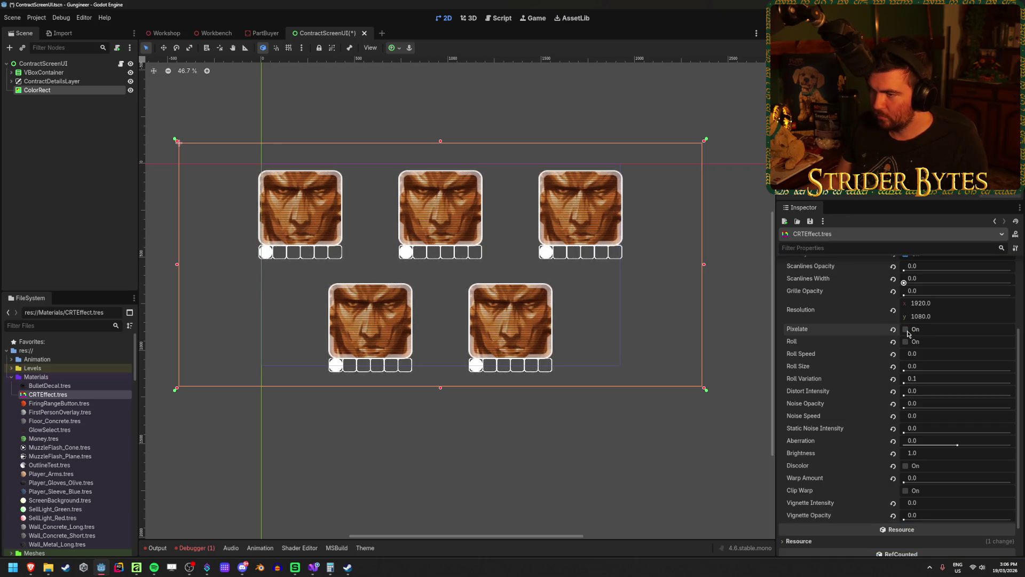
left_click(906, 330)
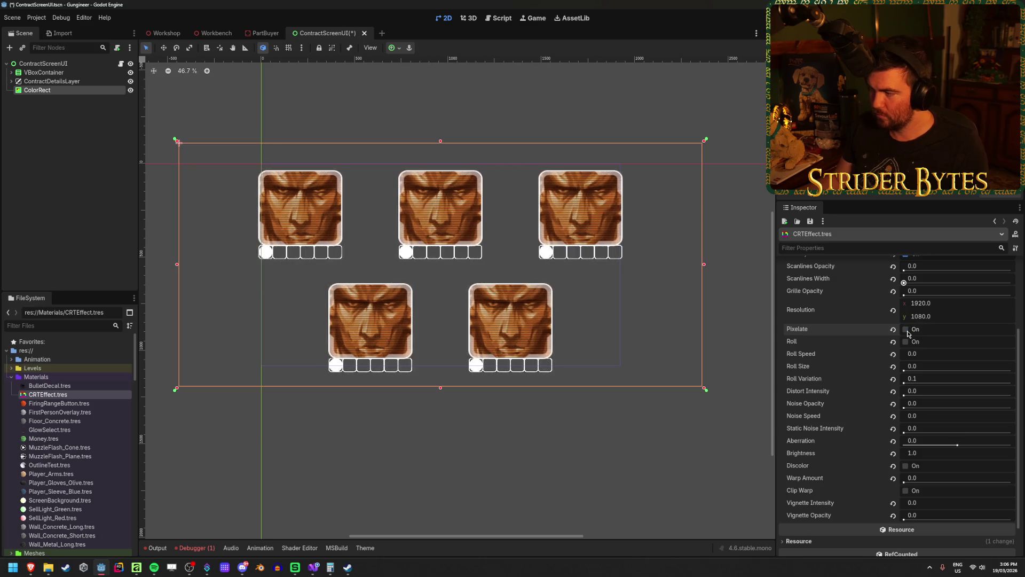
scroll(919, 342, "up", 2)
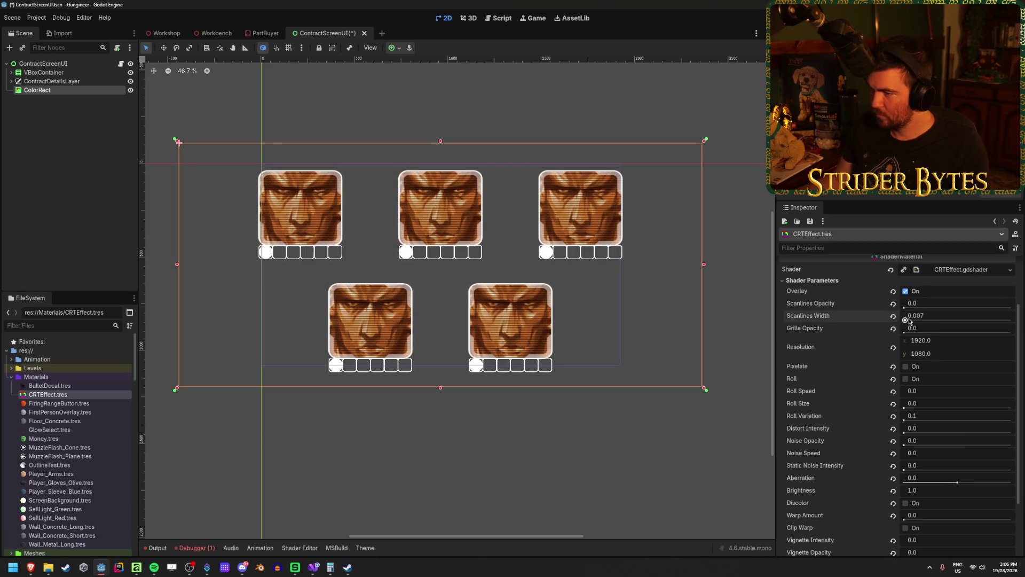
mouse_move(912, 310)
left_mouse_down()
mouse_move(1011, 307)
mouse_move(903, 308)
mouse_move(1010, 307)
left_mouse_up()
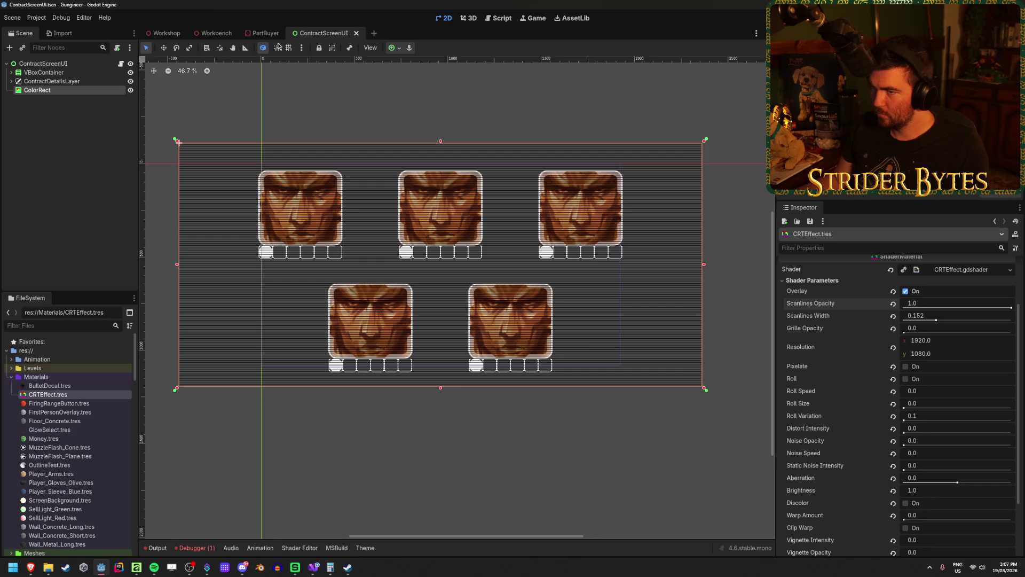
left_click(166, 33)
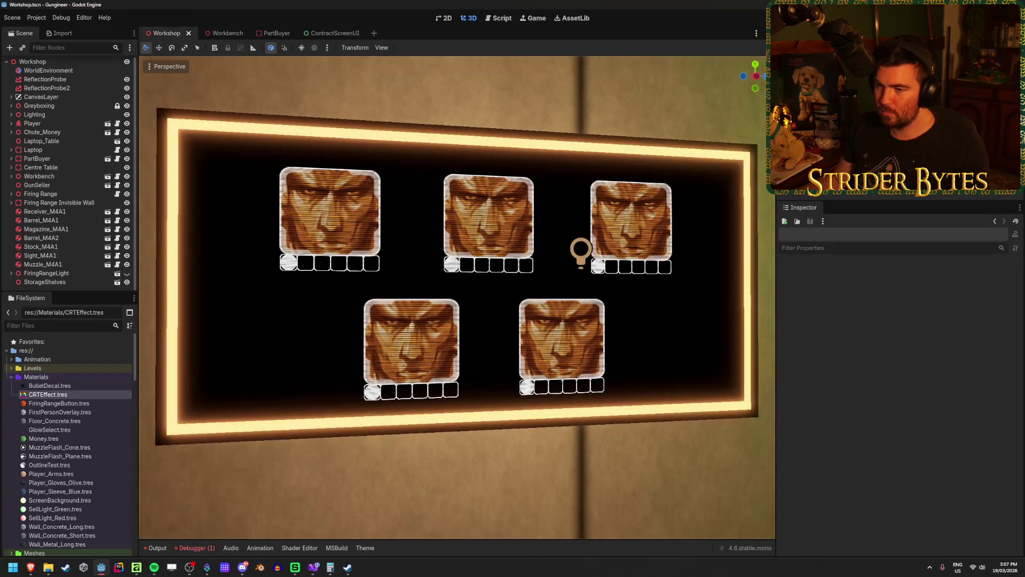
Step: Back in ContractScreenUI, select the ColorRect to show its CRTEffect material parameters
left_click(332, 34)
left_click(97, 82)
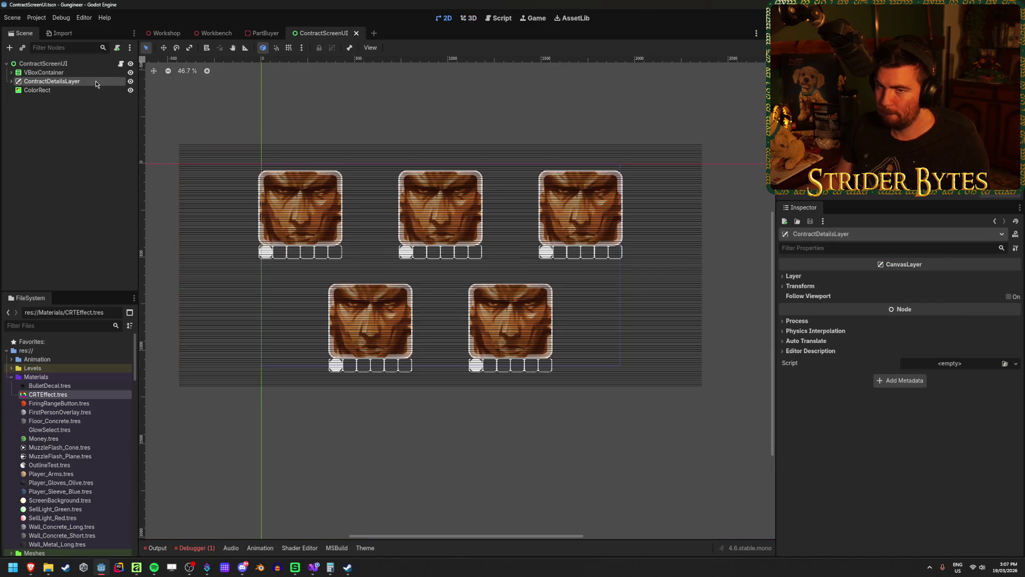
left_click(71, 92)
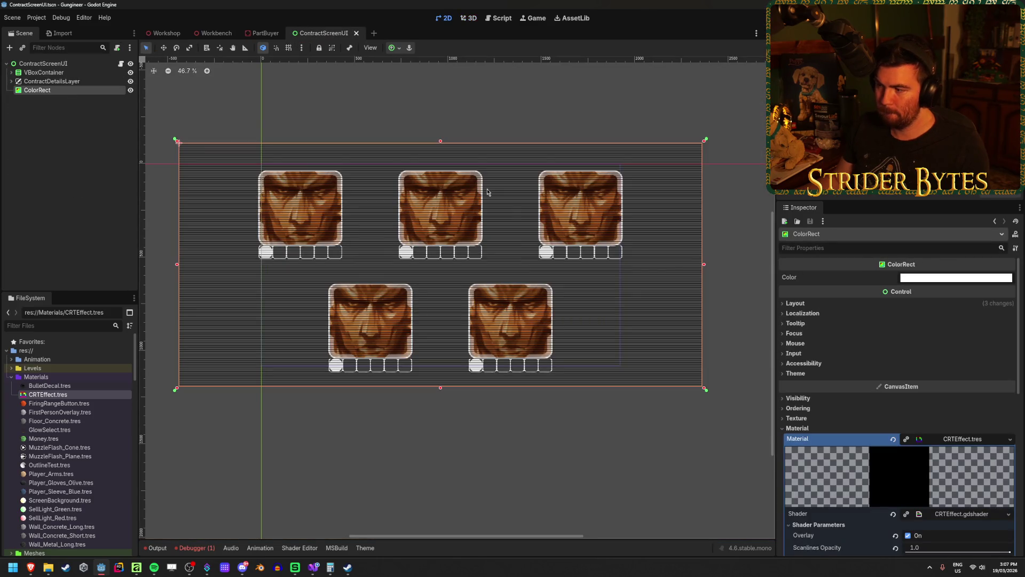
scroll(908, 428, "down", 5)
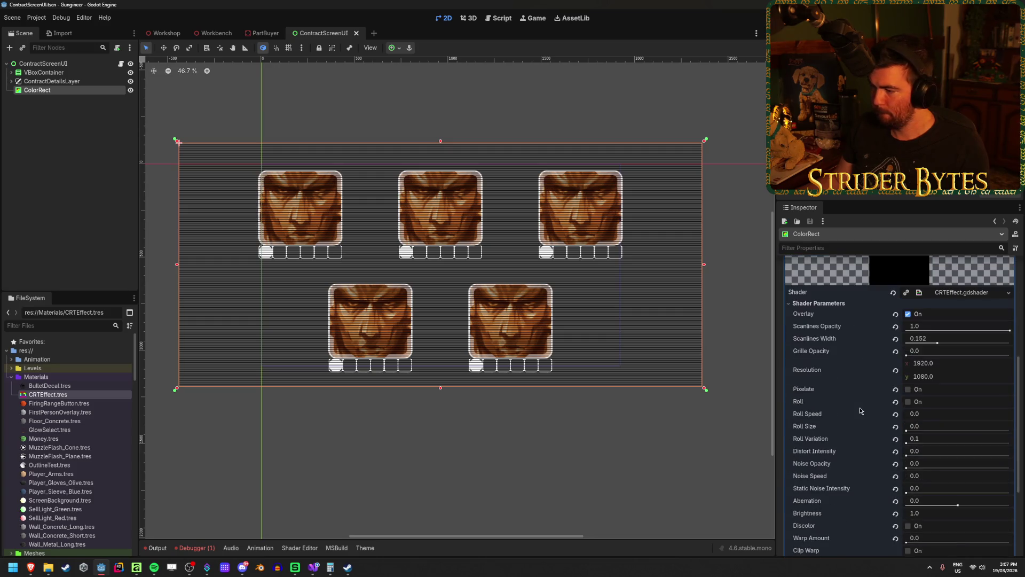
Step: Expand the CRTEffect shader parameters, undoing an accidental shader clear with Ctrl+Z
left_click(825, 378)
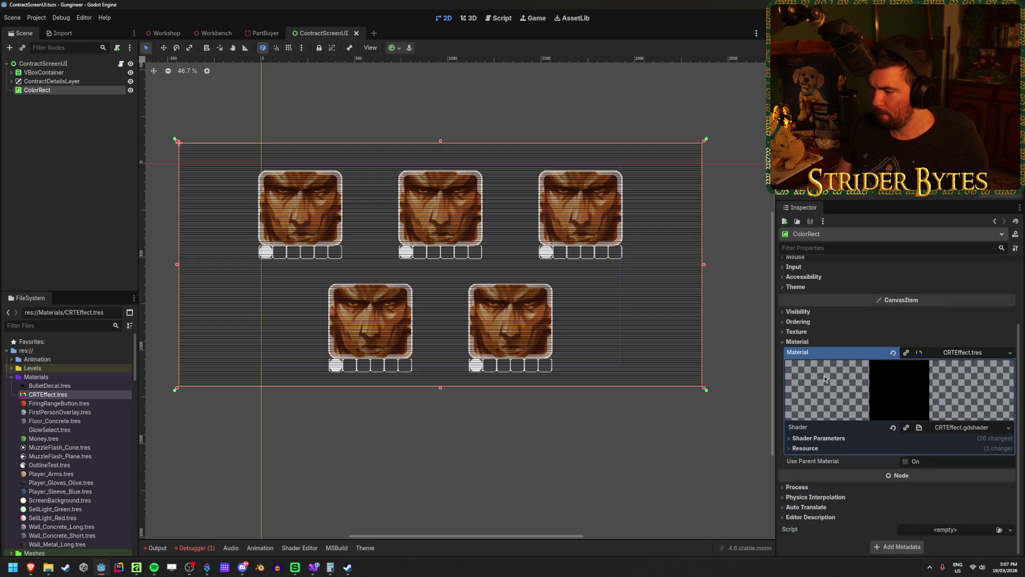
left_click(825, 438)
scroll(826, 439, "down", 2)
scroll(826, 439, "down", 1)
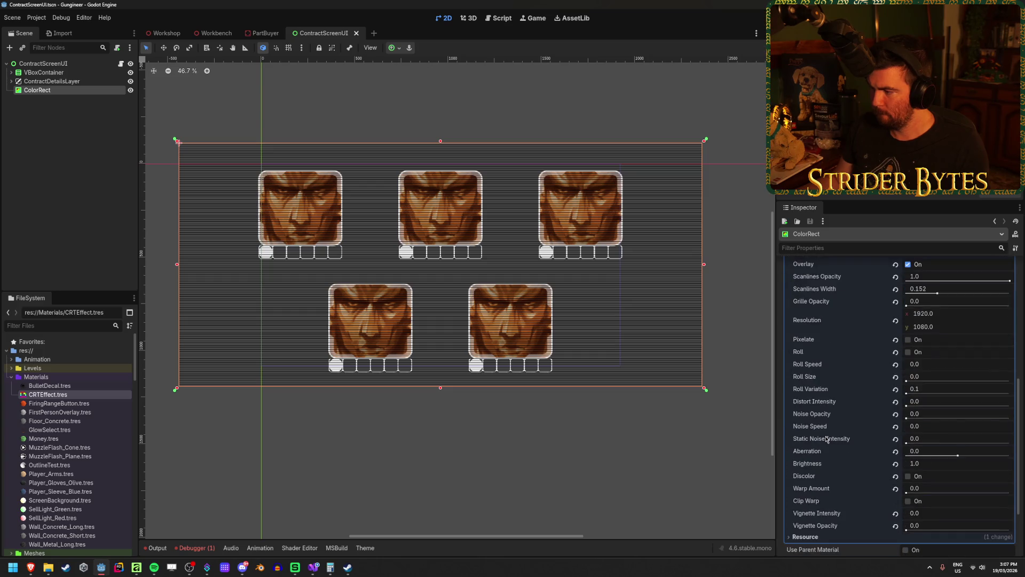
left_click(893, 319)
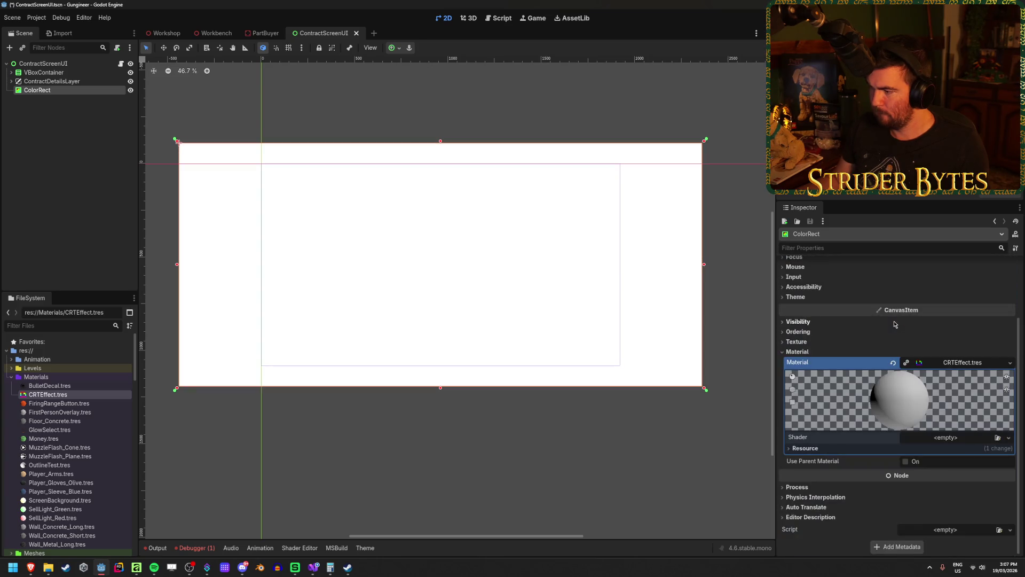
key("ctrl+z")
Step: Revert Overlay, Scanlines Opacity, Scanlines Width and Grille Opacity to defaults, previewing the Workshop
left_click(895, 459)
left_click(896, 471)
left_click(896, 484)
scroll(900, 395, "down", 3)
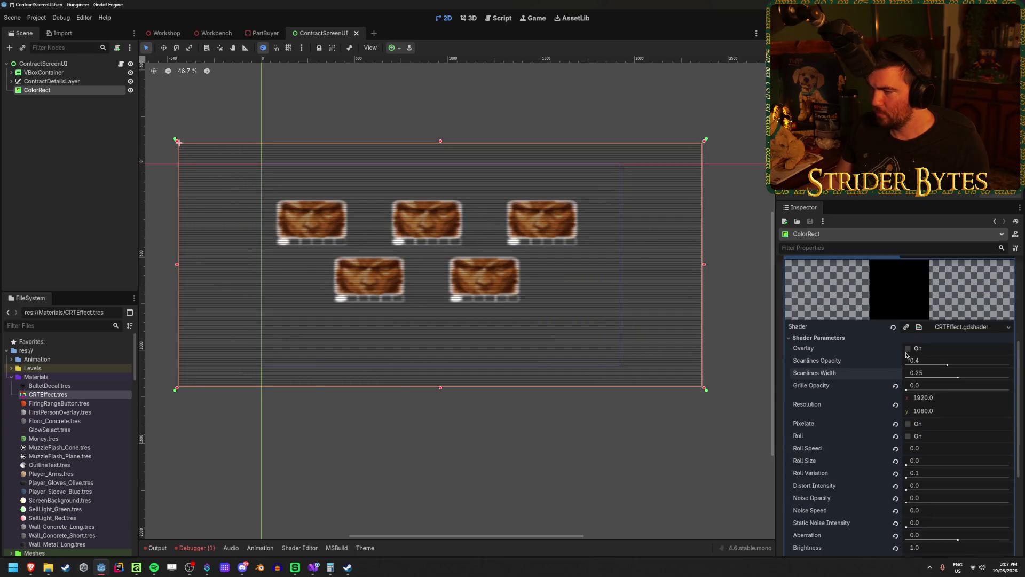
left_click(163, 33)
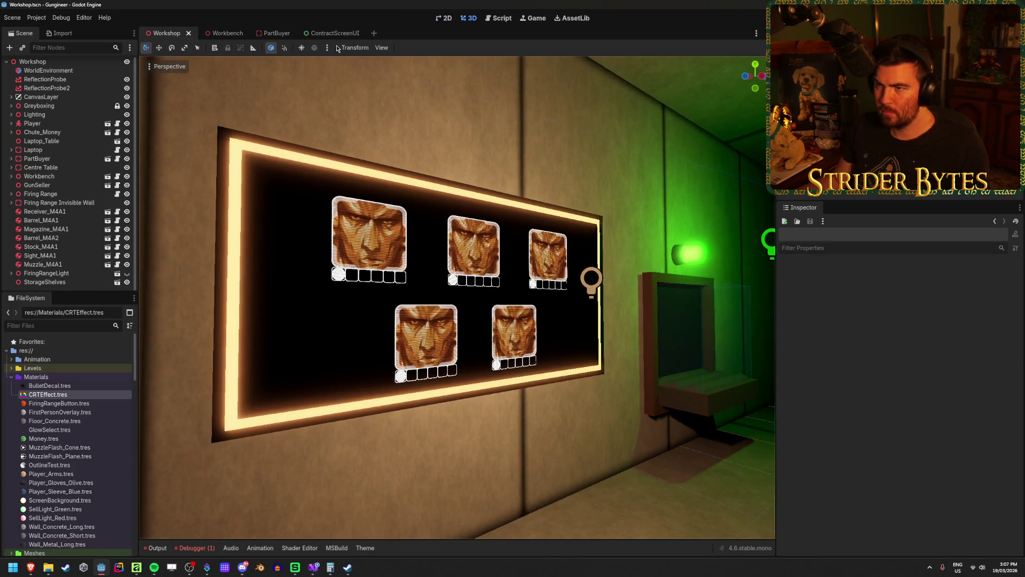
left_click(338, 39)
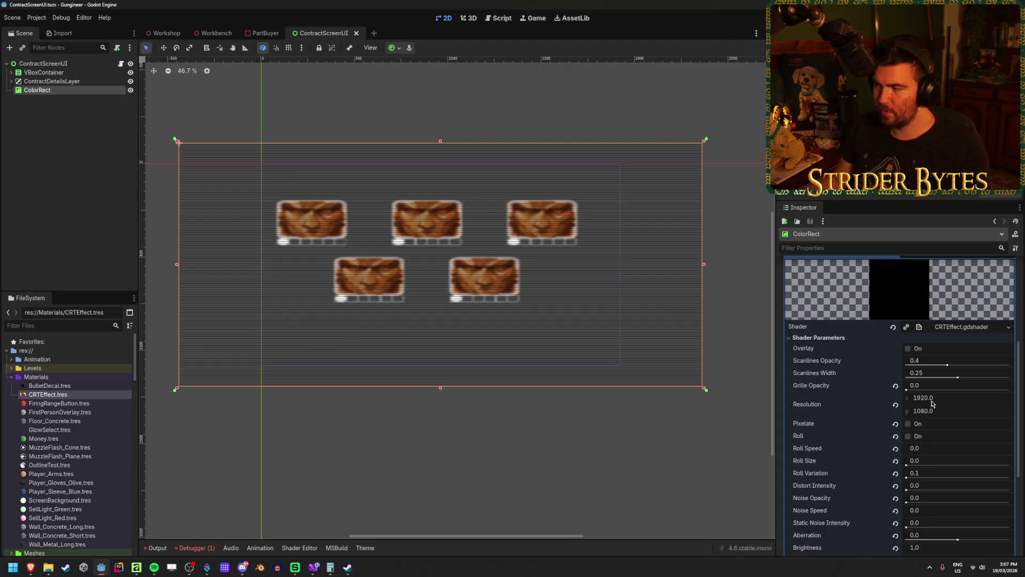
left_click(896, 385)
Step: Revert Resolution, Pixelate, Roll, Noise Opacity and Noise Speed to their defaults
left_click(896, 404)
left_click(896, 424)
left_click(896, 435)
left_click(895, 498)
left_click(896, 510)
scroll(897, 502, "down", 4)
Step: Revert Static Noise, Aberration, Brightness, Warp and Vignette parameters, then set Warp Amount to 0
left_click(896, 375)
left_click(895, 388)
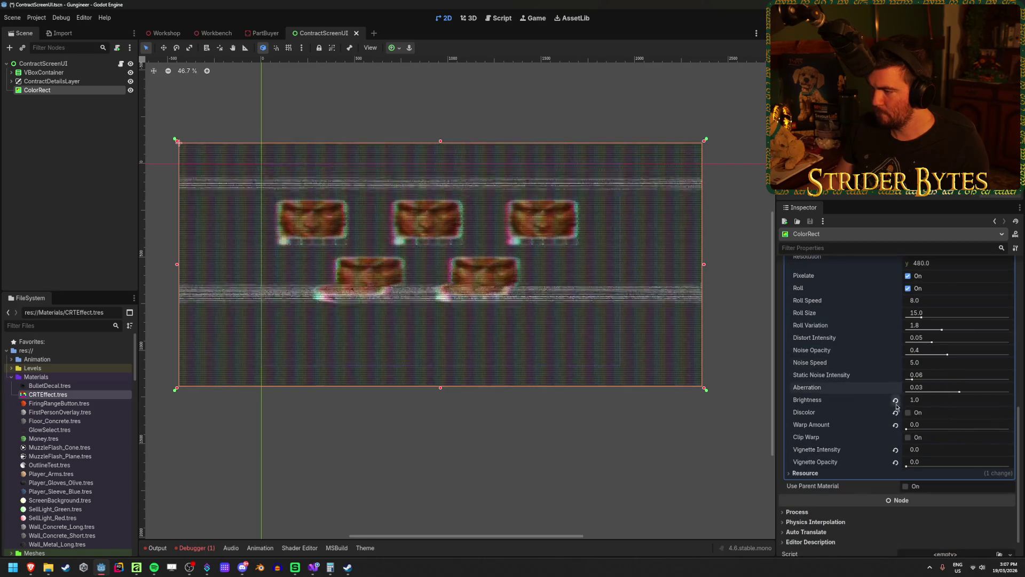
left_click(896, 400)
left_click(896, 425)
left_click(895, 449)
left_click(895, 463)
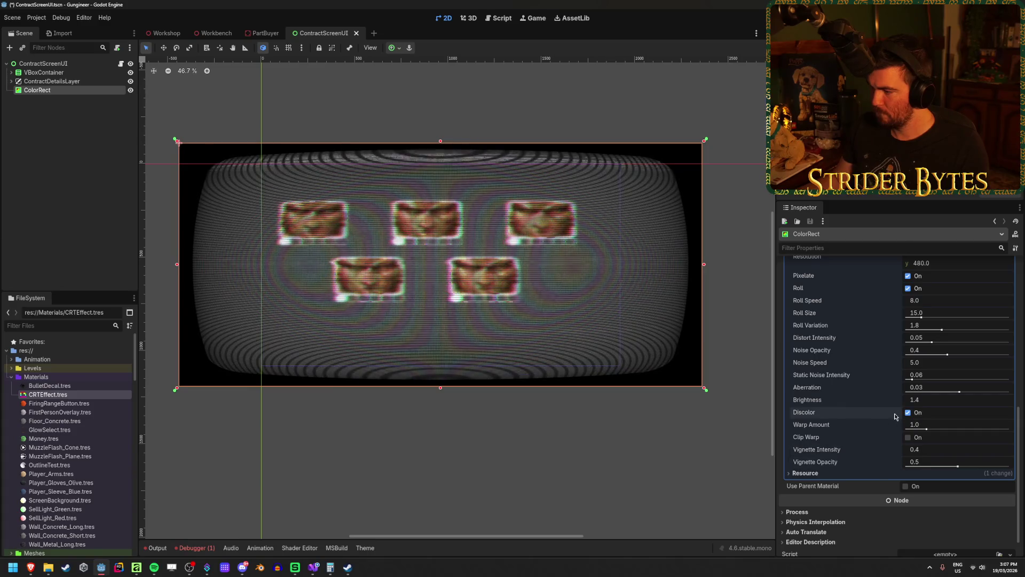
left_click_drag(915, 427, 865, 425)
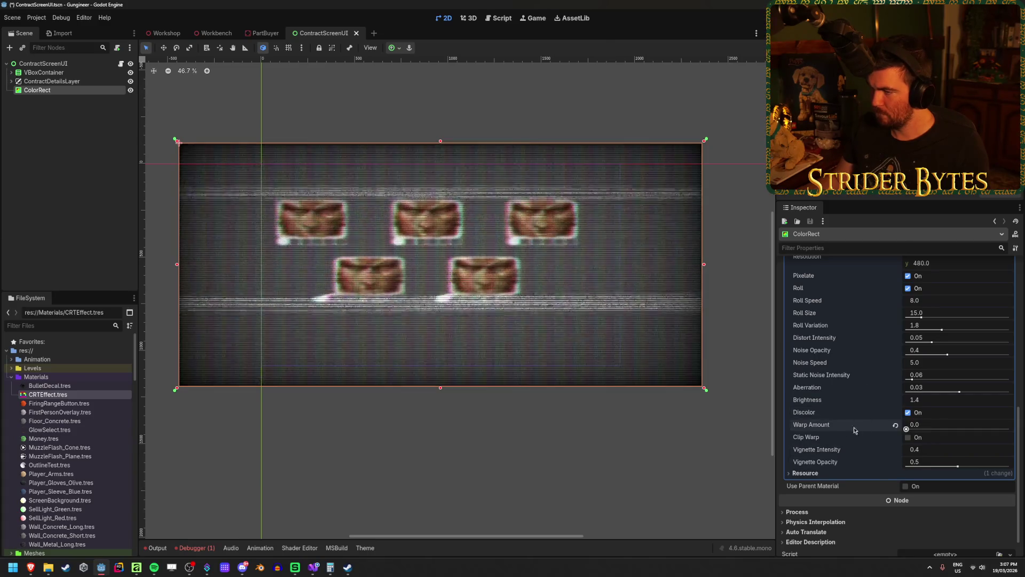
Step: View the flattened contract screen head-on in the Workshop scene
left_click(164, 34)
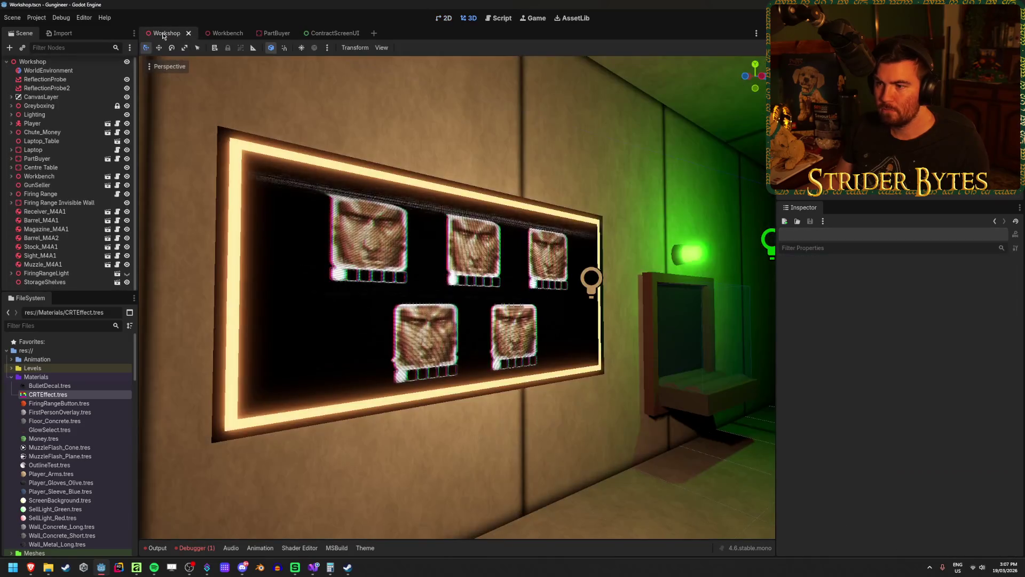
scroll(504, 298, "up", 5)
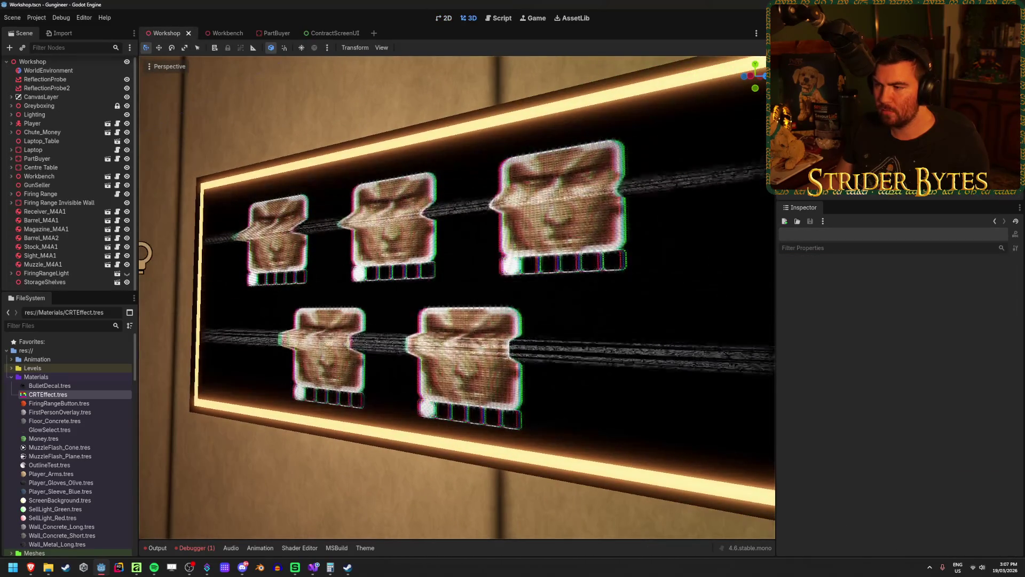
left_click_drag(457, 298, 510, 298)
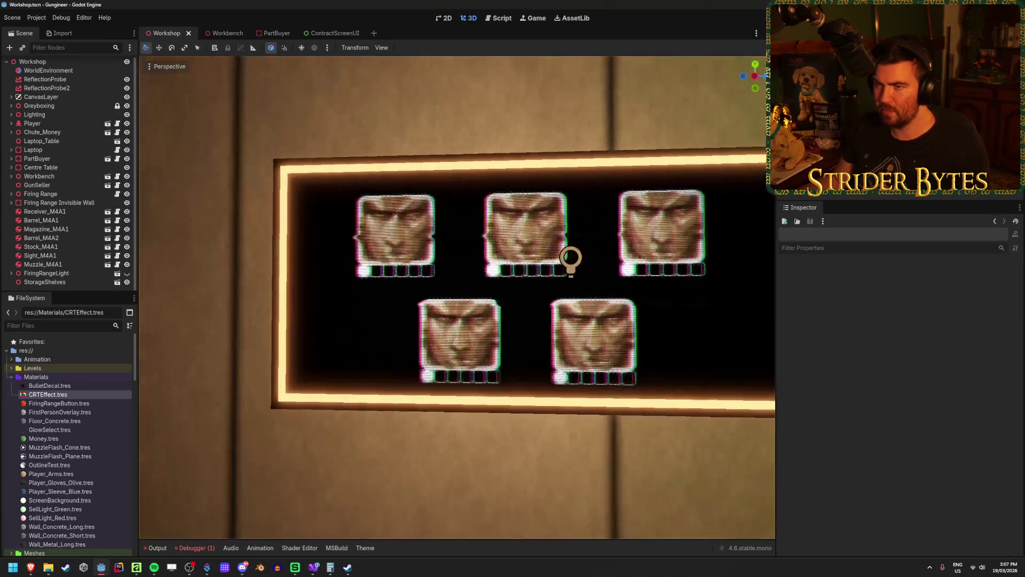
left_click(335, 33)
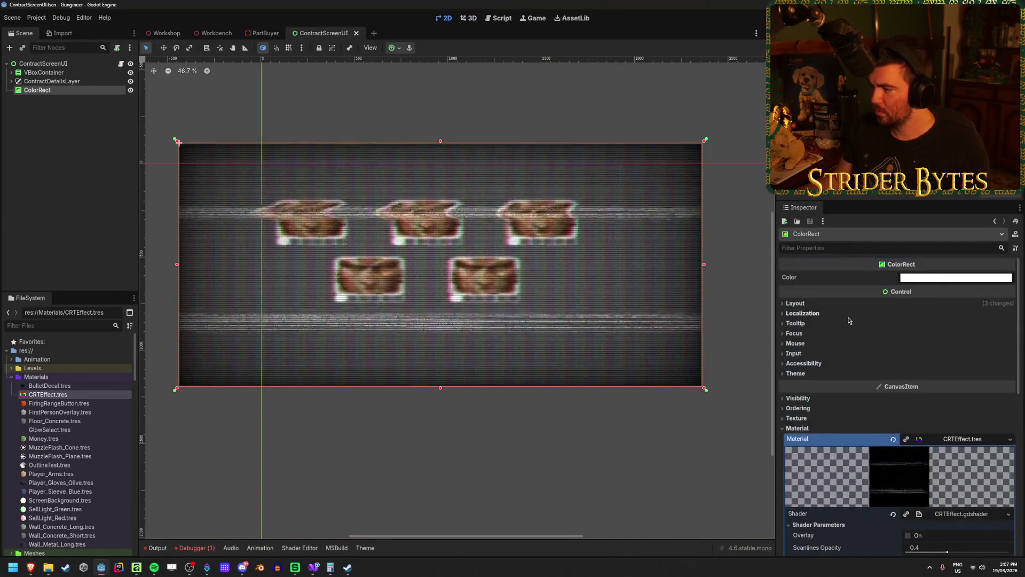
Step: Make the ColorRect colour fully transparent (alpha 0) and check it in the Workshop
left_click(951, 277)
left_click_drag(972, 482, 856, 479)
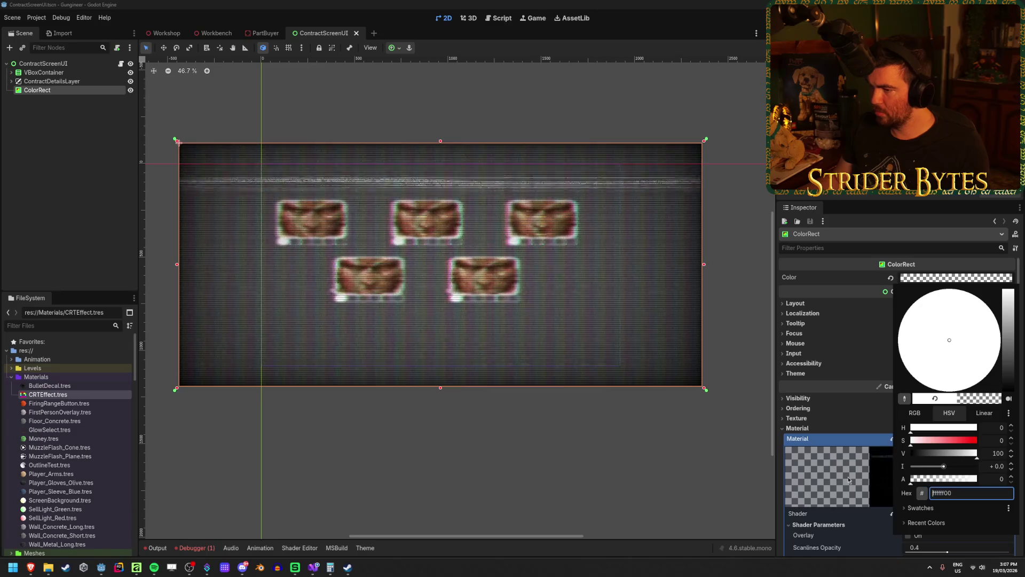
key("Escape")
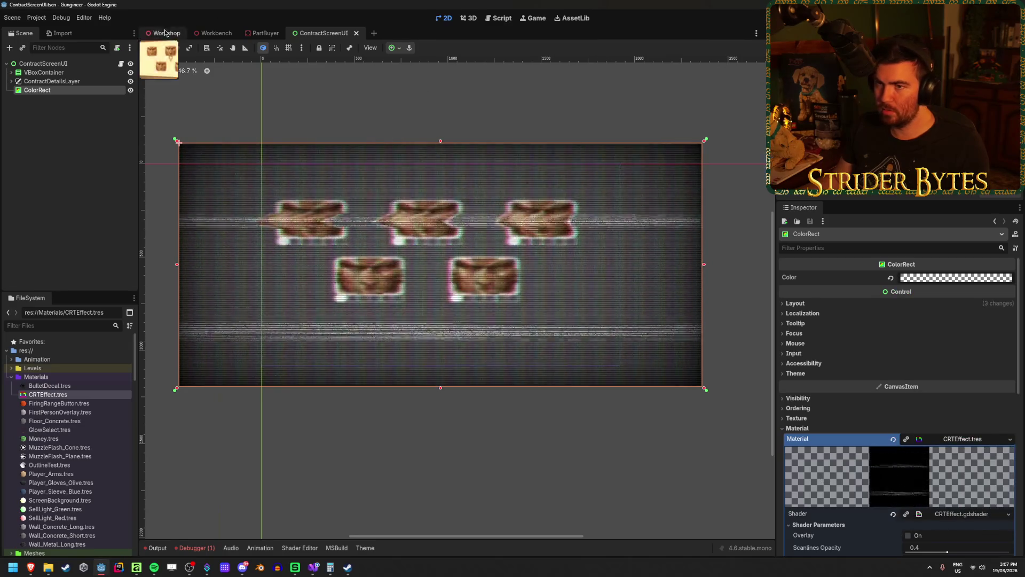
left_click(165, 33)
left_click(332, 33)
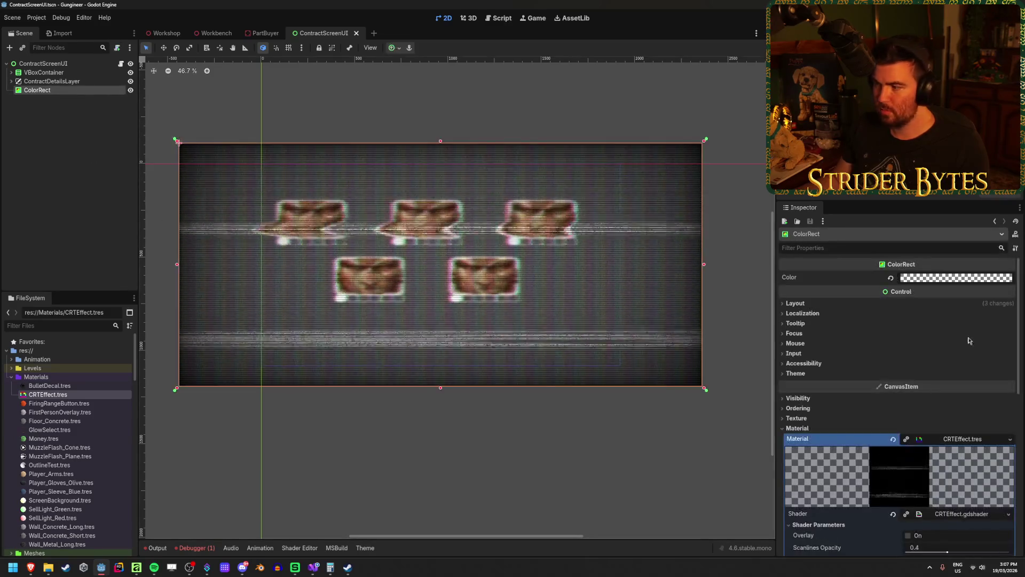
Step: Darken the transparent ColorRect colour to black (00000000) and inspect the Workshop screen
left_click(947, 281)
left_click_drag(999, 334, 1006, 395)
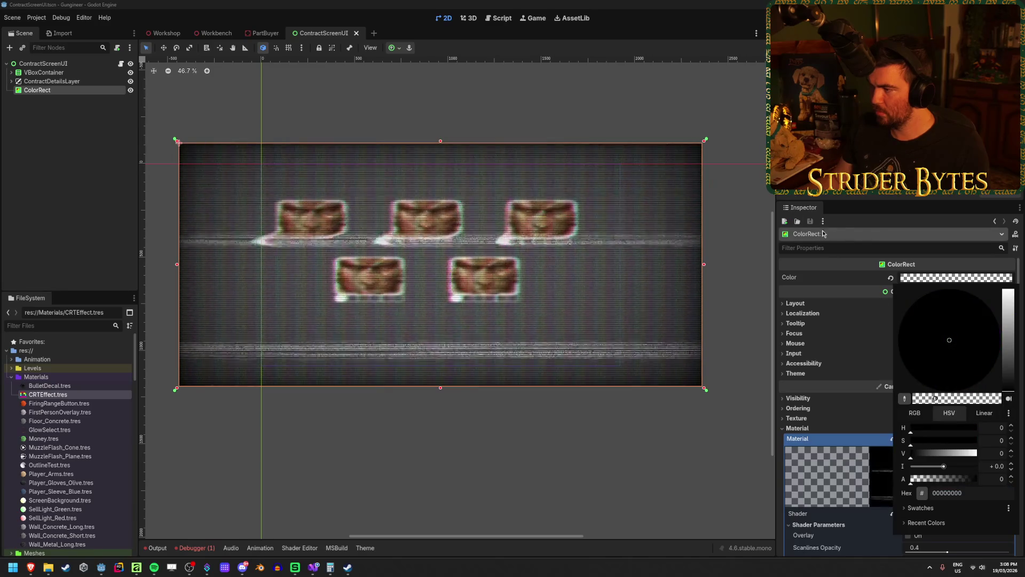
left_click(860, 225)
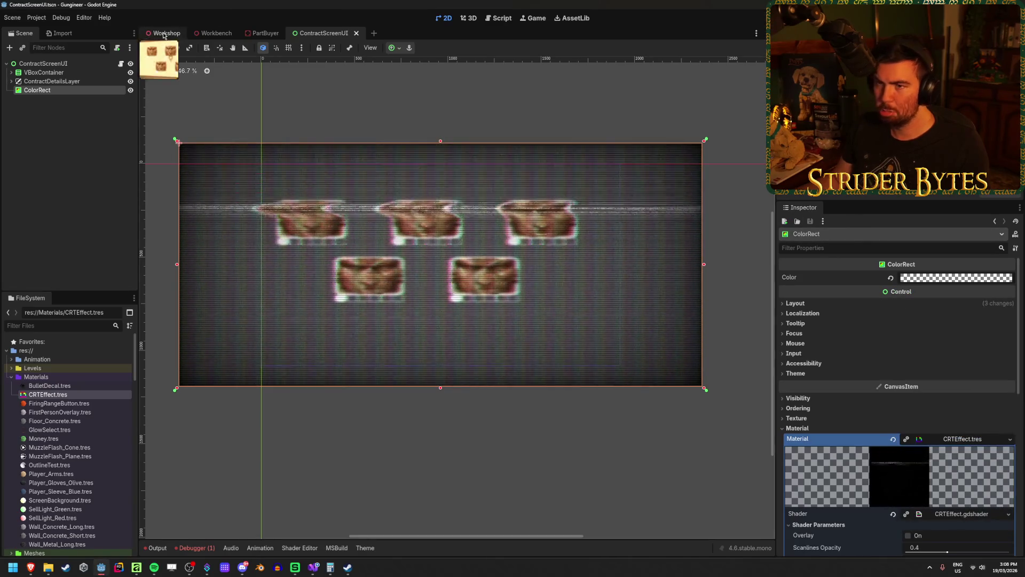
left_click(163, 33)
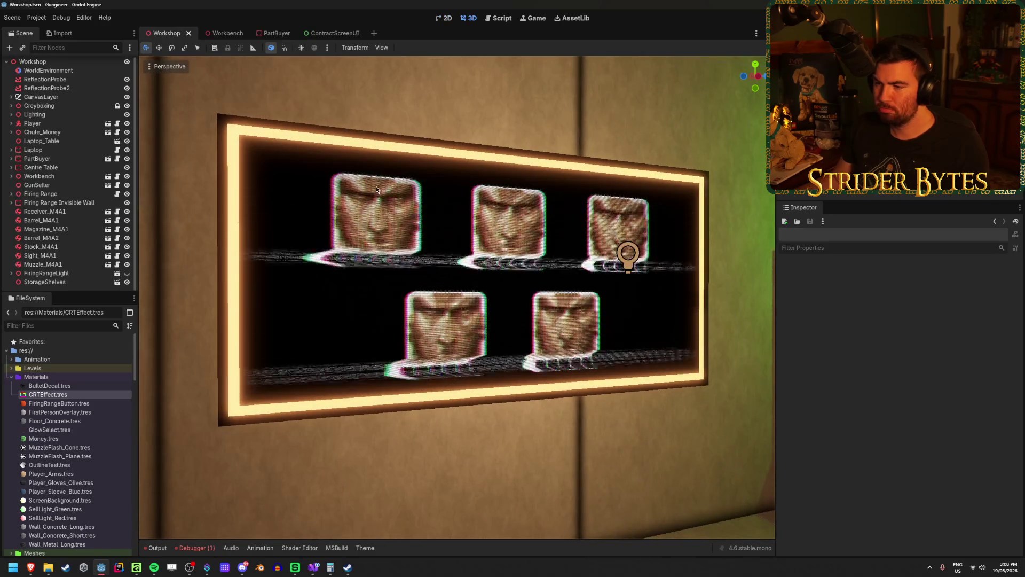
scroll(376, 185, "up", 3)
scroll(375, 186, "up", 5)
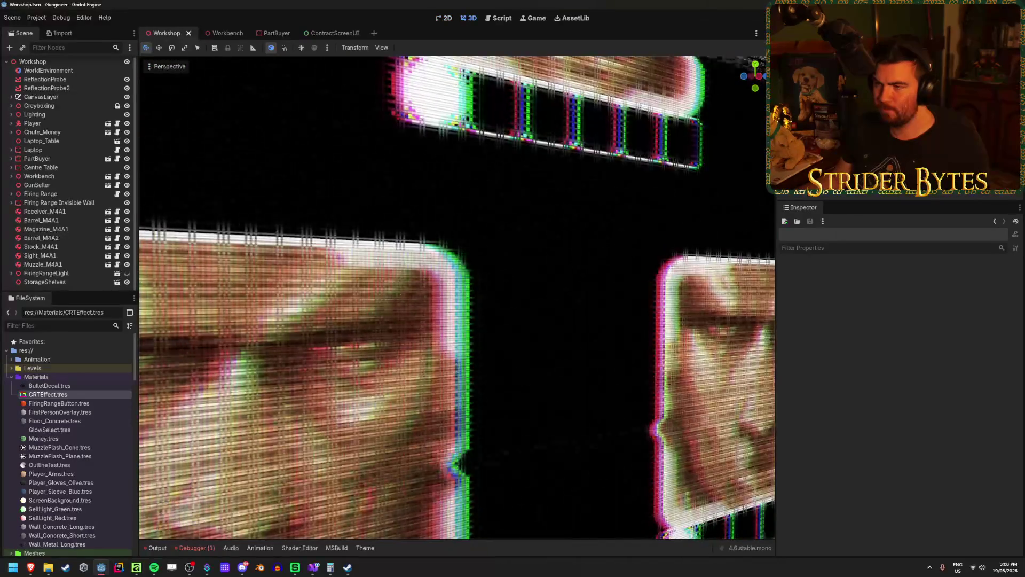
scroll(456, 297, "down", 5)
scroll(327, 69, "down", 3)
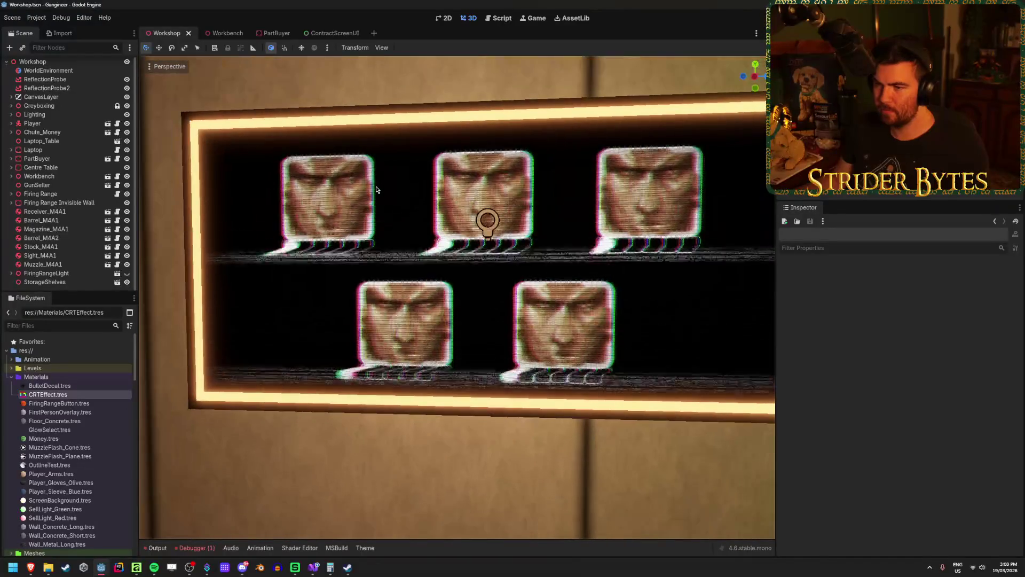
left_click(341, 34)
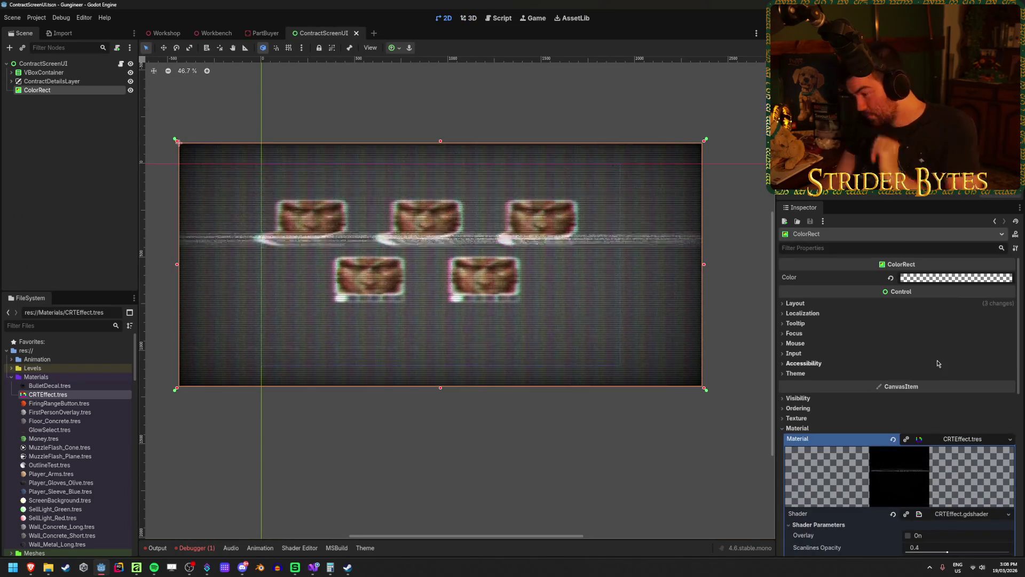
Step: Tick the CRT Overlay shader parameter and preview it on the Workshop screen
scroll(908, 459, "down", 3)
left_click(908, 462)
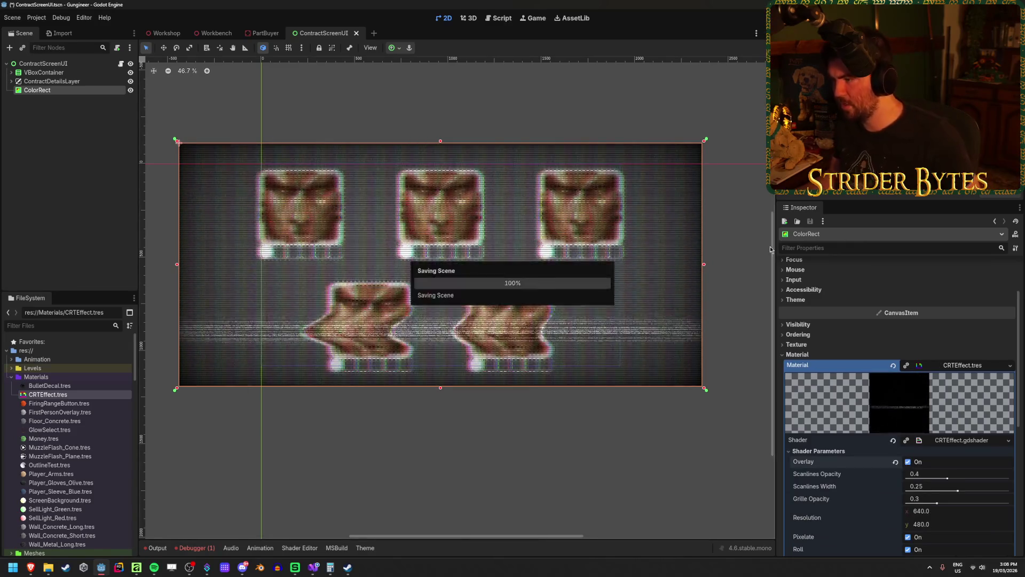
left_click(162, 34)
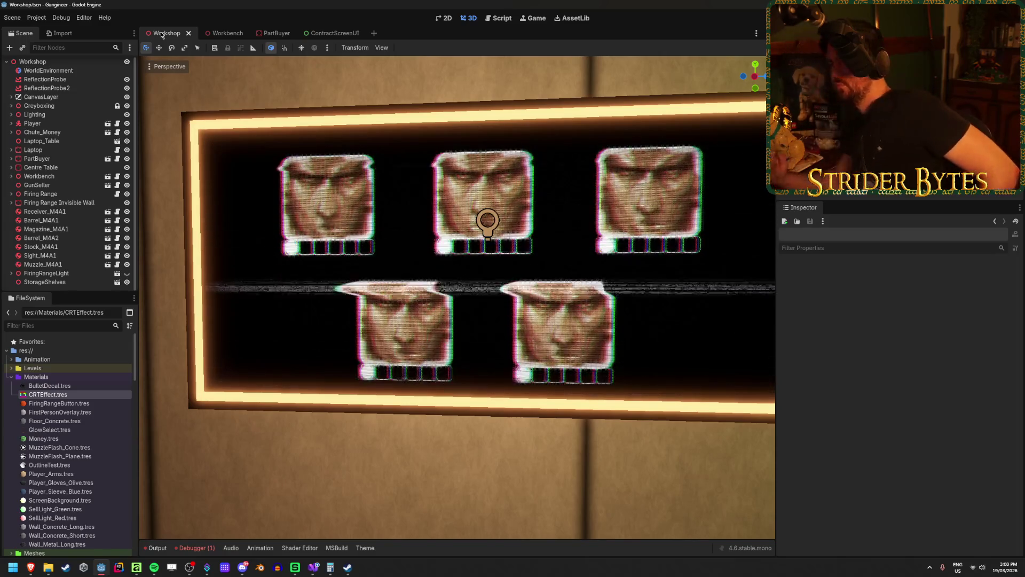
left_click(317, 34)
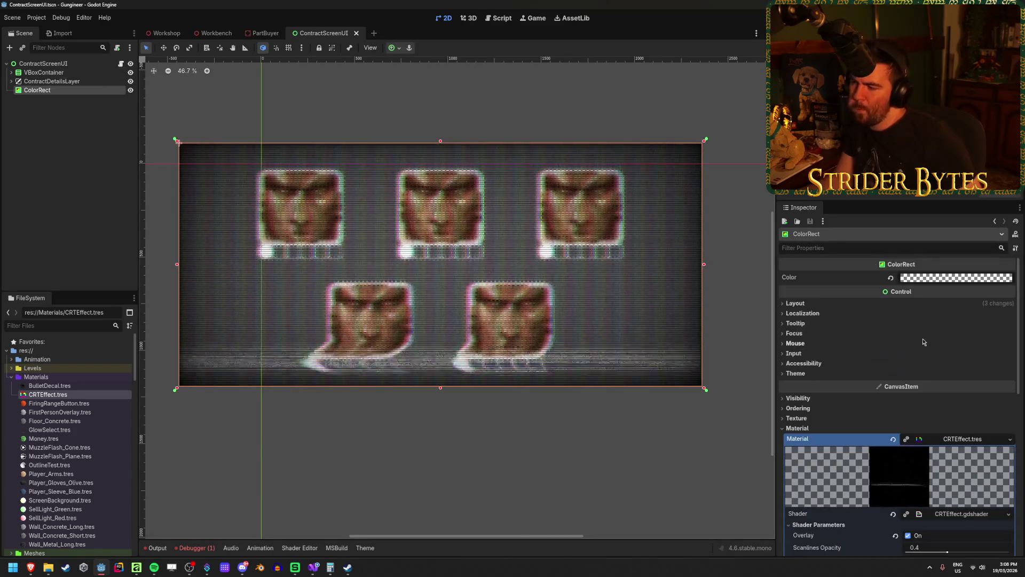
left_click(37, 80)
Step: Add a Panel child node under the ContractScreenUI root
left_click(43, 63)
right_click(54, 63)
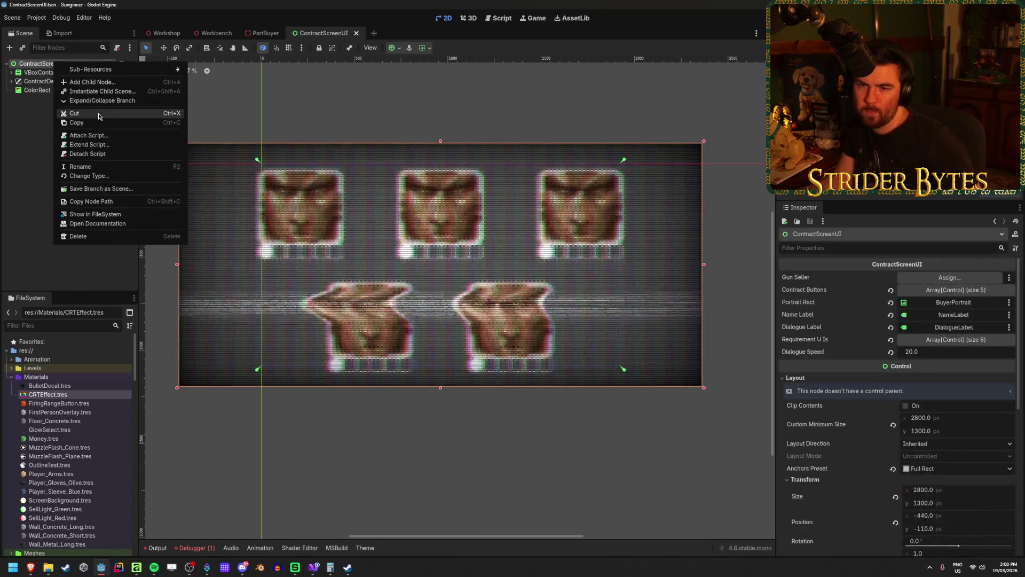
left_click(93, 84)
type("panel")
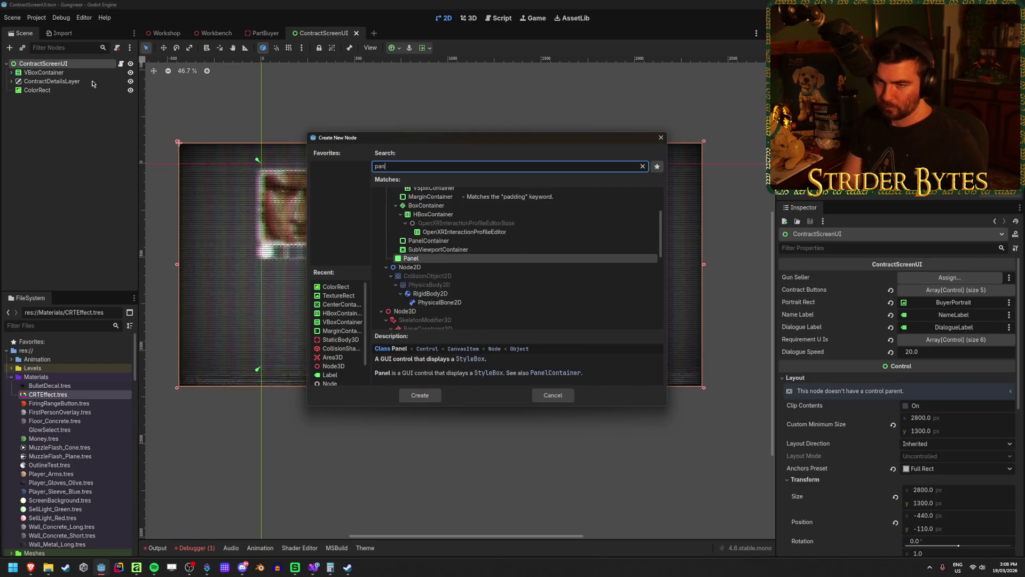
key("Return")
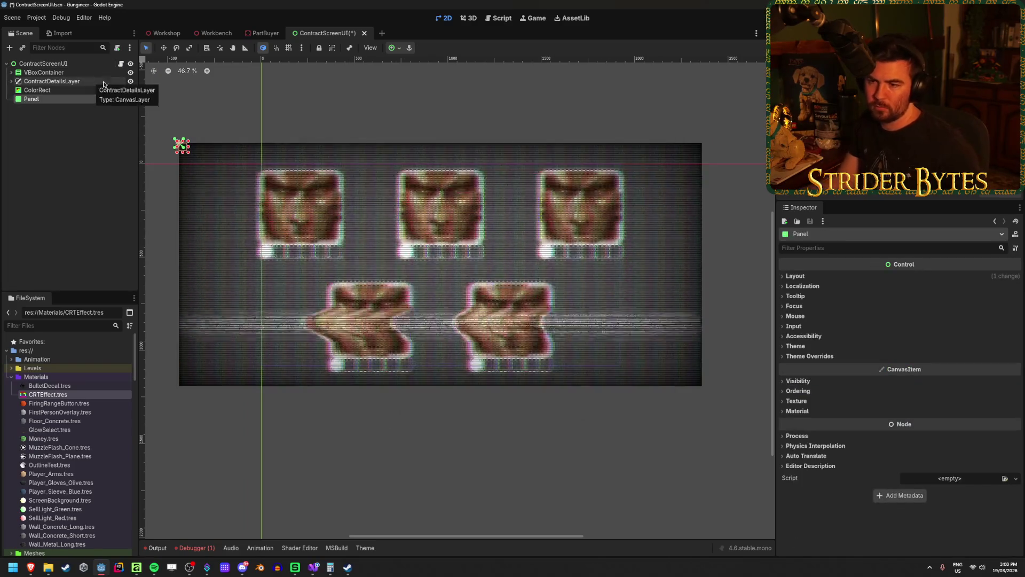
left_click(130, 89)
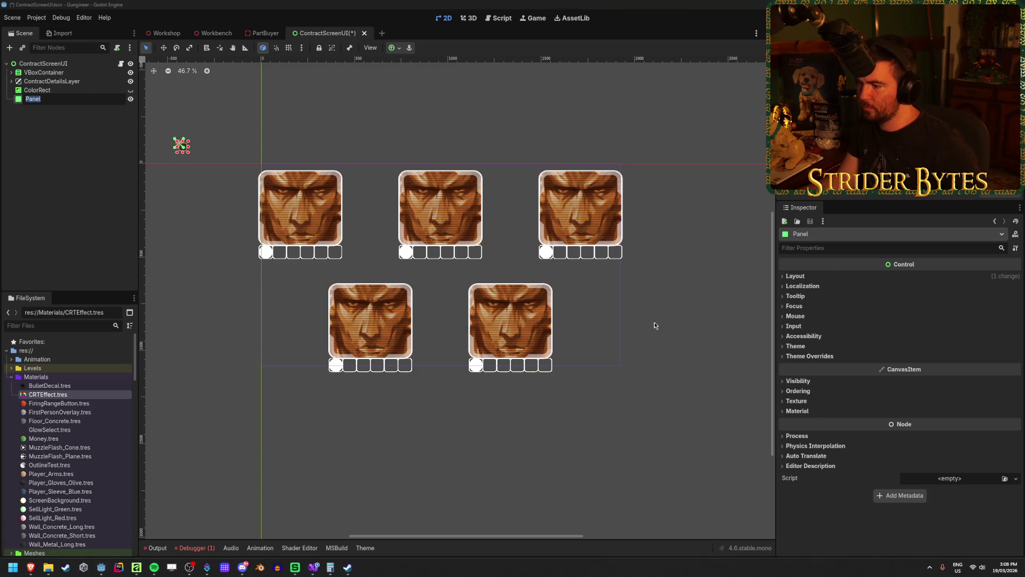
Step: Assign CRTEffect.tres as the Panel's material
left_click(802, 411)
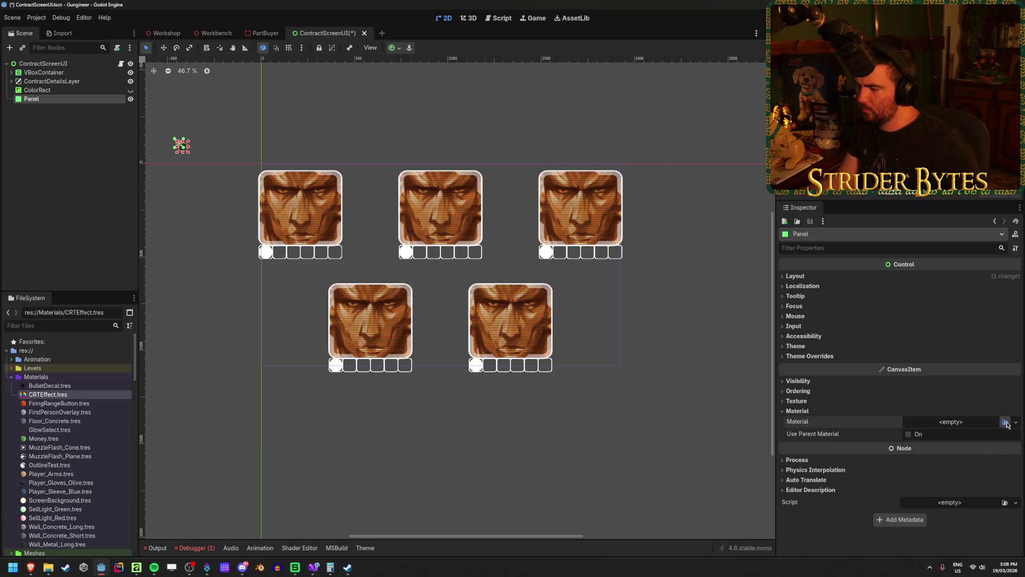
left_click(1006, 423)
double_click(392, 201)
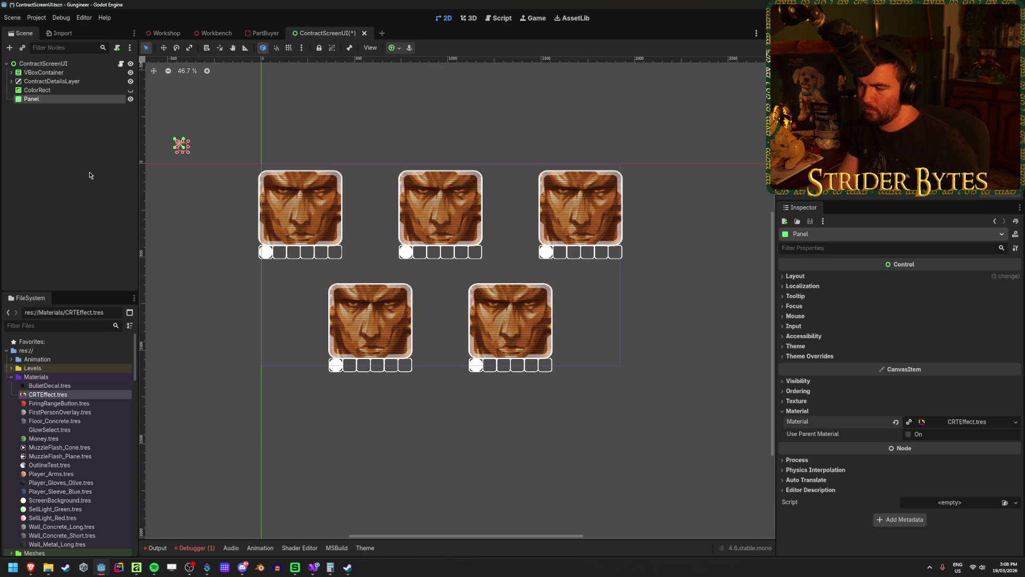
left_click(966, 422)
scroll(903, 400, "down", 2)
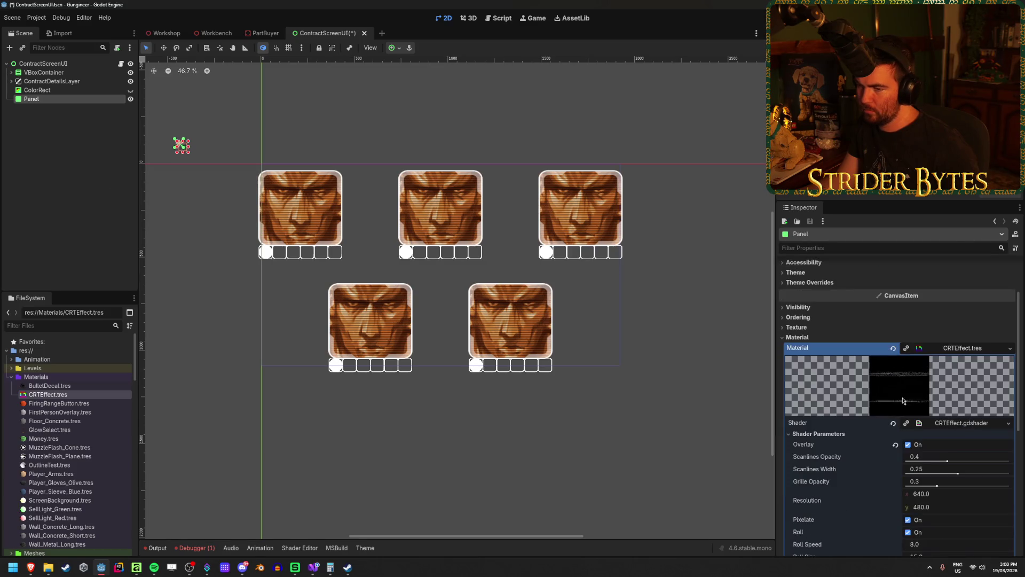
scroll(920, 316, "up", 2)
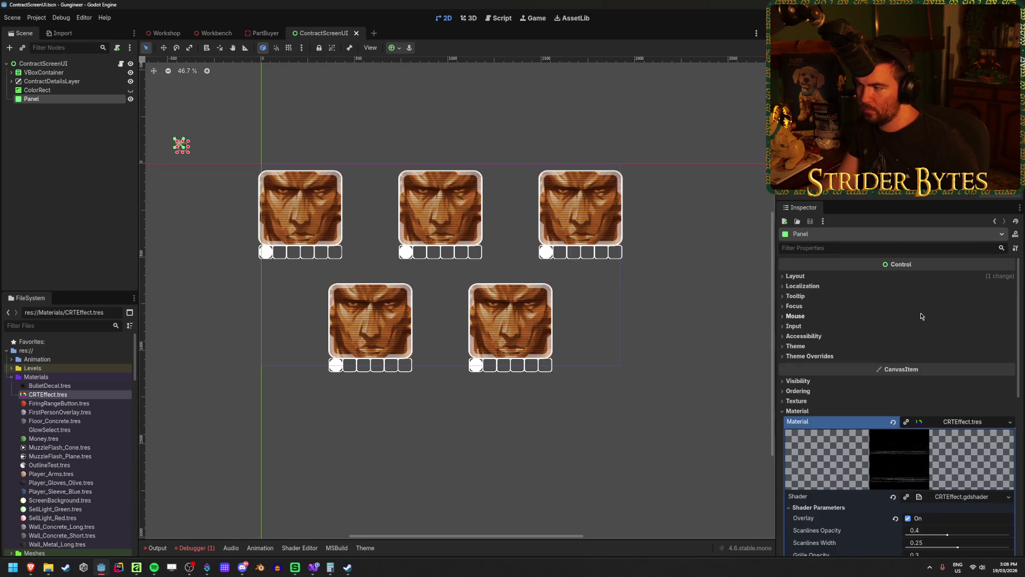
Step: Expand the Panel's theme override styles to view its StyleBoxFlat
left_click(810, 357)
left_click(819, 365)
left_click(980, 376)
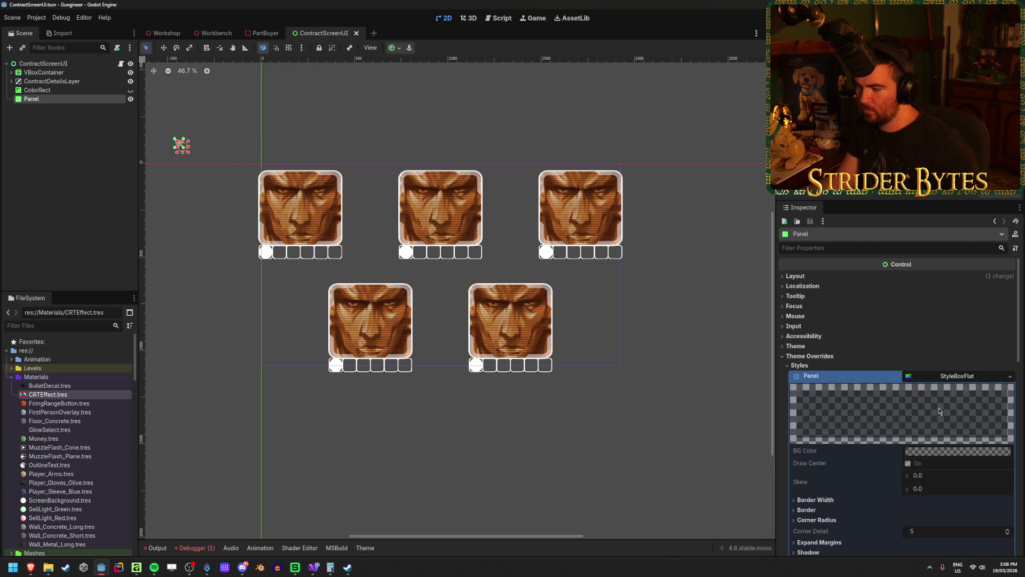
scroll(942, 398, "down", 2)
left_click(140, 160)
Step: Stretch the Panel with the Full Rect anchor preset and check the Workshop screen
left_click(182, 145)
left_click(394, 47)
left_click(442, 122)
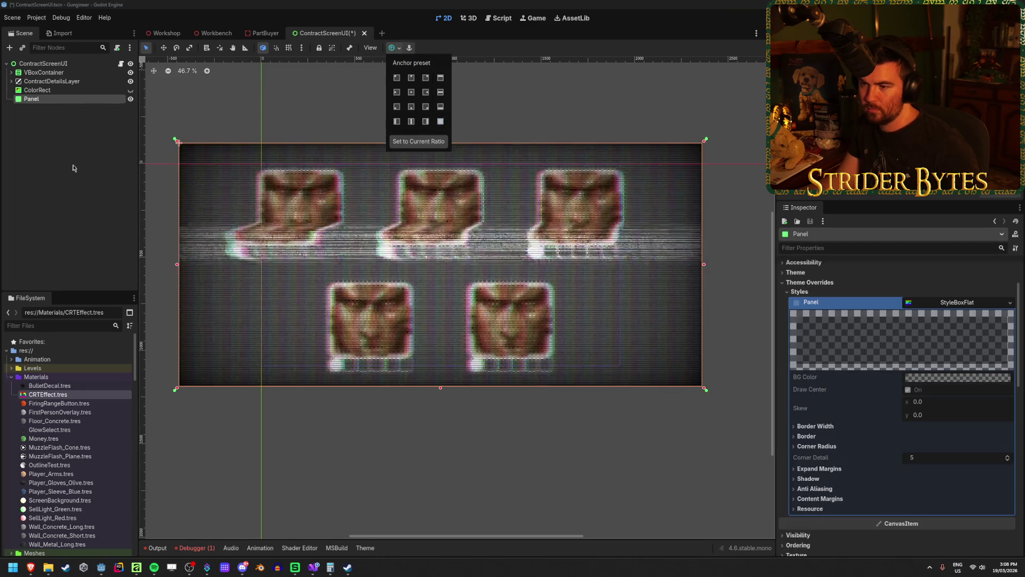
left_click(166, 34)
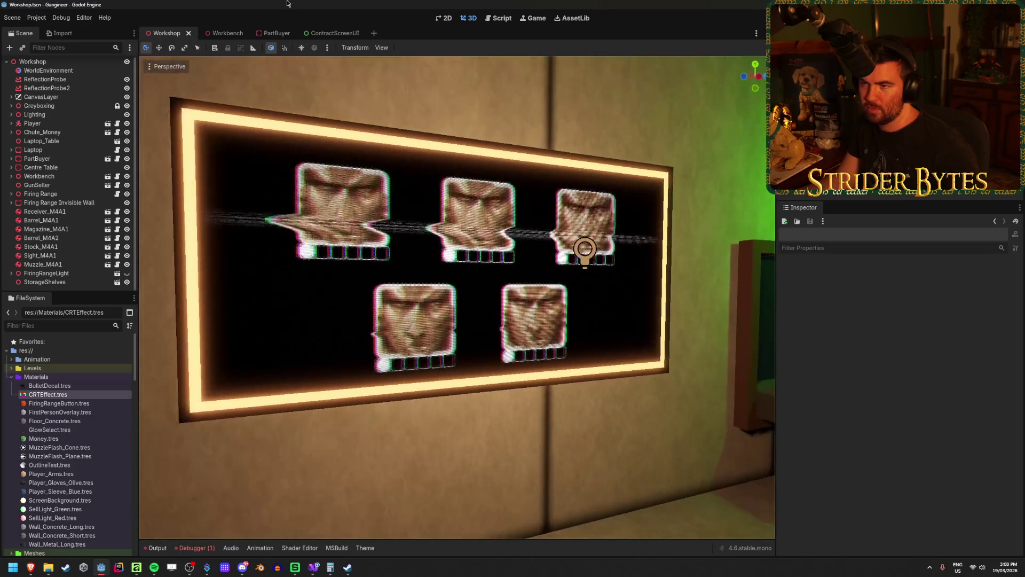
left_click(305, 37)
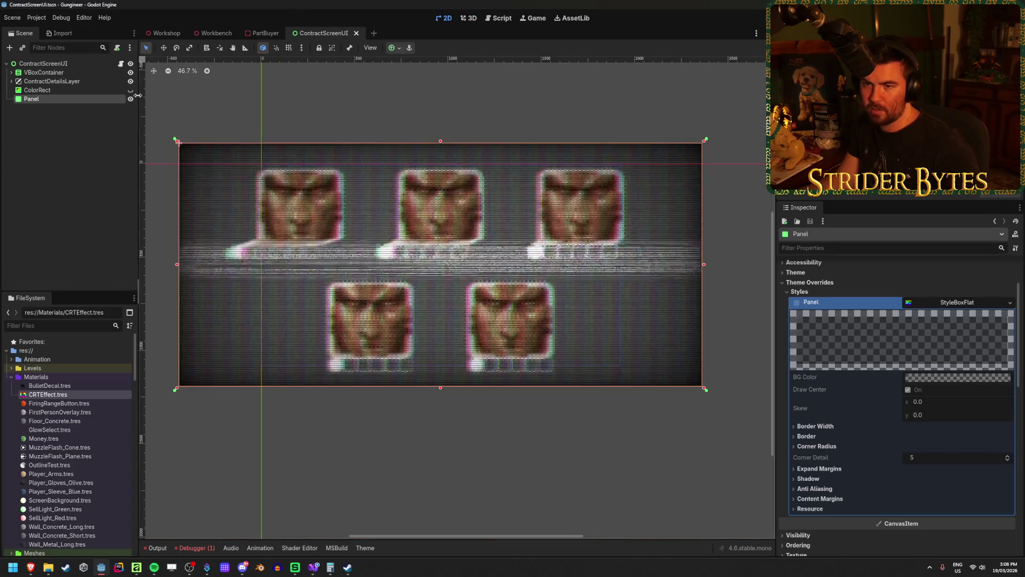
left_click(166, 34)
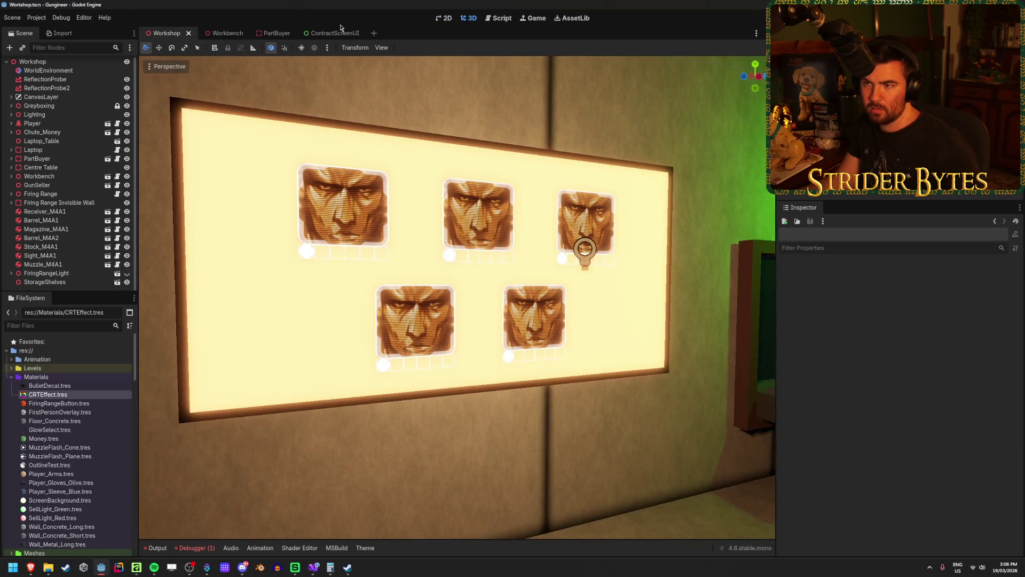
left_click(336, 34)
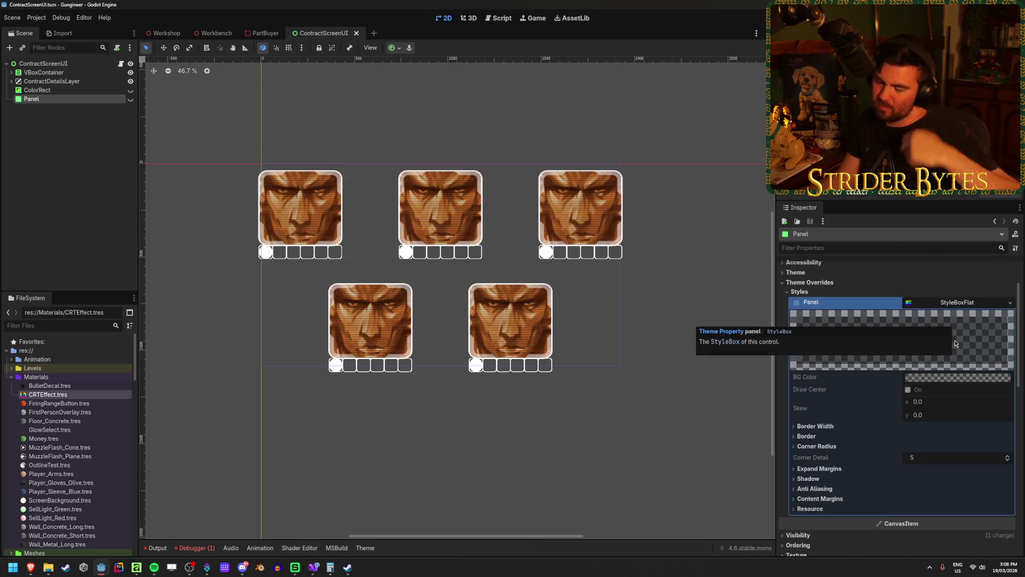
Step: Toggle the Panel's visibility on and off to compare its CRT effect
scroll(893, 423, "down", 3)
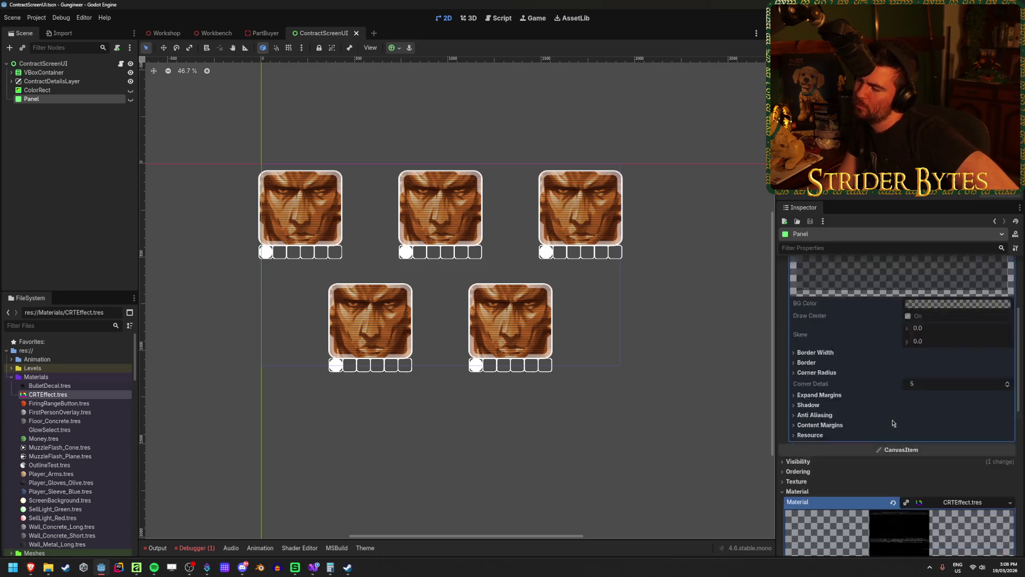
scroll(893, 424, "down", 5)
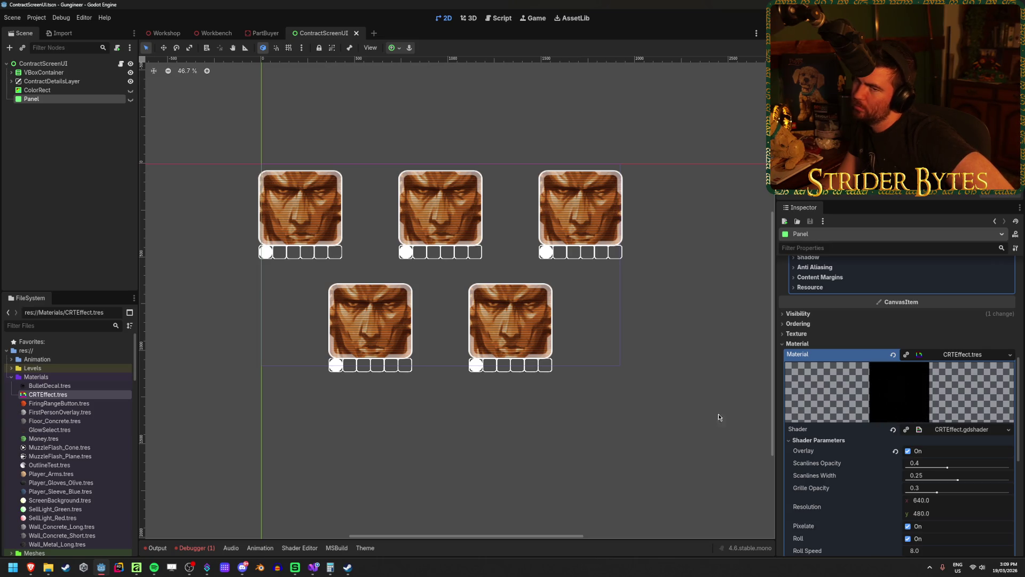
left_click(130, 99)
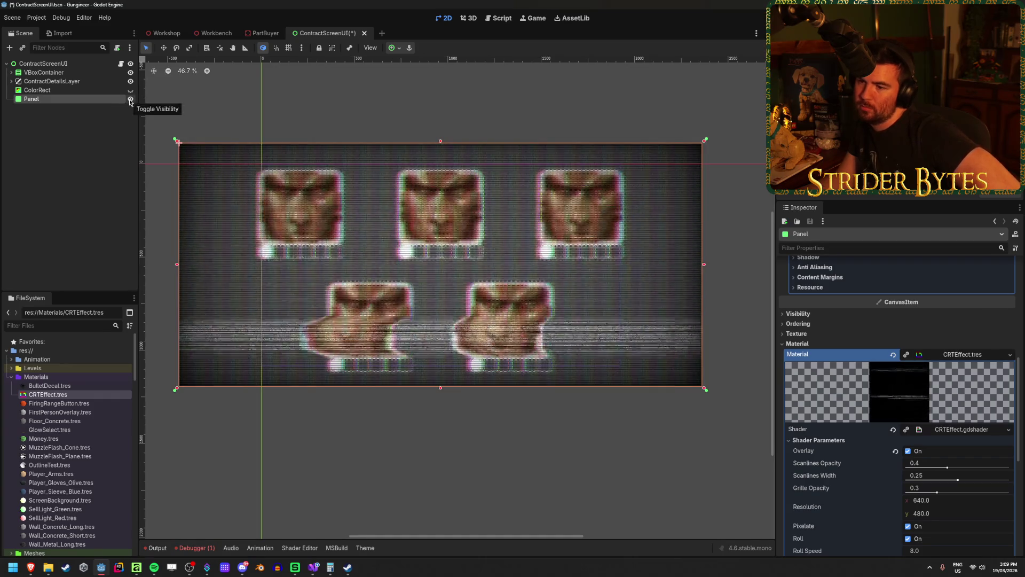
left_click(131, 100)
Step: Compare with the ColorRect shown, then delete the Panel node
left_click(130, 92)
left_click(130, 90)
left_click(69, 91)
left_click(72, 100)
key("Delete")
key("Return")
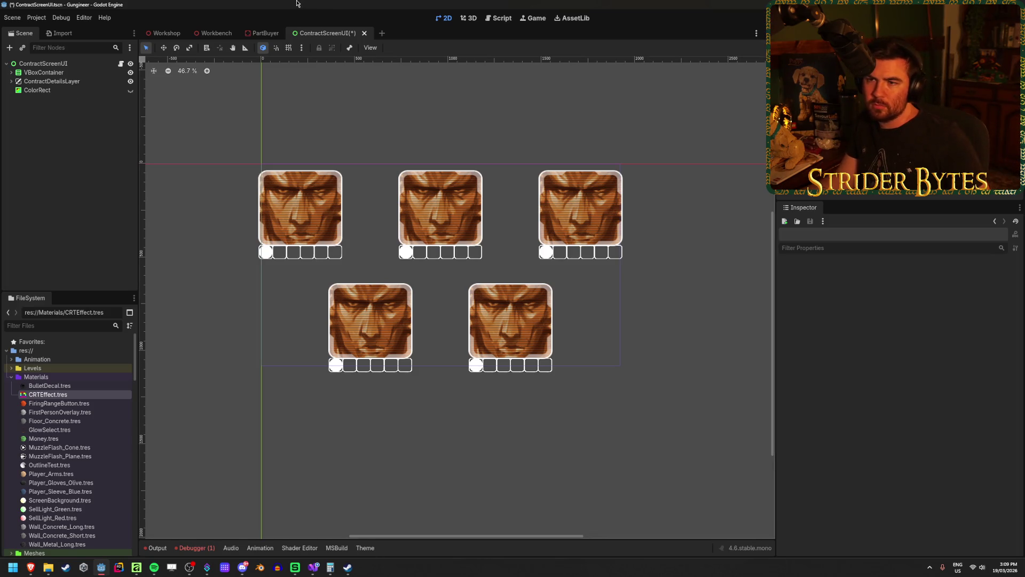
Step: Close the Workbench and PartBuyer scene tabs
middle_click(212, 33)
middle_click(212, 33)
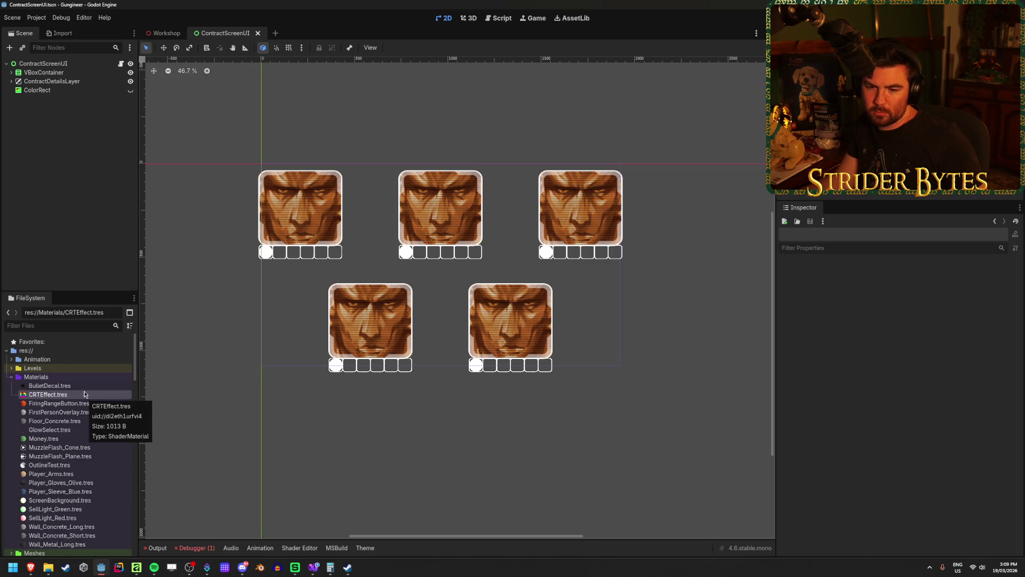
scroll(84, 392, "down", 3)
scroll(83, 389, "up", 3)
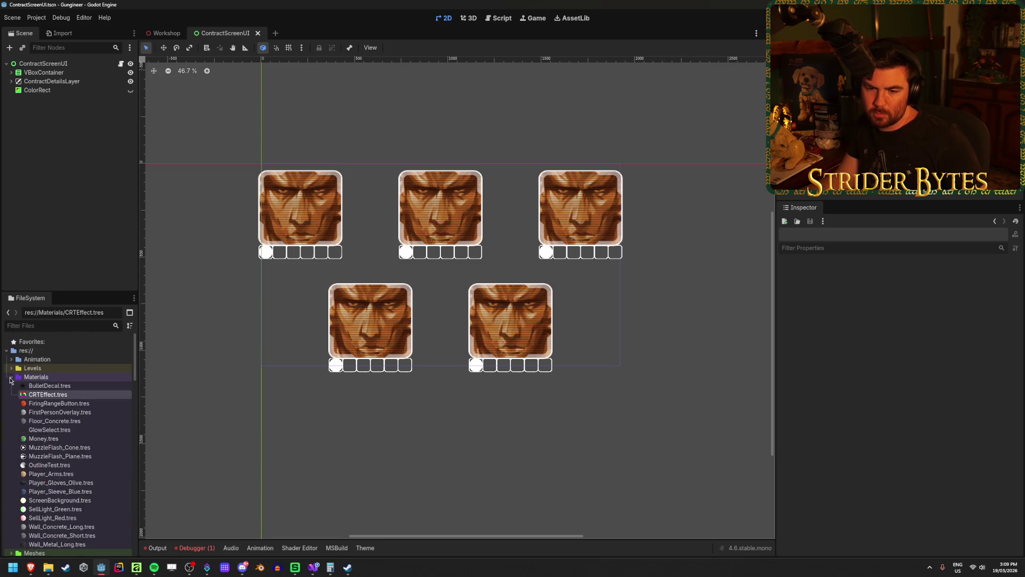
Step: Select CRTEffect.tres in the Materials folder to inspect its shader parameters
left_click(10, 378)
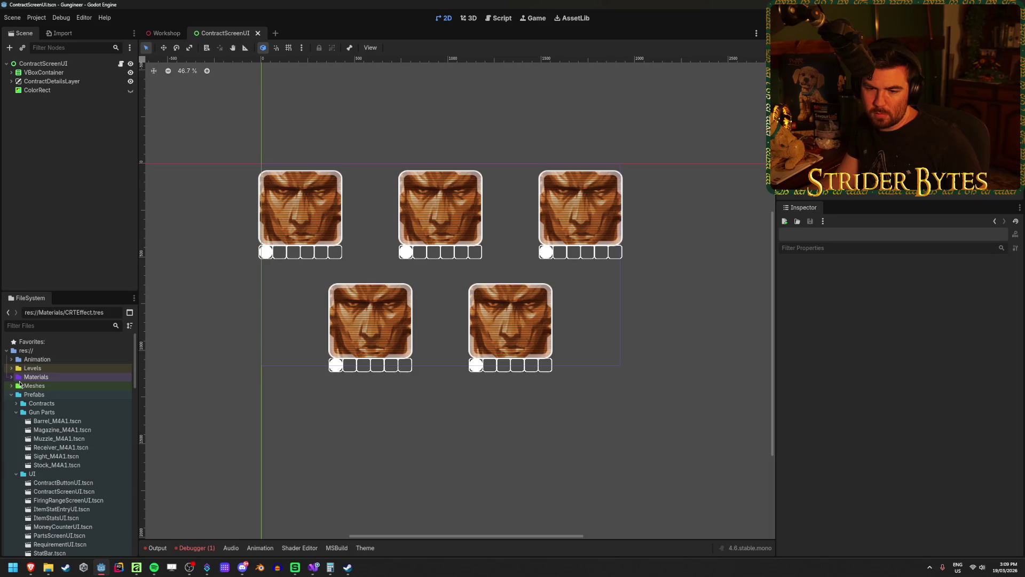
left_click(12, 378)
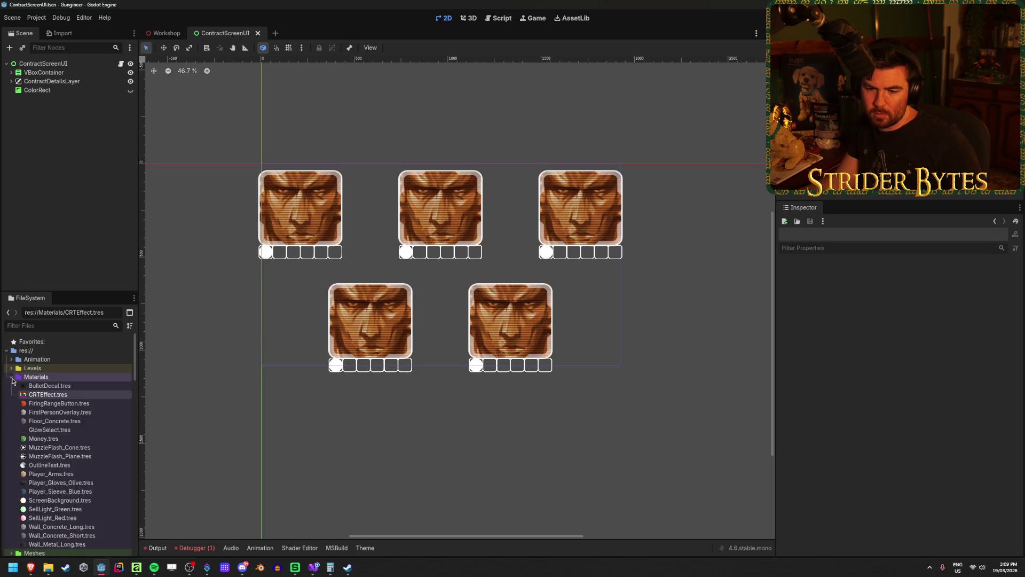
left_click(59, 385)
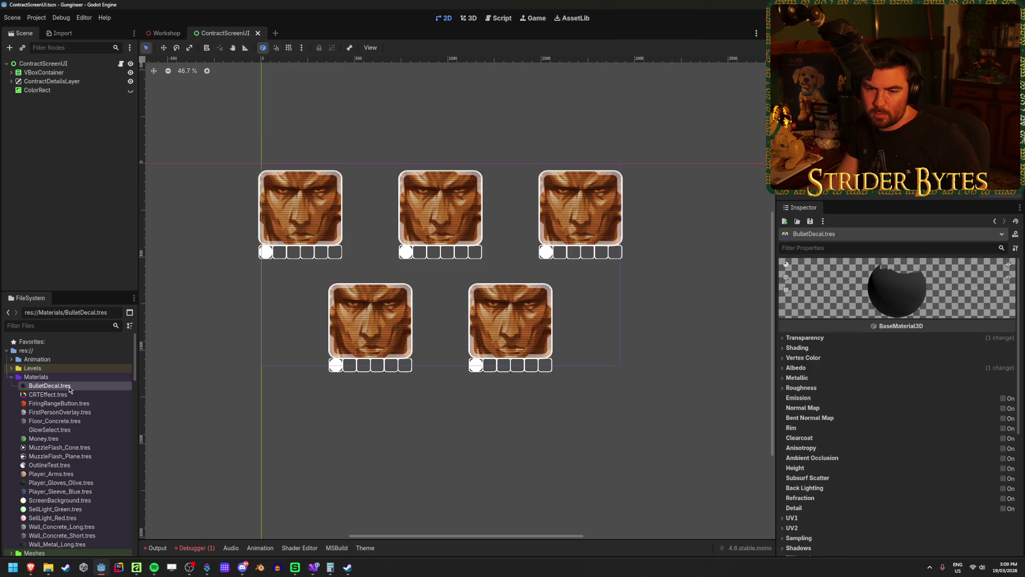
left_click(59, 394)
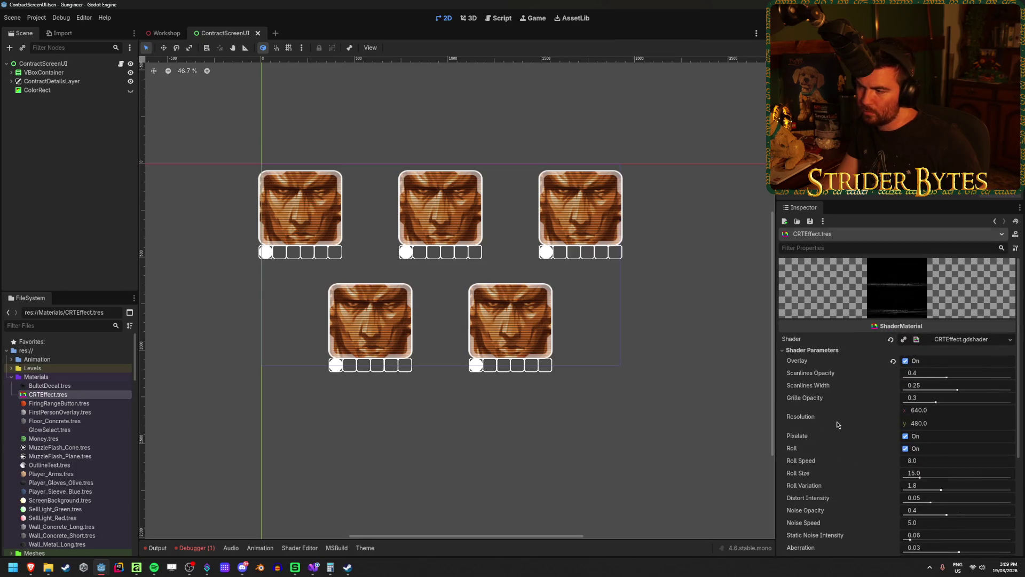
scroll(840, 405, "down", 5)
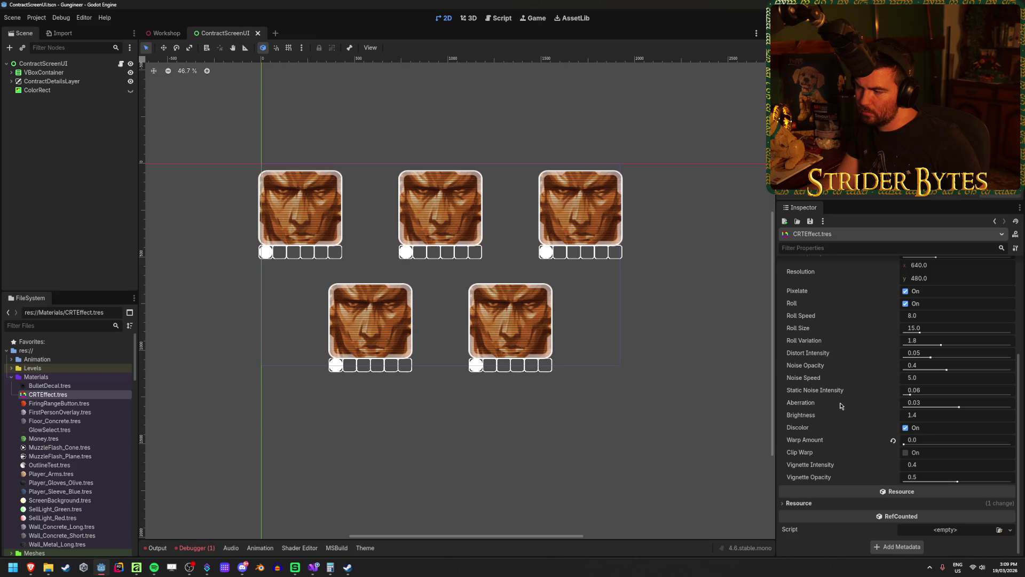
Step: Look over the material's resource settings, then open GunSeller.tscn from Prefabs
left_click(806, 503)
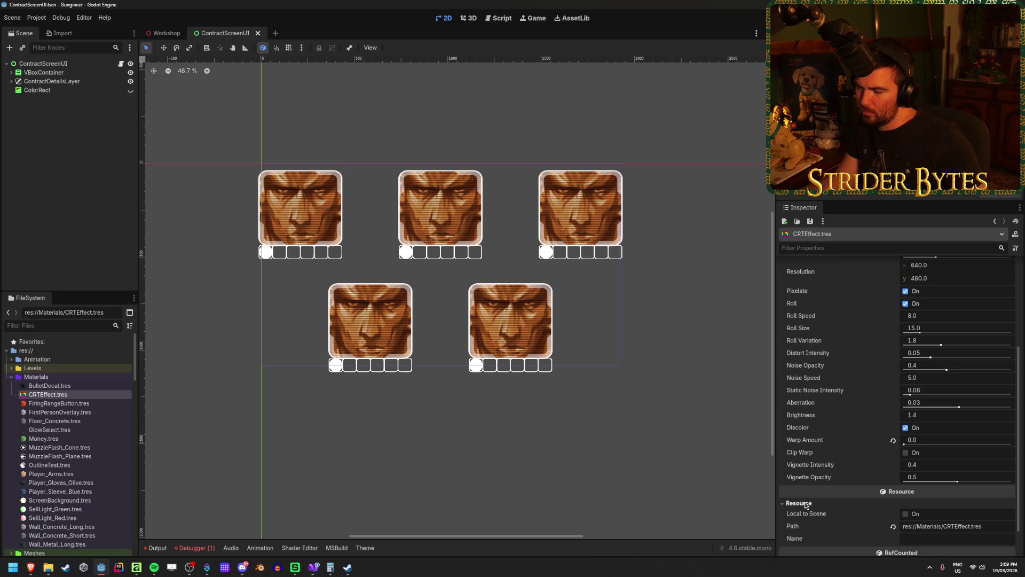
left_click(806, 504)
scroll(825, 420, "up", 1)
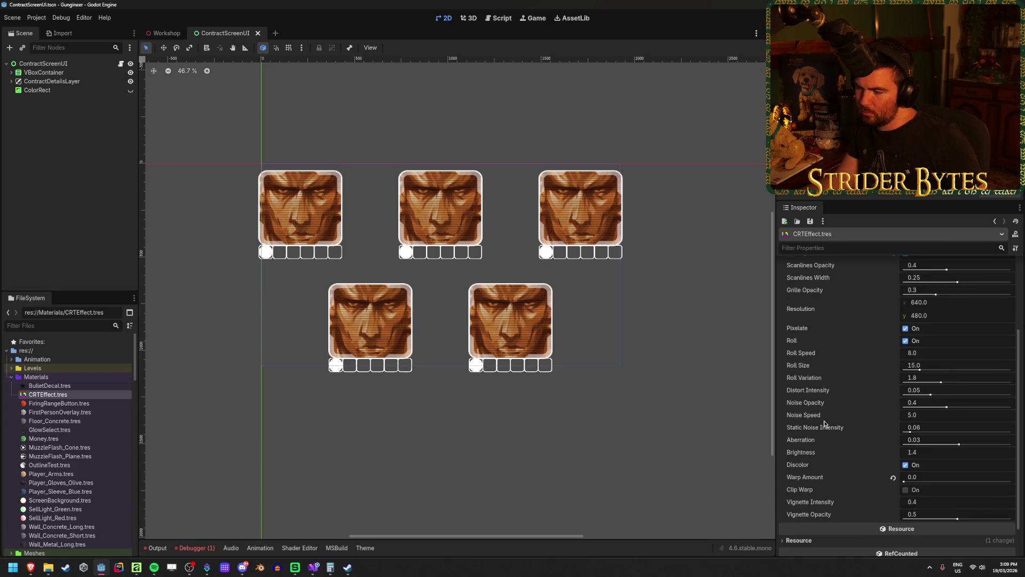
scroll(89, 462, "down", 15)
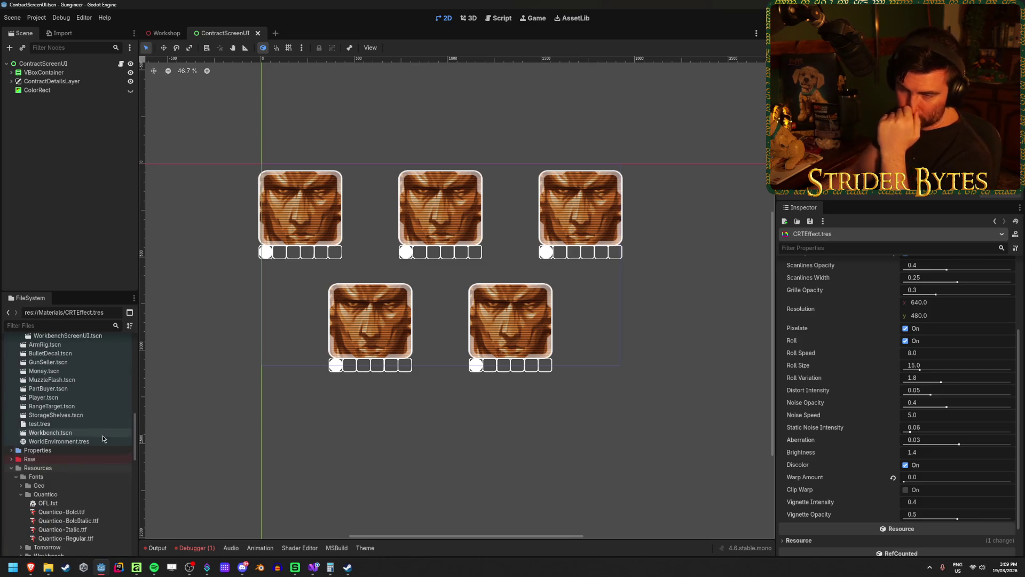
scroll(107, 430, "up", 4)
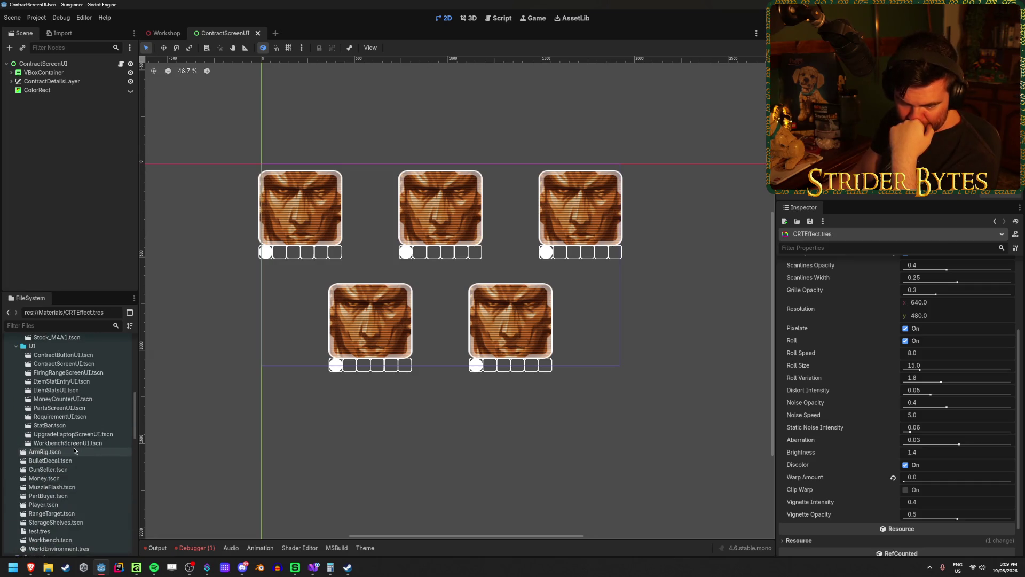
scroll(74, 451, "down", 1)
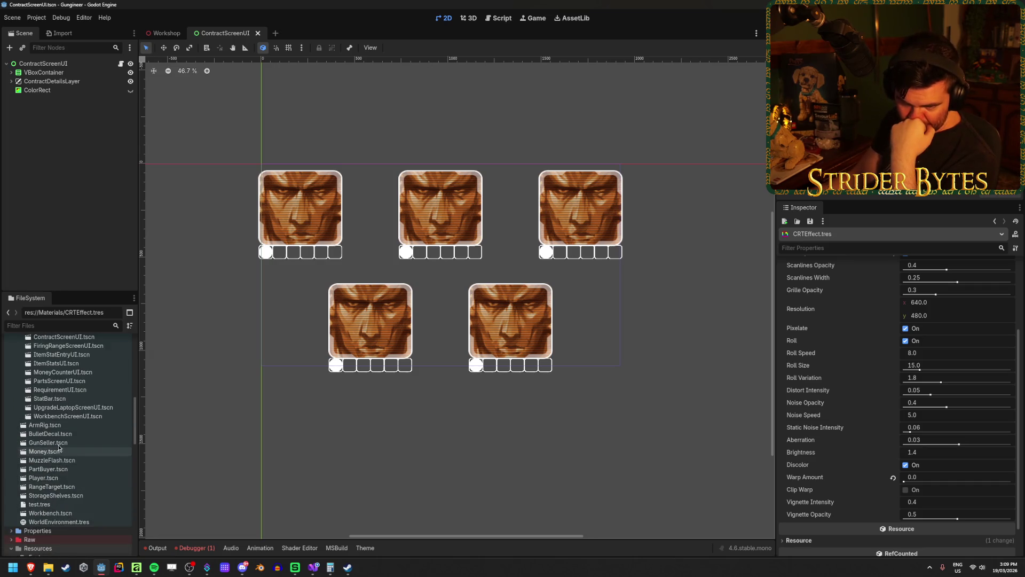
double_click(60, 442)
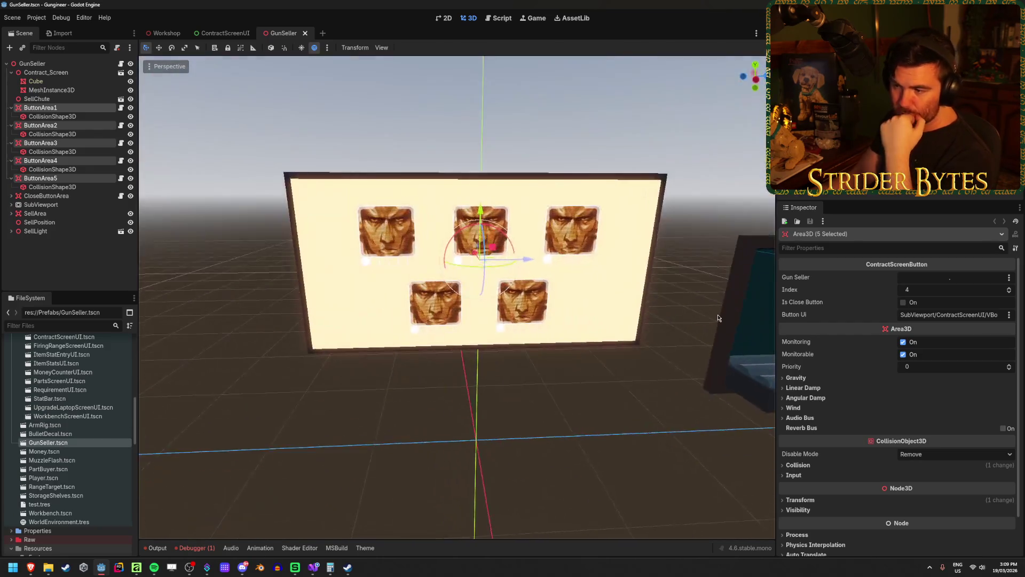
left_click(52, 89)
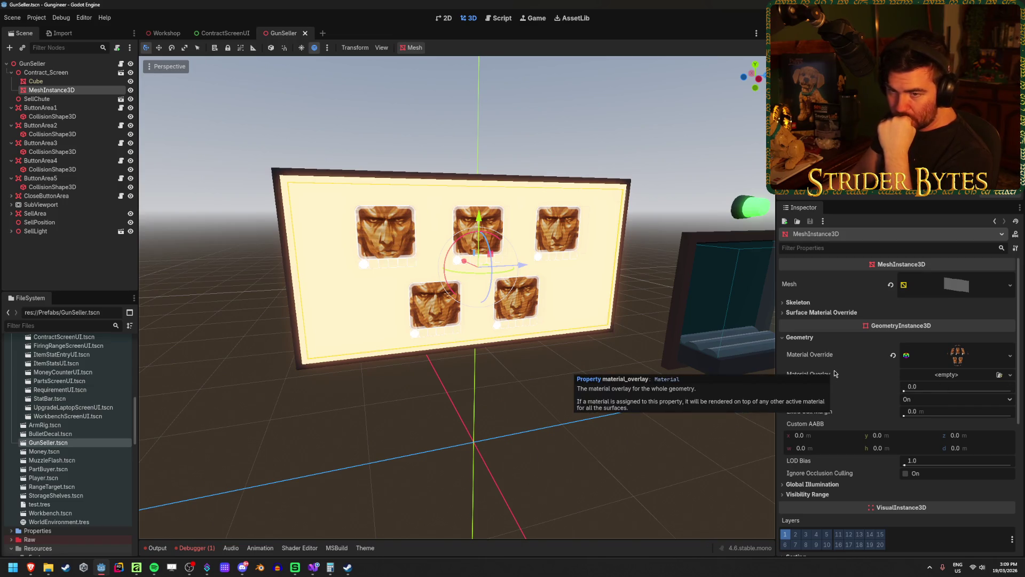
scroll(845, 367, "down", 5)
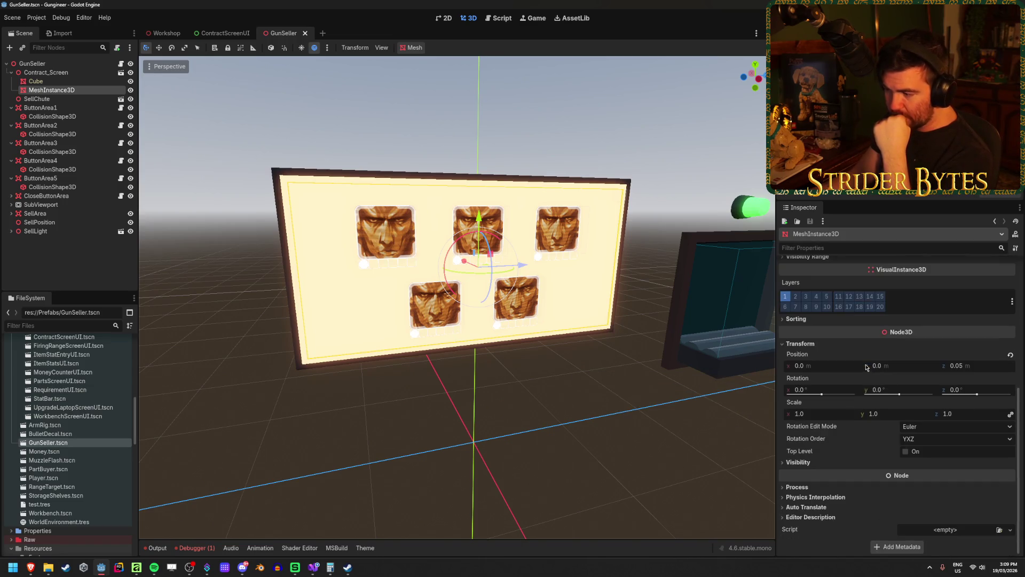
scroll(819, 469, "up", 5)
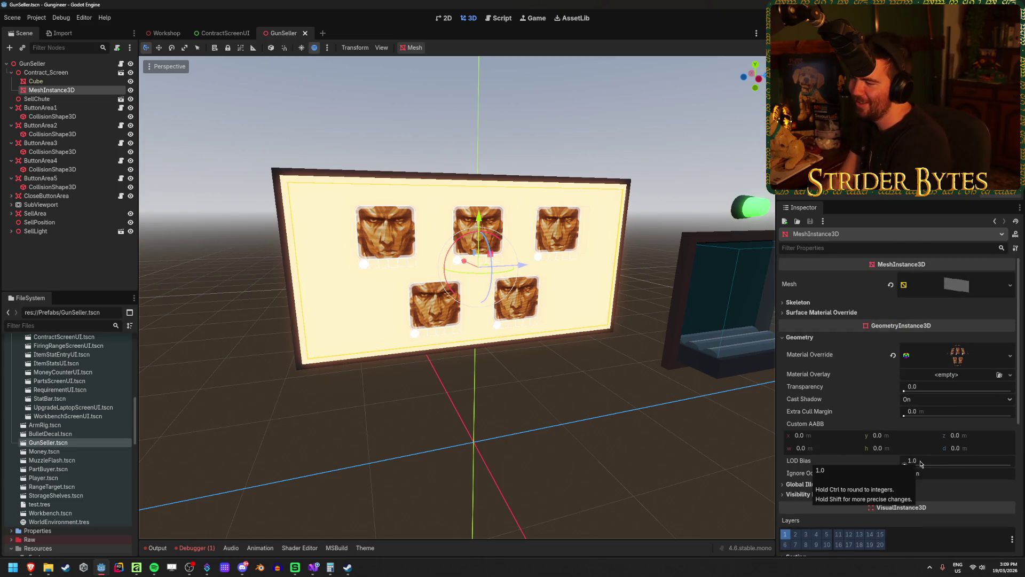
left_click(999, 374)
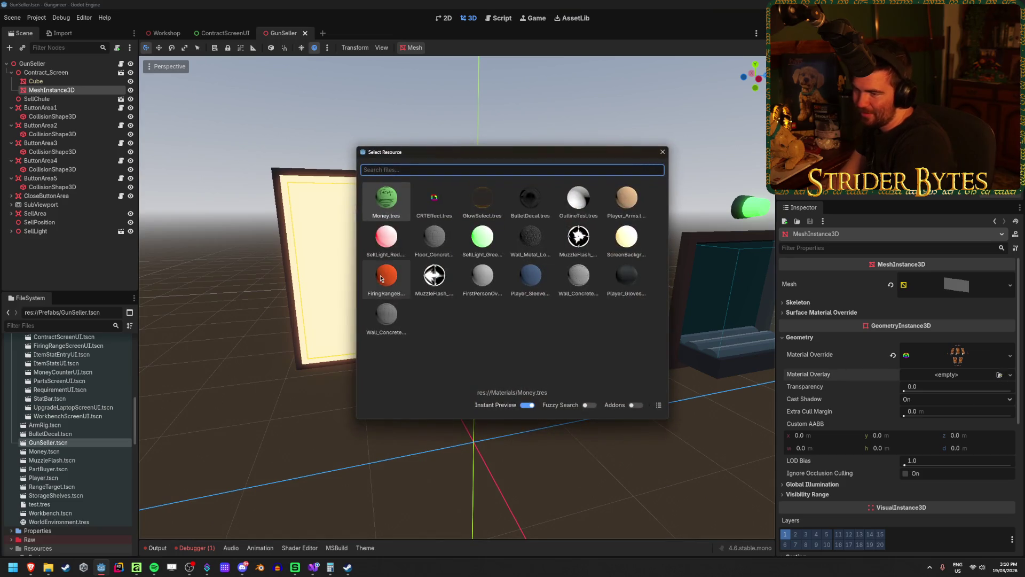
double_click(447, 193)
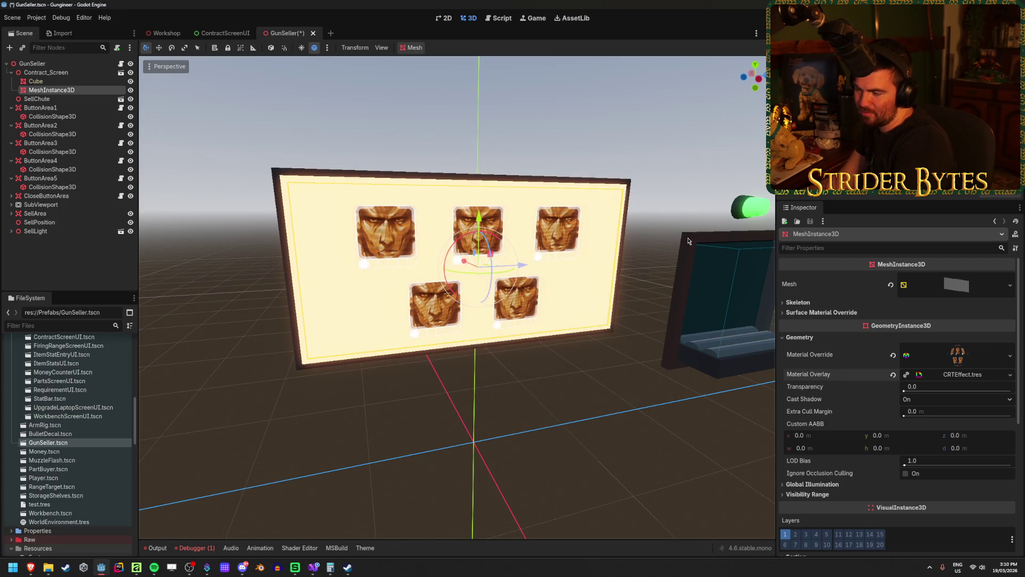
scroll(593, 298, "up", 5)
scroll(575, 327, "down", 3)
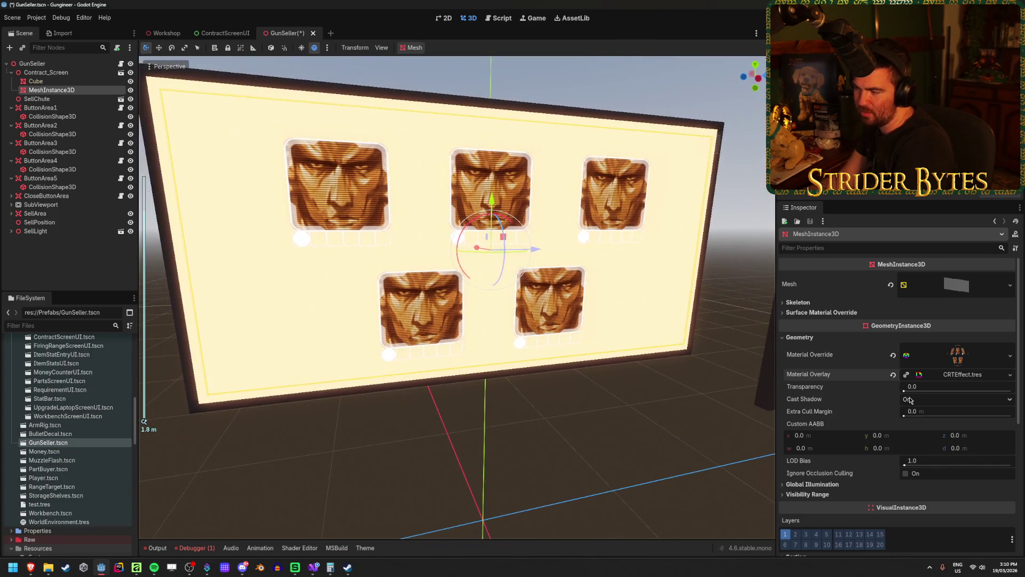
left_click_drag(910, 386, 904, 386)
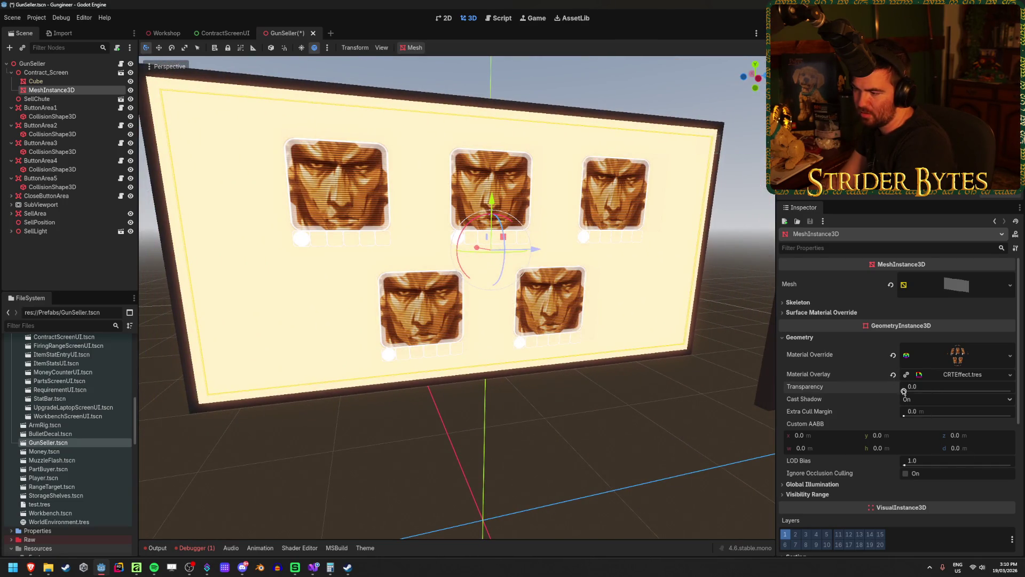
left_click(957, 375)
scroll(920, 367, "down", 3)
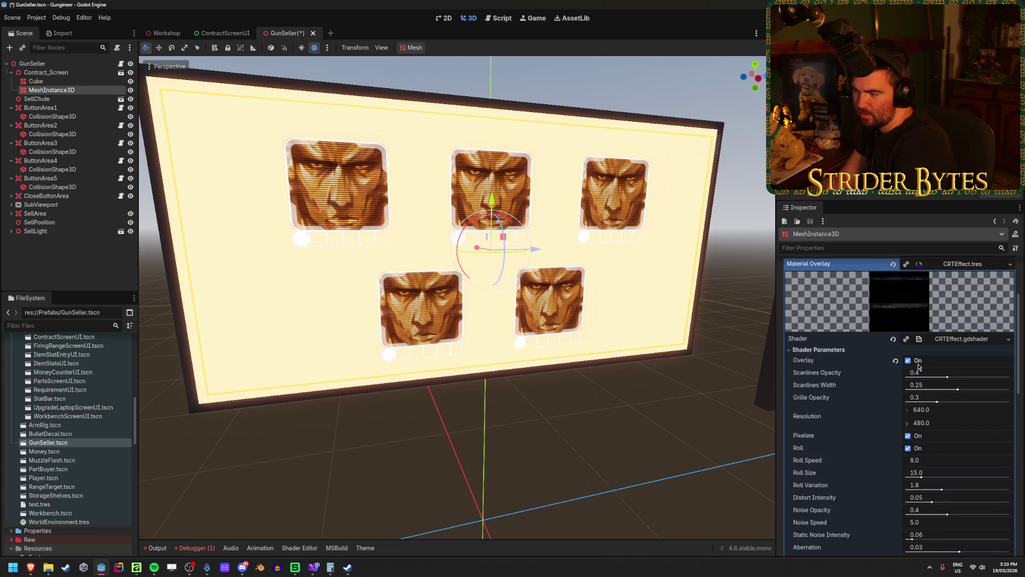
scroll(874, 377, "up", 3)
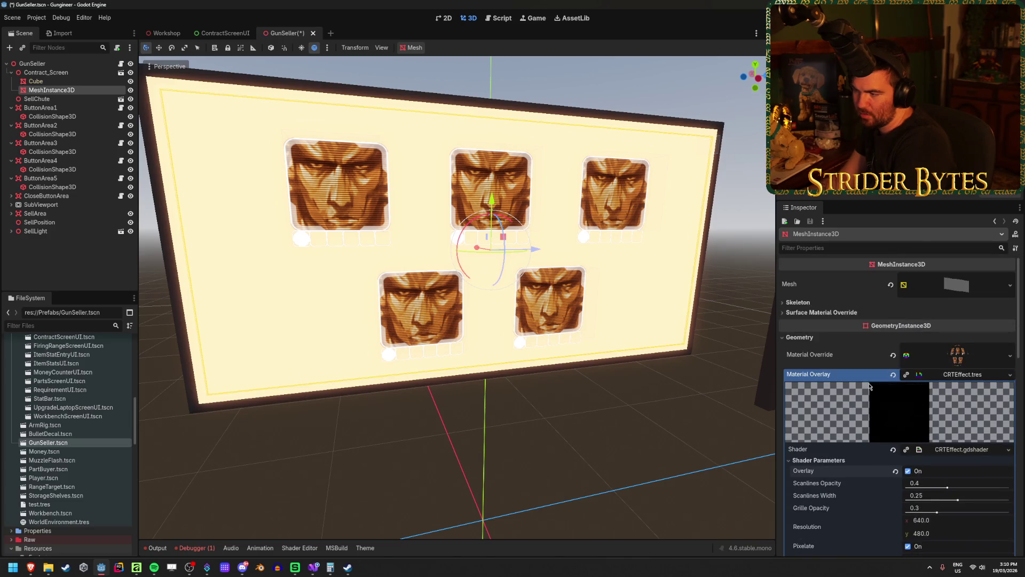
left_click(893, 375)
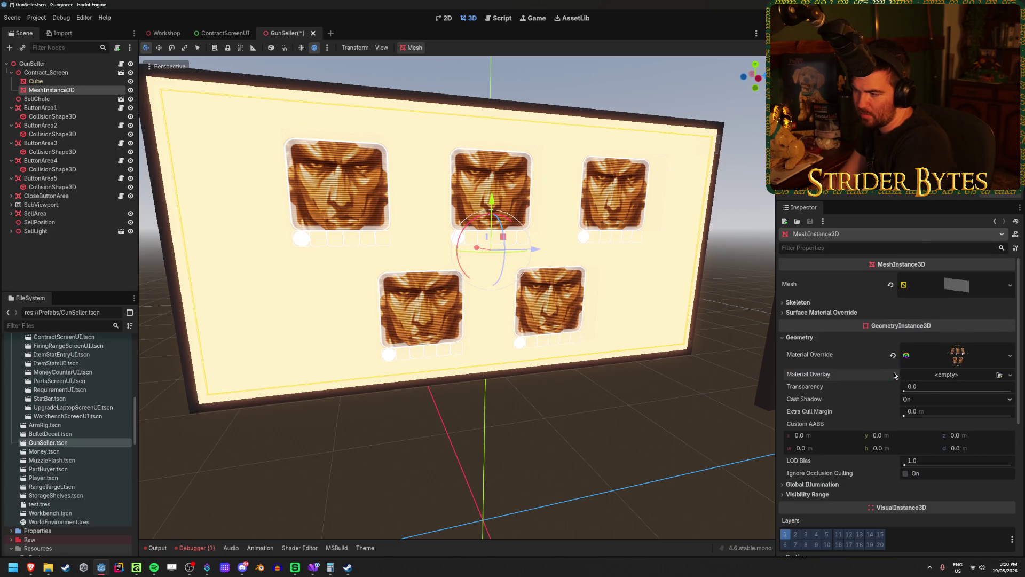
left_click(1010, 356)
left_click(965, 416)
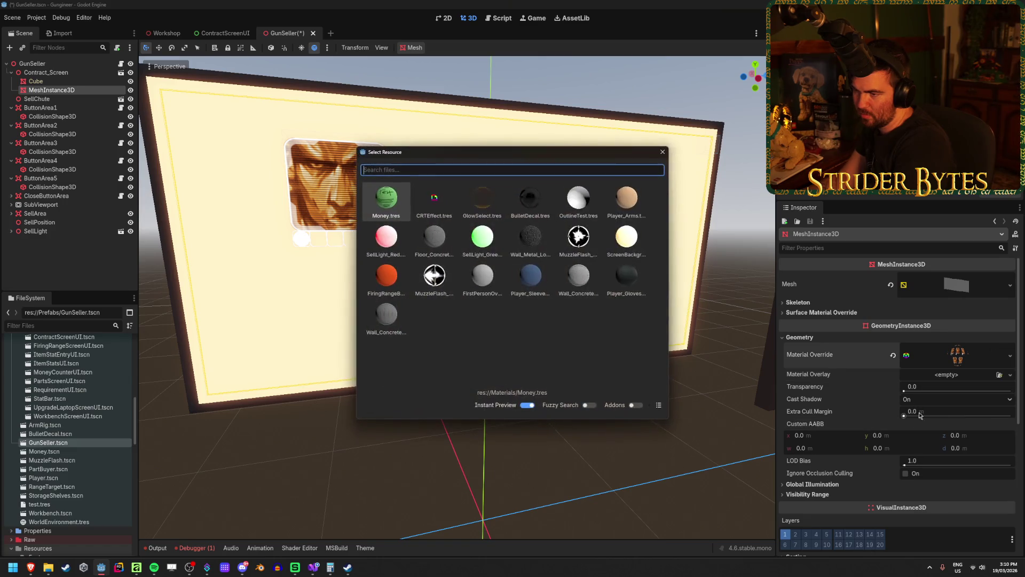
double_click(434, 199)
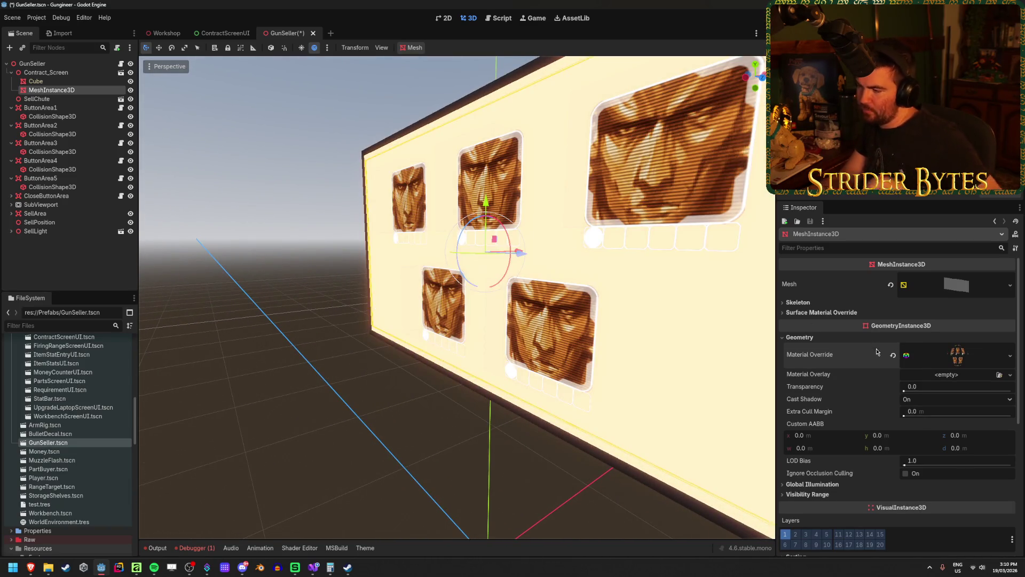
left_click_drag(481, 299, 560, 300)
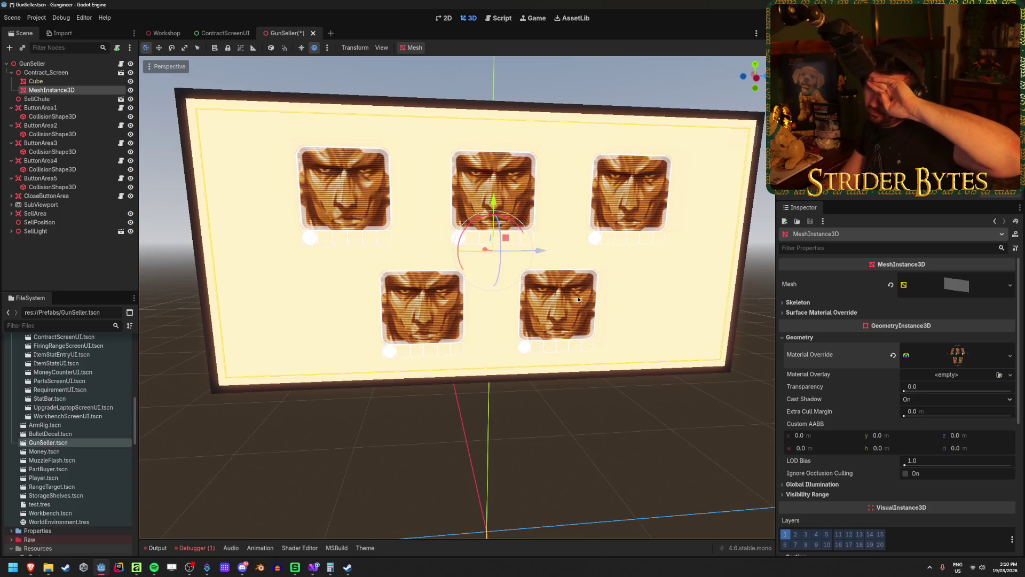
scroll(886, 400, "down", 3)
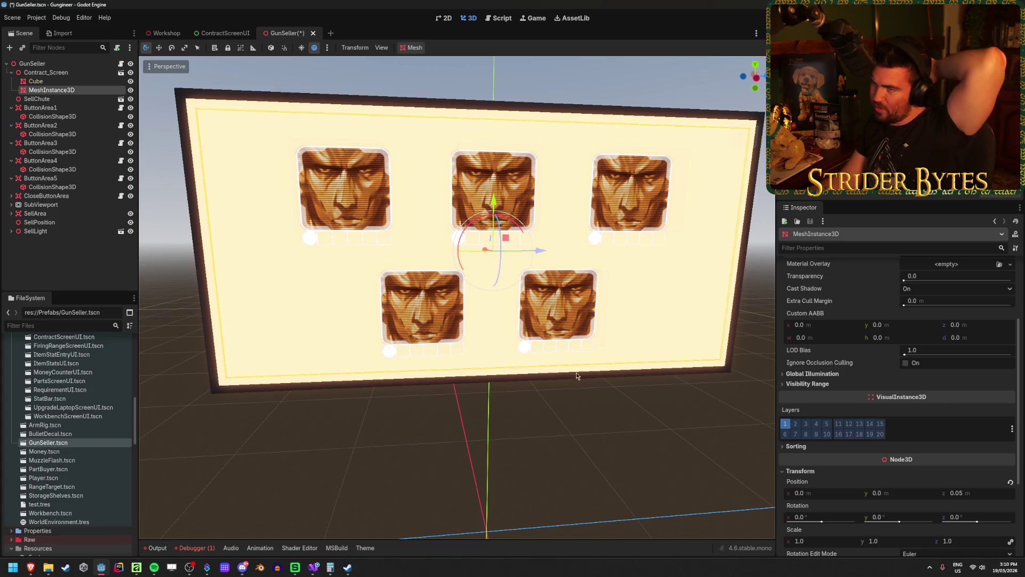
Step: Save GunSeller with Ctrl+S and switch to the ContractScreenUI tab
key("ctrl+s")
scroll(854, 365, "up", 3)
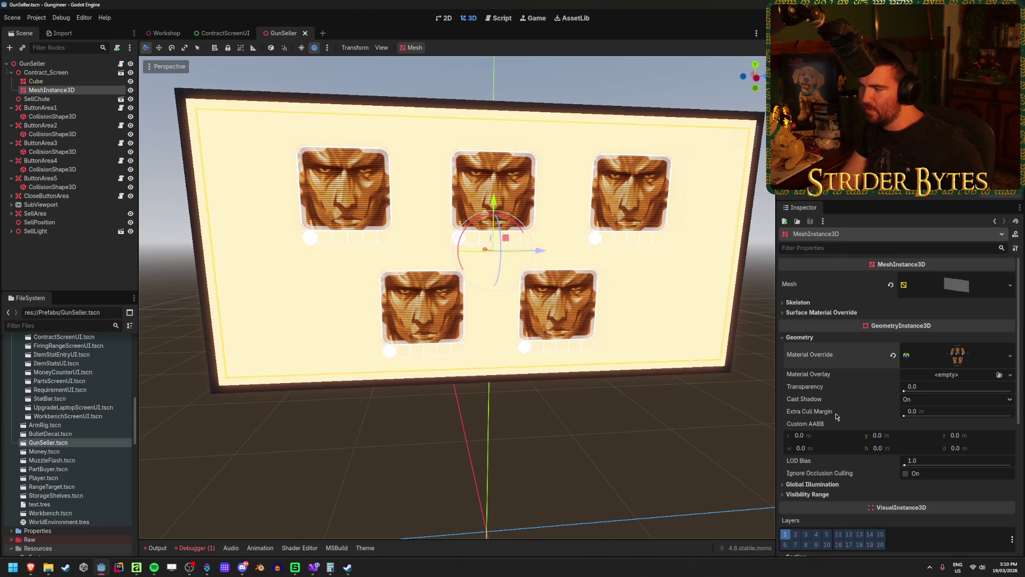
left_click(231, 32)
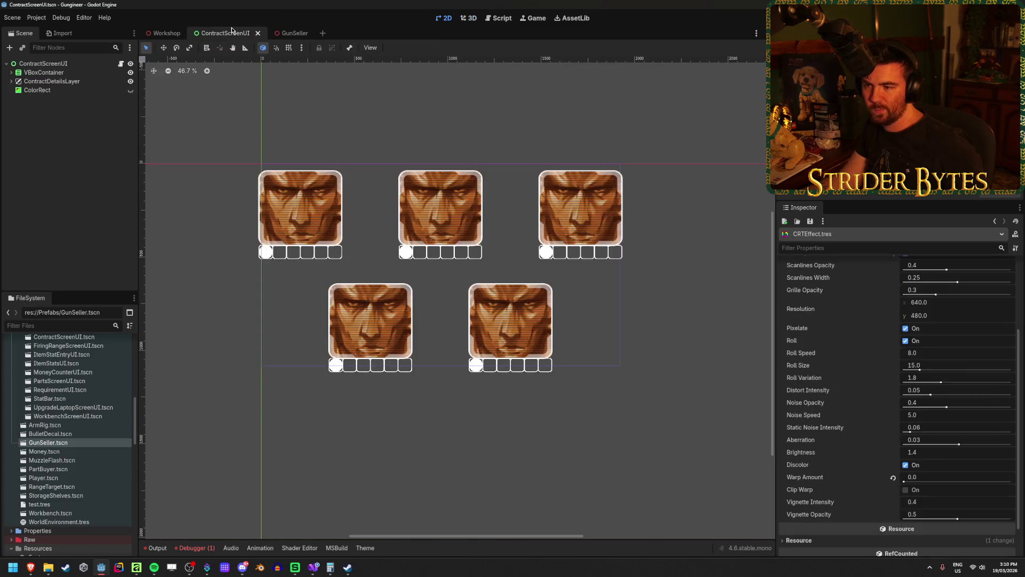
Step: Show the ColorRect and orbit GunSeller's 3D view to inspect the contract screen
left_click(130, 90)
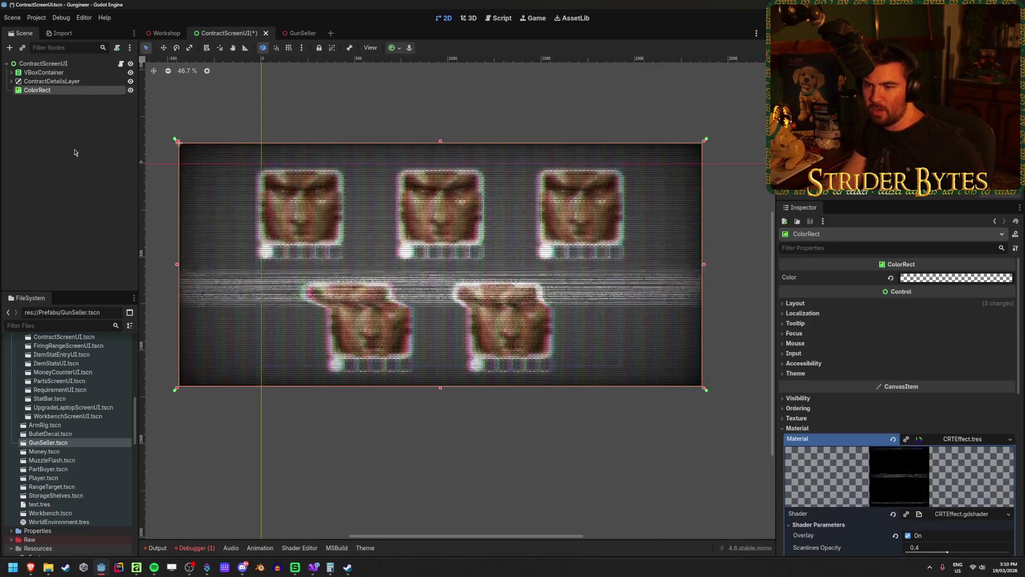
left_click(291, 33)
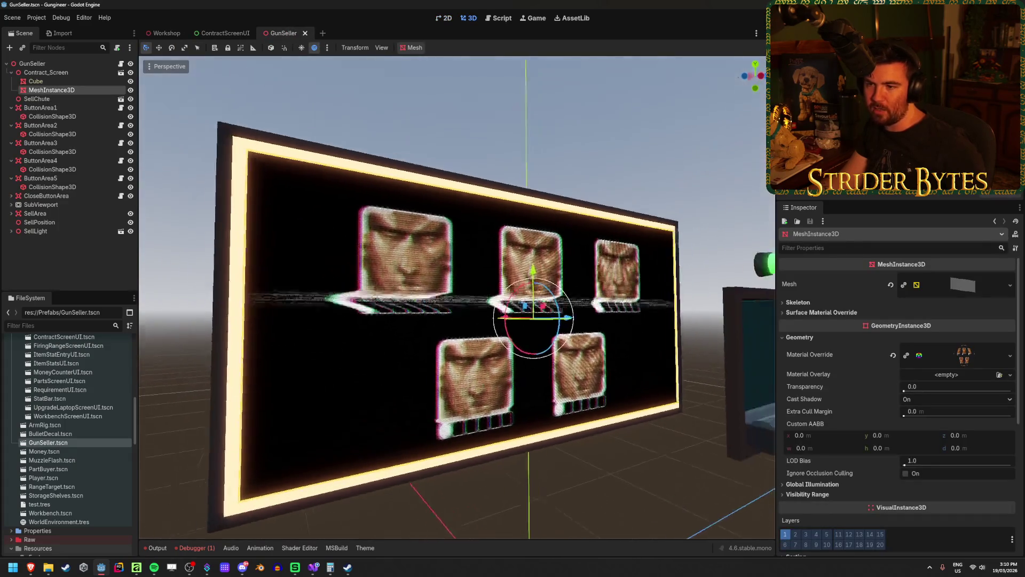
mouse_move(459, 299)
left_mouse_down()
mouse_move(518, 299)
mouse_move(470, 299)
mouse_move(491, 299)
mouse_move(175, 453)
left_mouse_up()
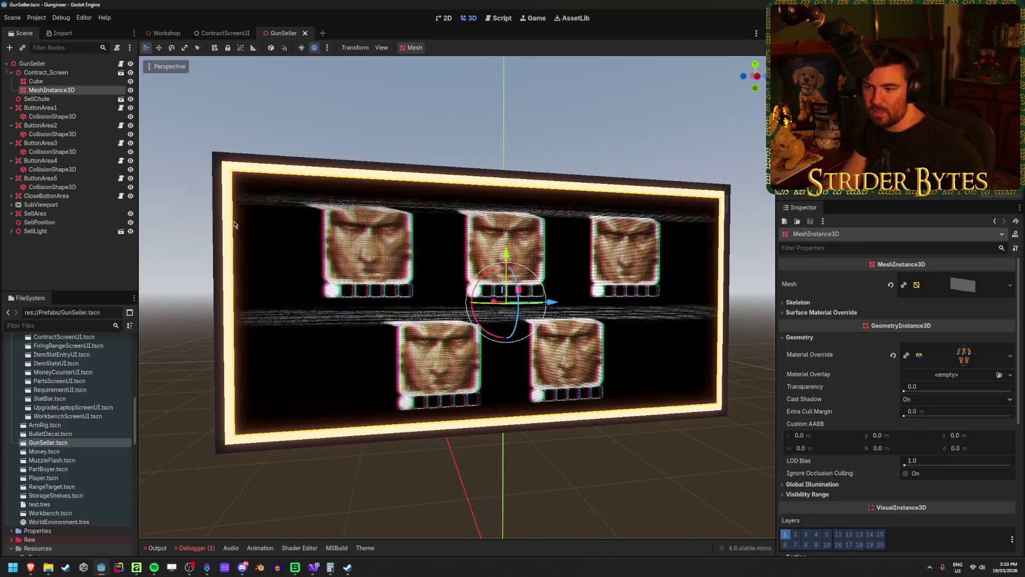
left_click_drag(373, 357, 346, 357)
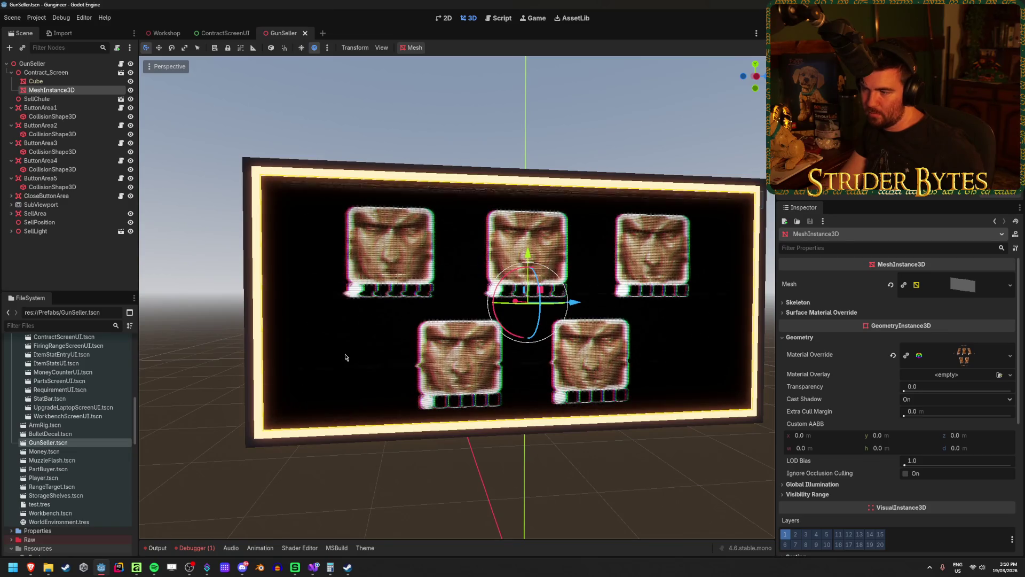
left_click(211, 33)
Step: Adjust the ColorRect colour's hue and saturation, save ContractScreenUI, and view the Workshop
left_click(999, 277)
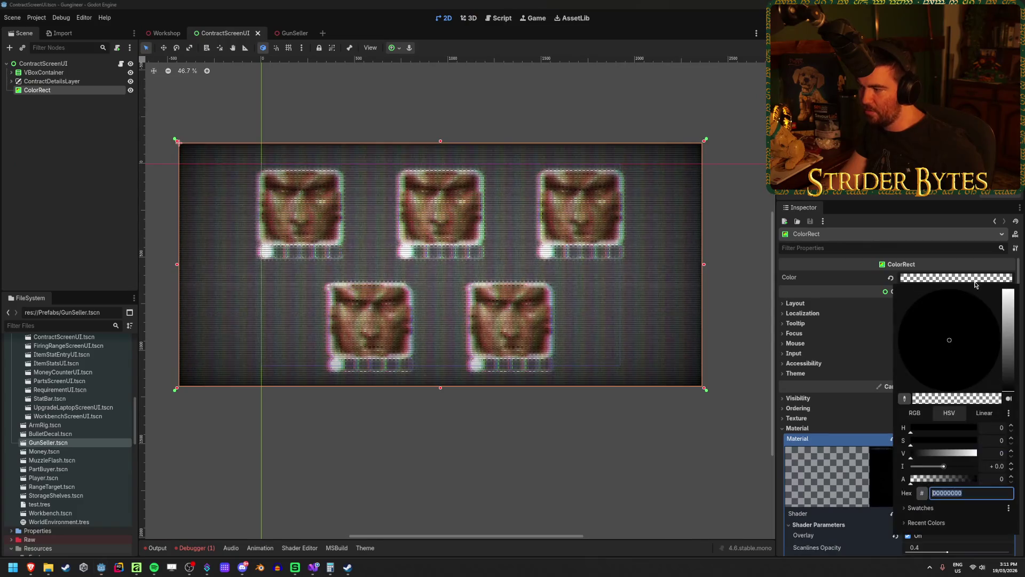
left_click(1011, 336)
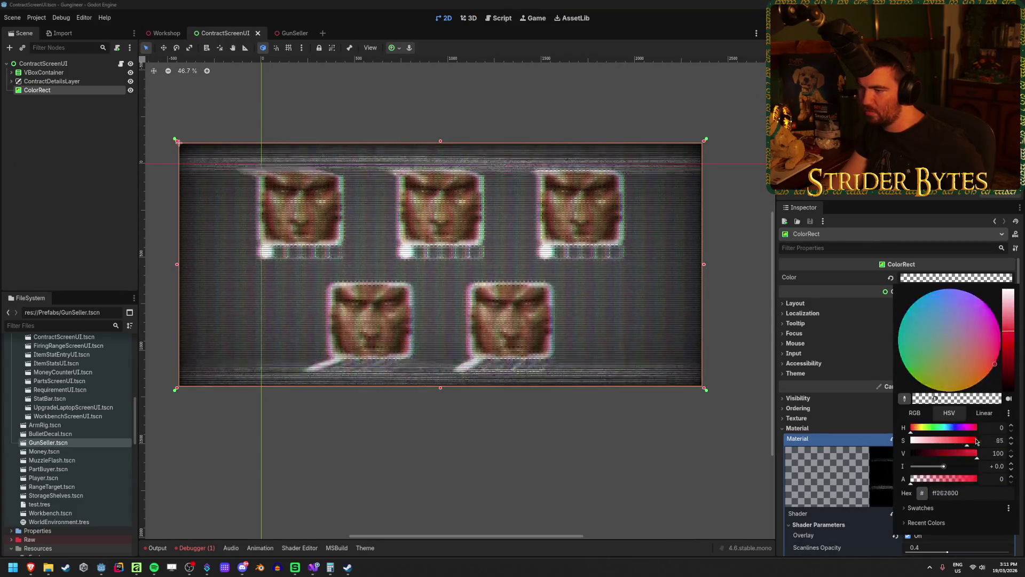
mouse_move(1011, 335)
left_mouse_down()
mouse_move(1012, 368)
mouse_move(1014, 334)
left_mouse_up()
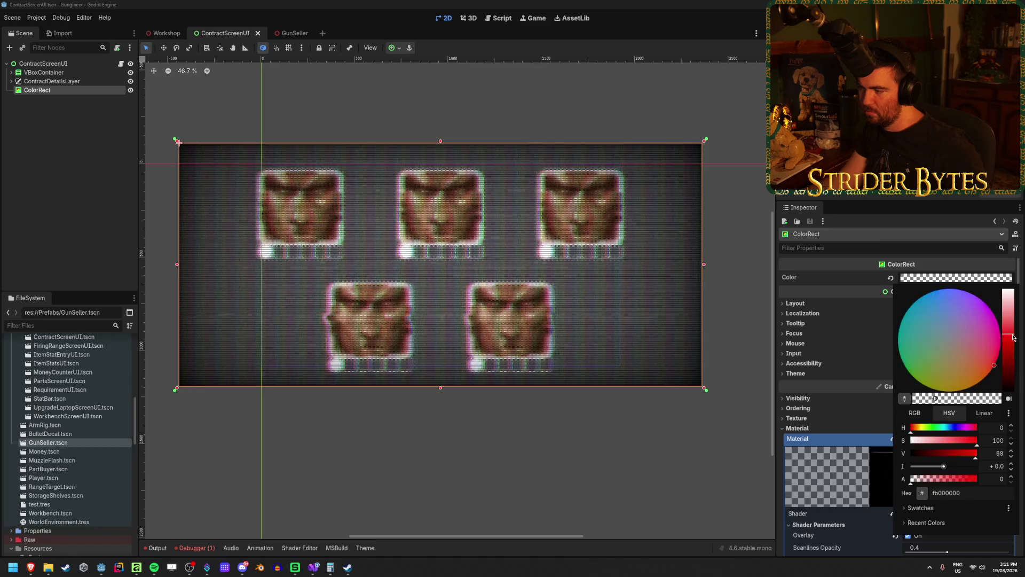
key("ctrl+s")
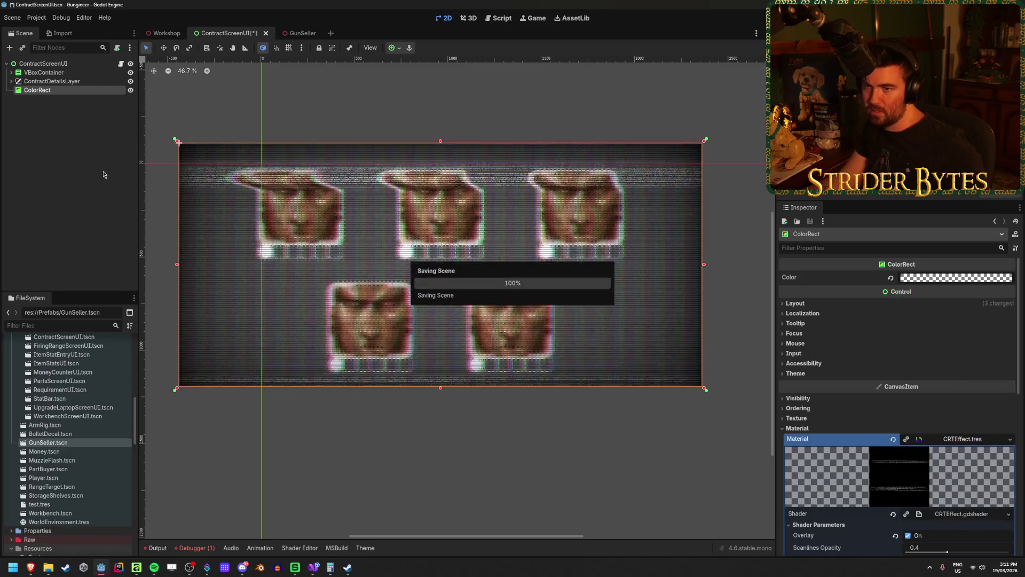
left_click(167, 33)
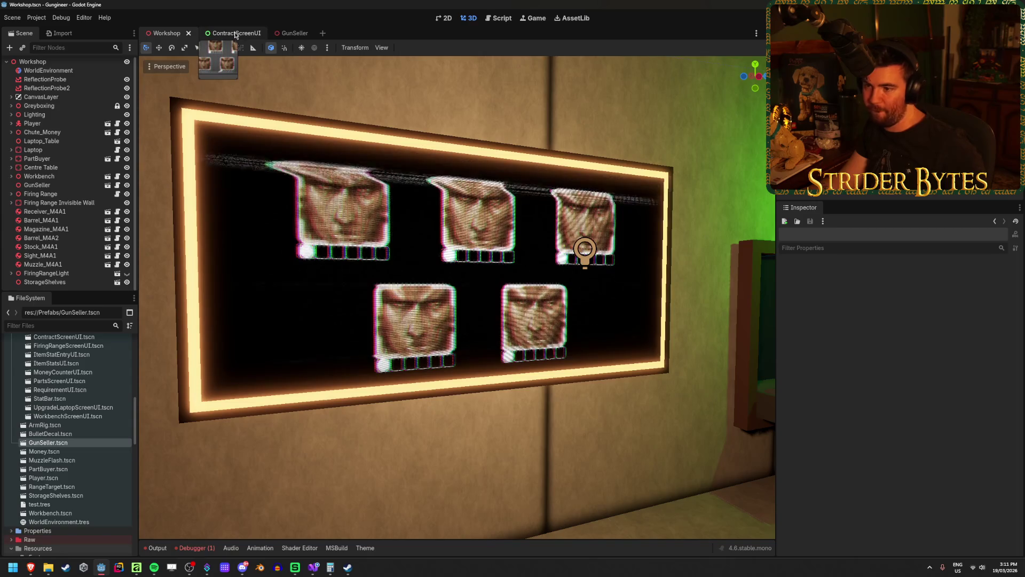
Step: Back in the ContractScreenUI scene, switch off the CRTEffect shader's Overlay option
left_click(234, 33)
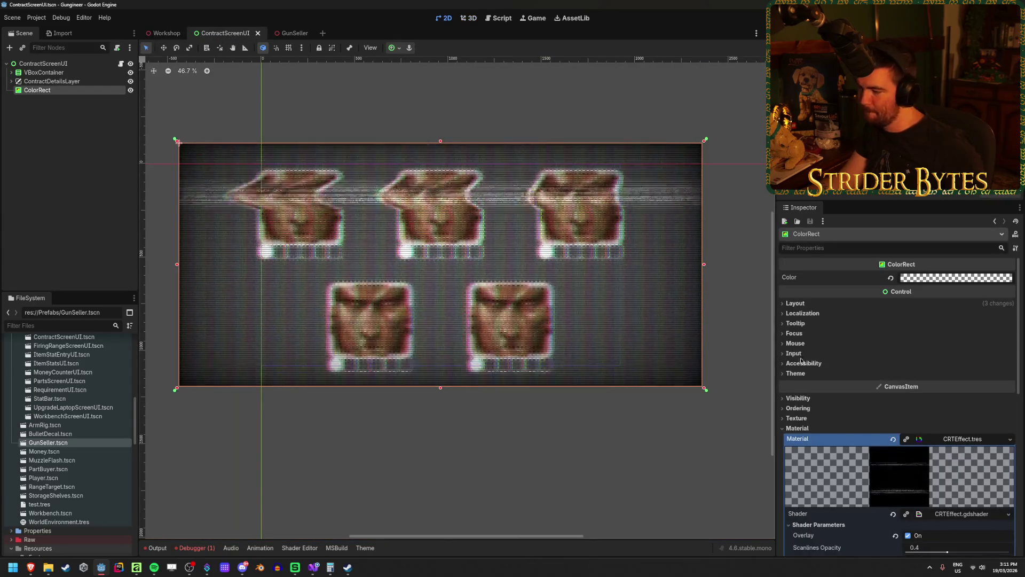
scroll(865, 347, "down", 3)
scroll(865, 347, "down", 5)
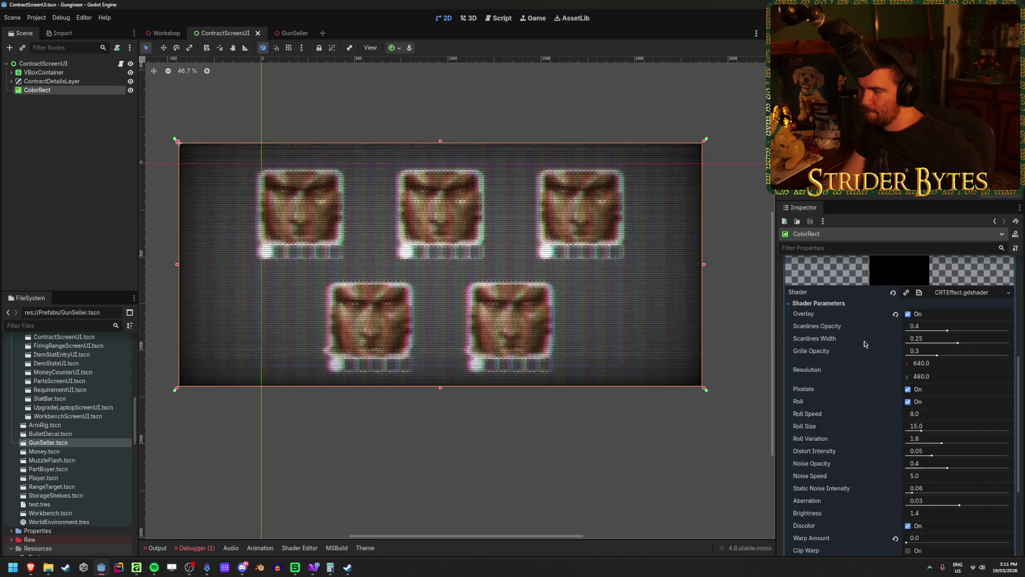
scroll(864, 341, "up", 3)
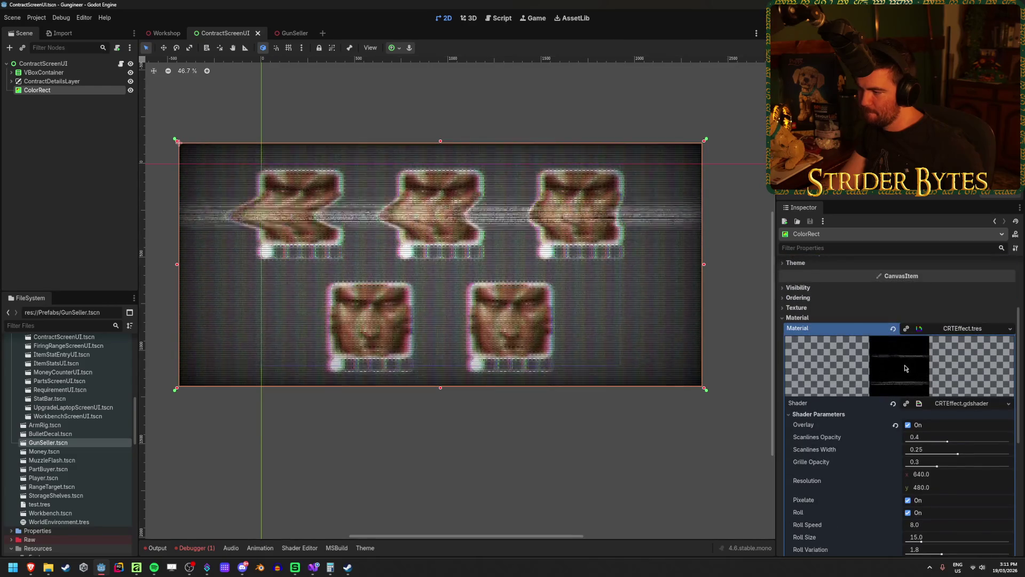
scroll(893, 362, "down", 2)
left_click(908, 388)
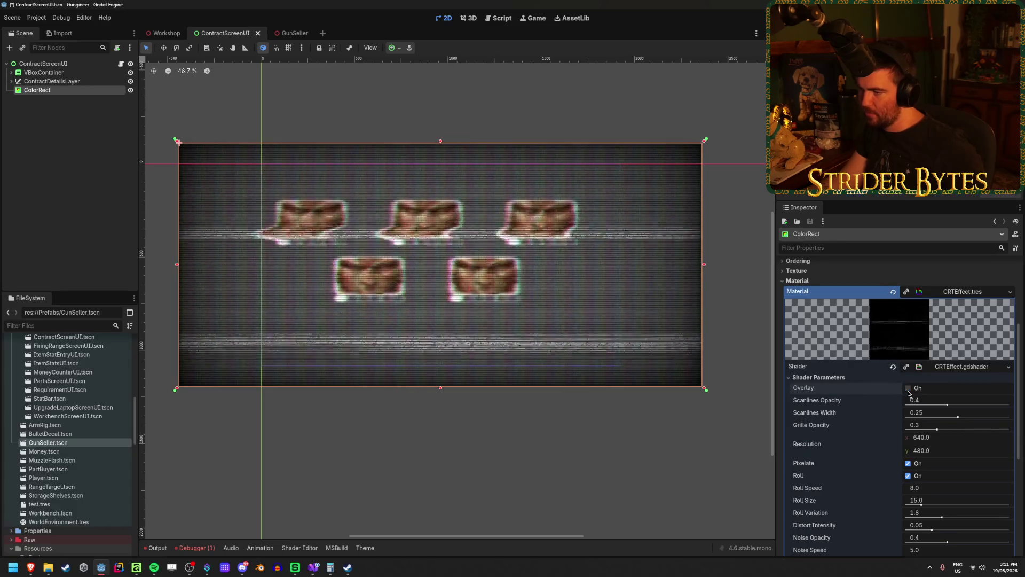
Step: Uncheck the CRTEffect shader's Discolor parameter
scroll(530, 236, "up", 2)
scroll(545, 283, "up", 2)
scroll(531, 294, "down", 6)
scroll(516, 306, "up", 4)
scroll(516, 306, "down", 1)
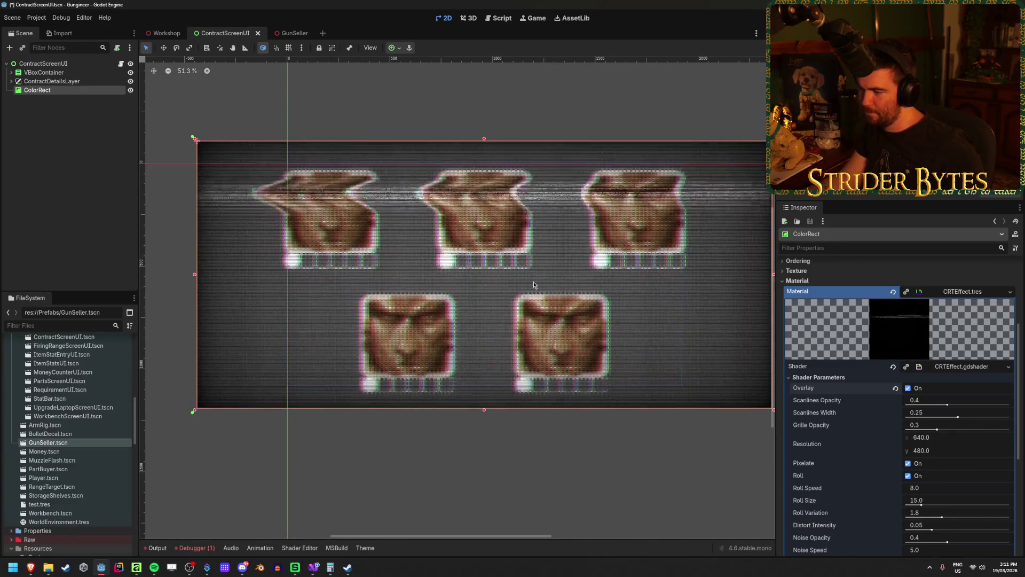
scroll(818, 386, "down", 5)
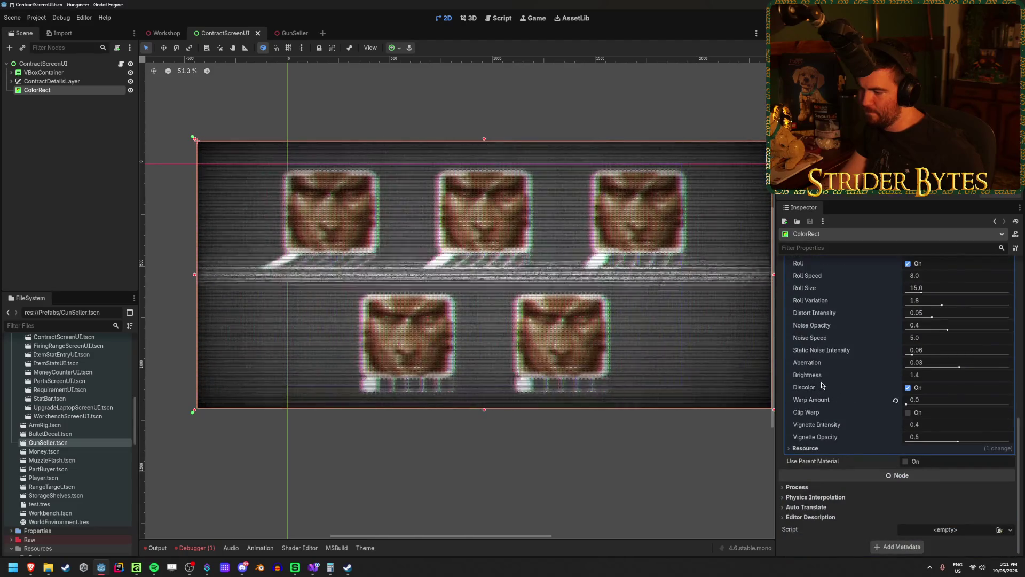
left_click(907, 387)
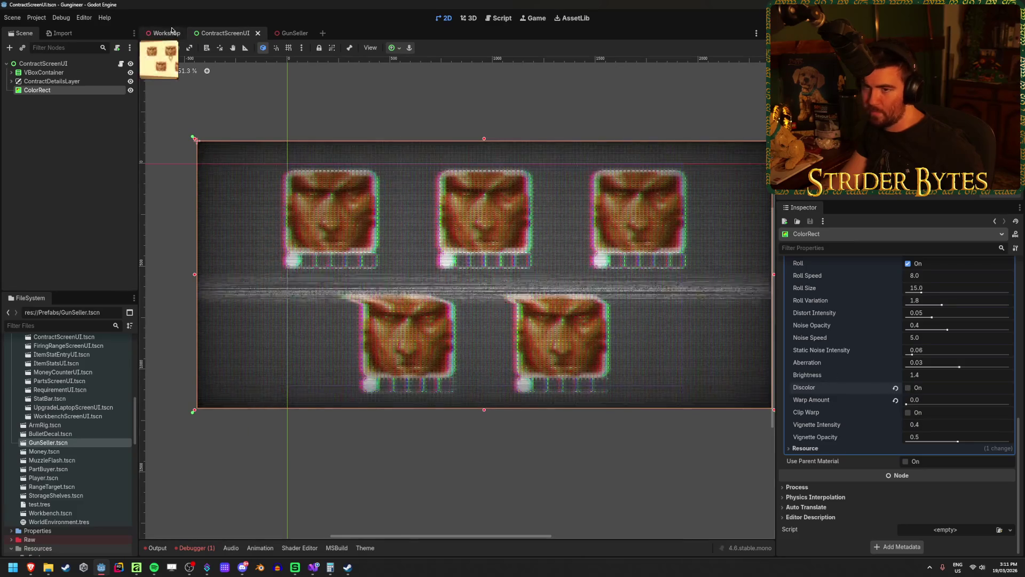
Step: Check the Workshop scene, return to ContractScreenUI, and bring up the CRTEffect shader code
left_click(165, 33)
left_click(233, 34)
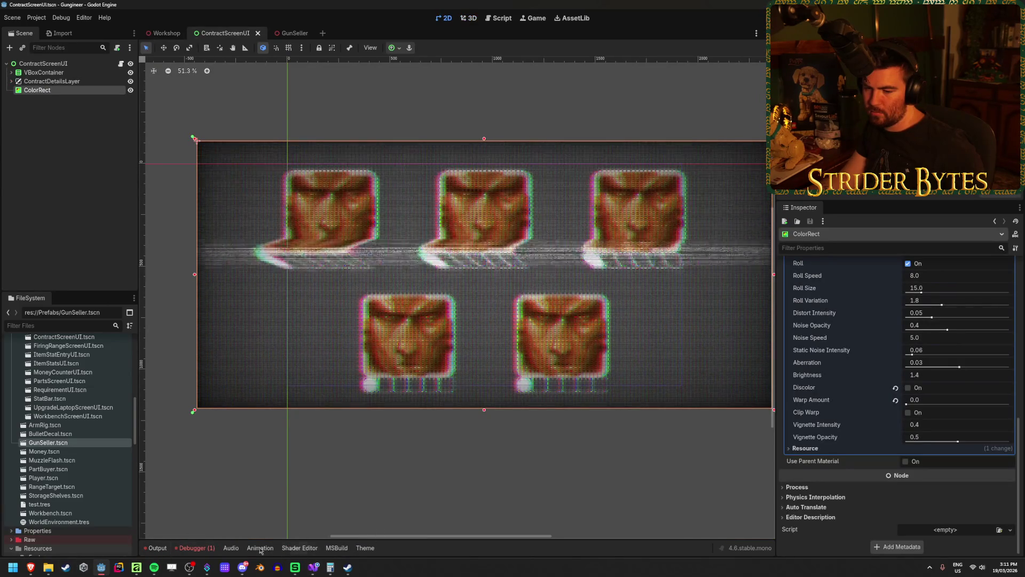
left_click(299, 548)
scroll(430, 438, "up", 20)
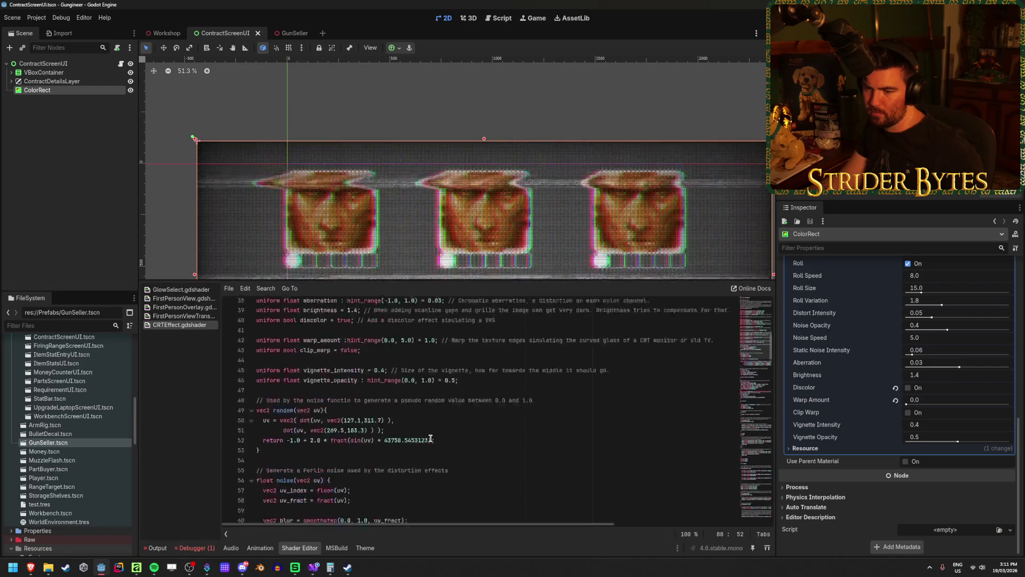
Step: Read the opening settings of CRTEffect.gdshader from the shader_type line, then go to the browser's shader page
left_click(366, 384)
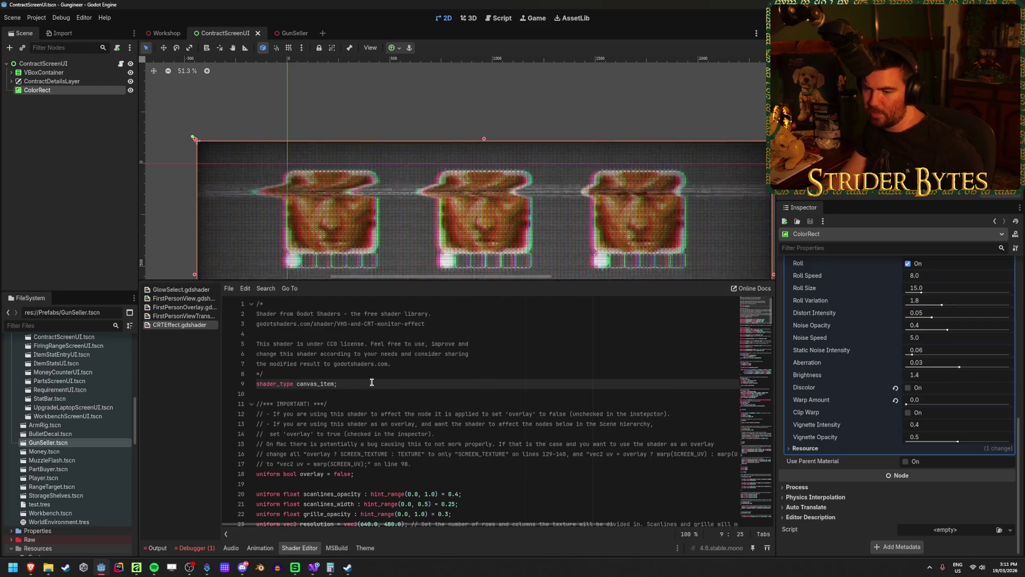
scroll(420, 392, "down", 1)
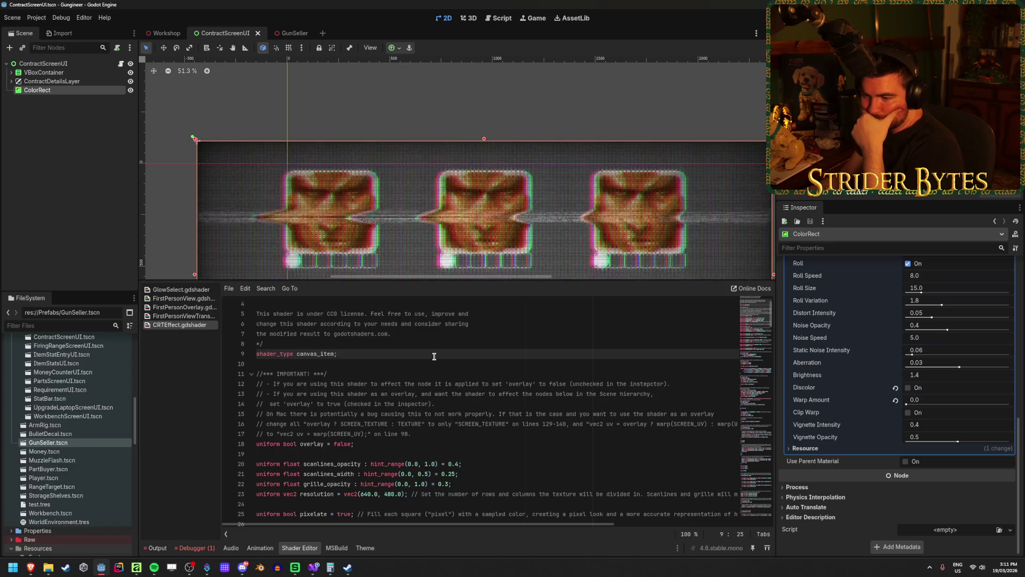
scroll(434, 356, "down", 2)
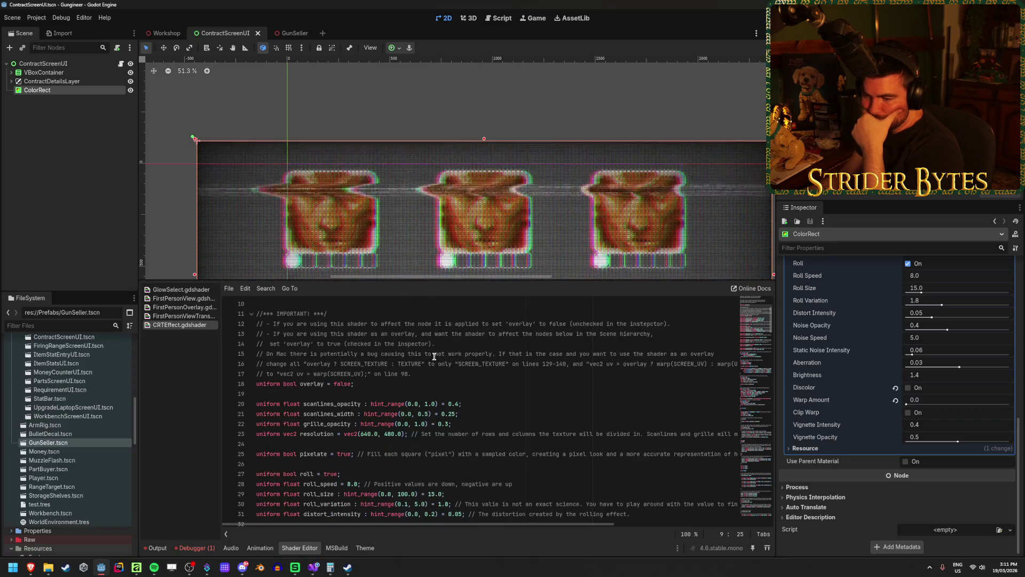
scroll(434, 356, "up", 3)
scroll(434, 356, "down", 10)
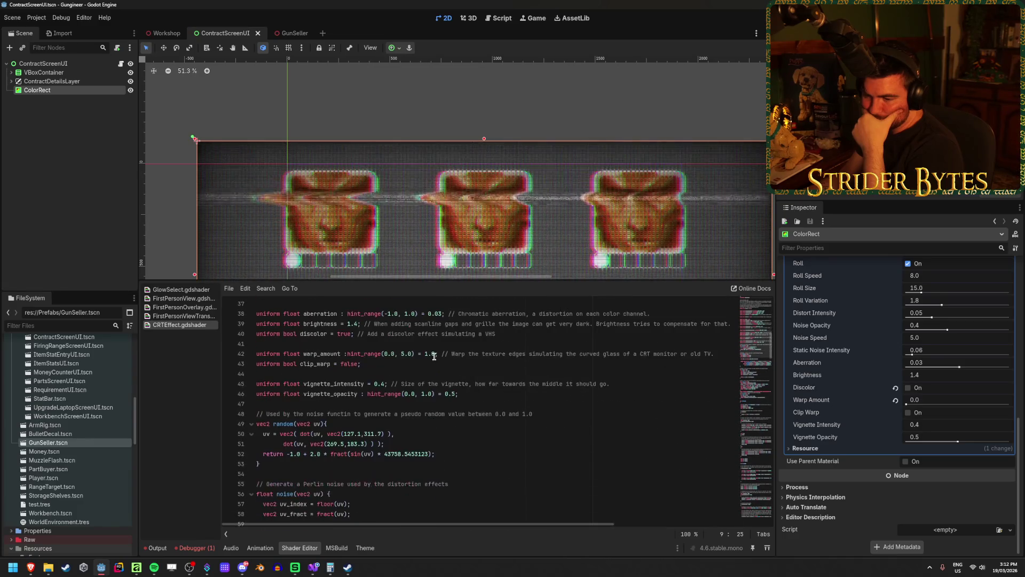
scroll(434, 356, "up", 3)
key("alt+Tab")
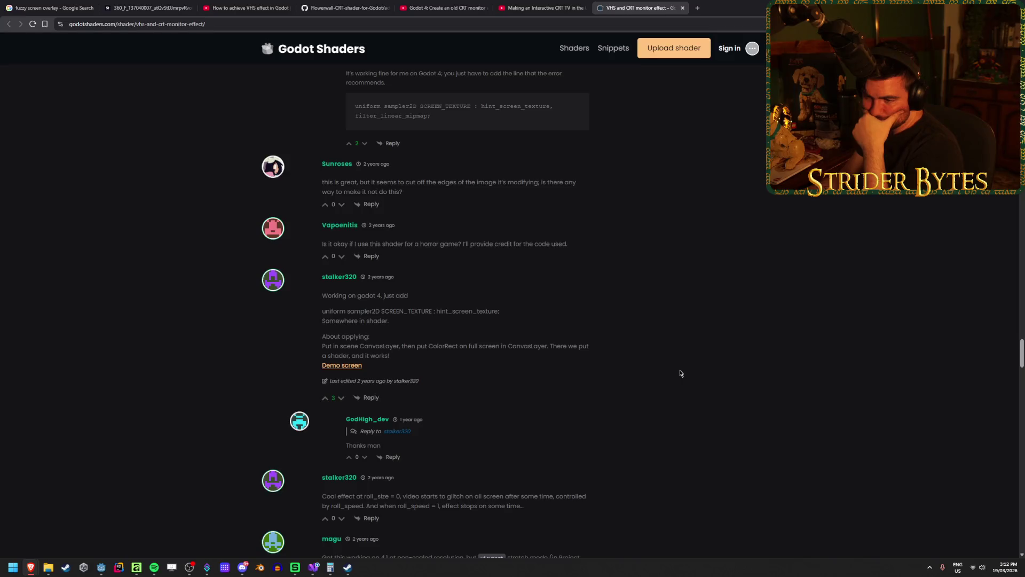
Step: Scroll up to the shader page's example screenshot, view it enlarged, and close it
scroll(681, 374, "up", 3)
scroll(643, 430, "up", 15)
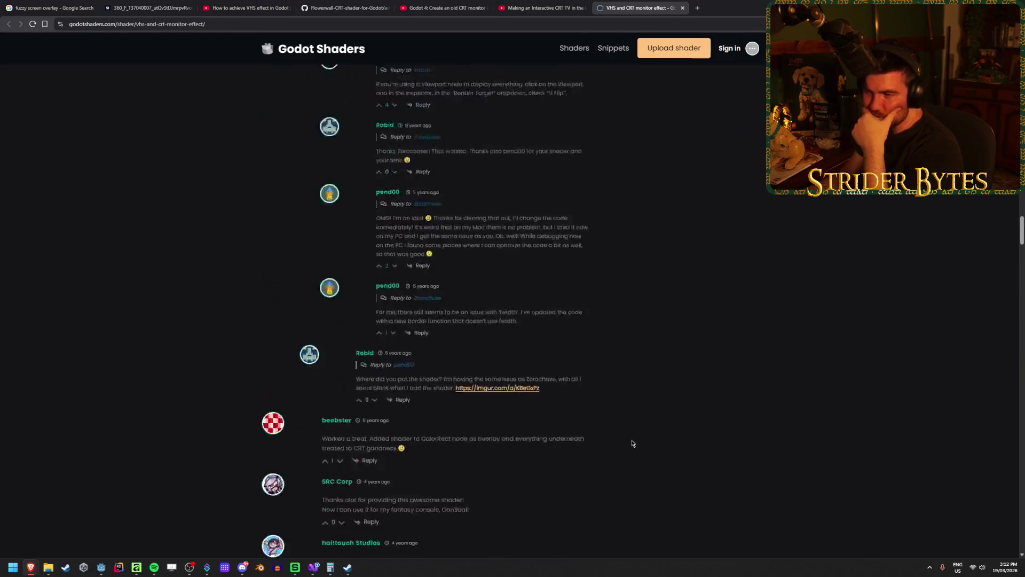
scroll(632, 442, "up", 15)
scroll(216, 362, "down", 15)
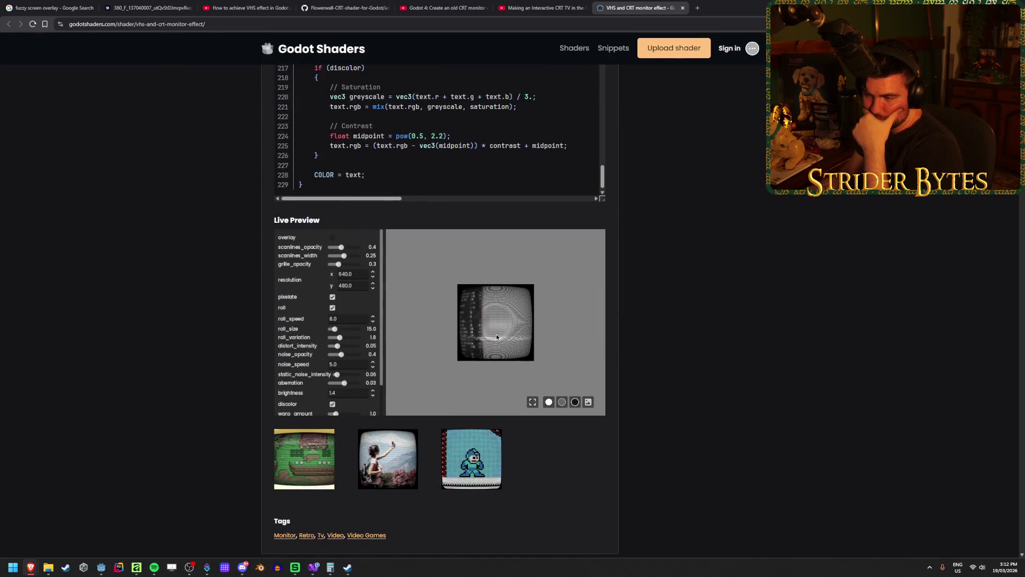
left_click(390, 450)
left_click(337, 340)
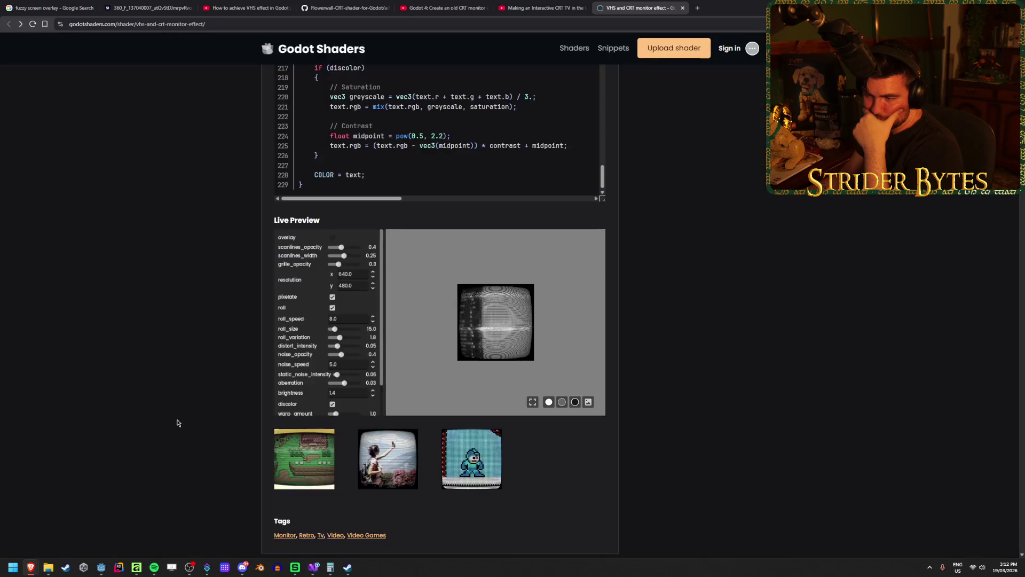
scroll(336, 340, "down", 2)
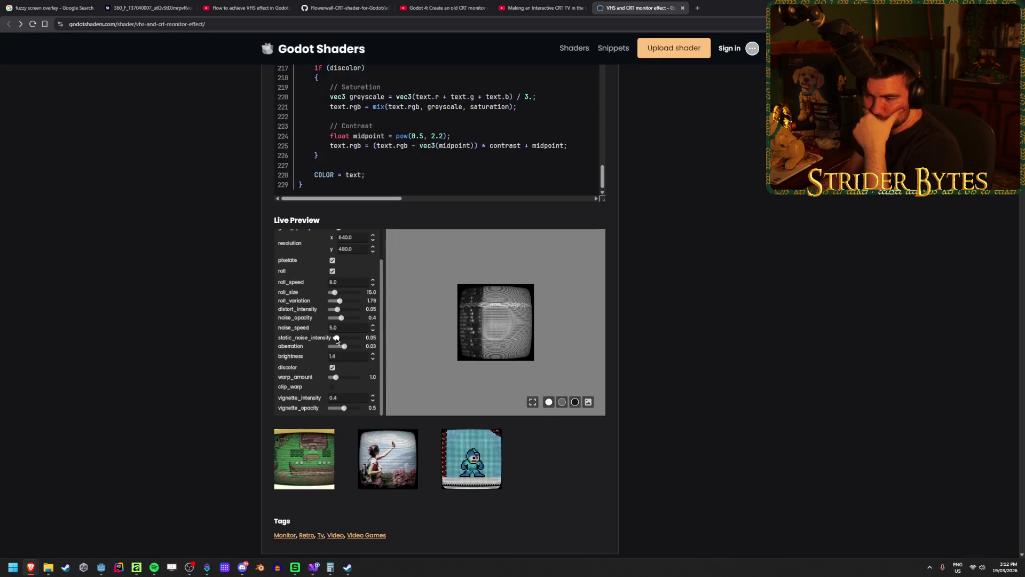
Step: Try the live preview expanded and on white, grey, leaf and black backgrounds, ending on grey
left_click(549, 402)
left_click(562, 403)
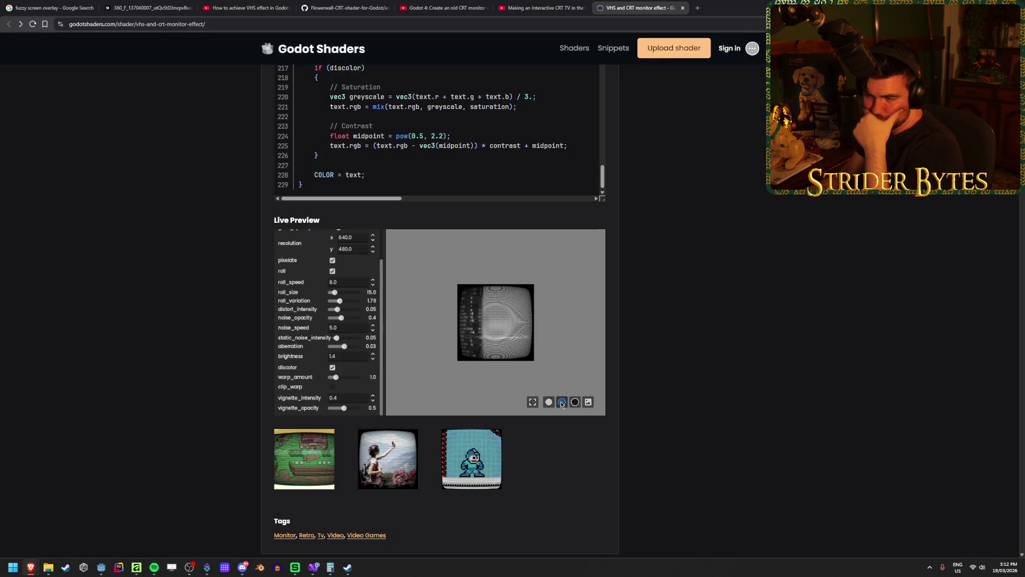
left_click(533, 402)
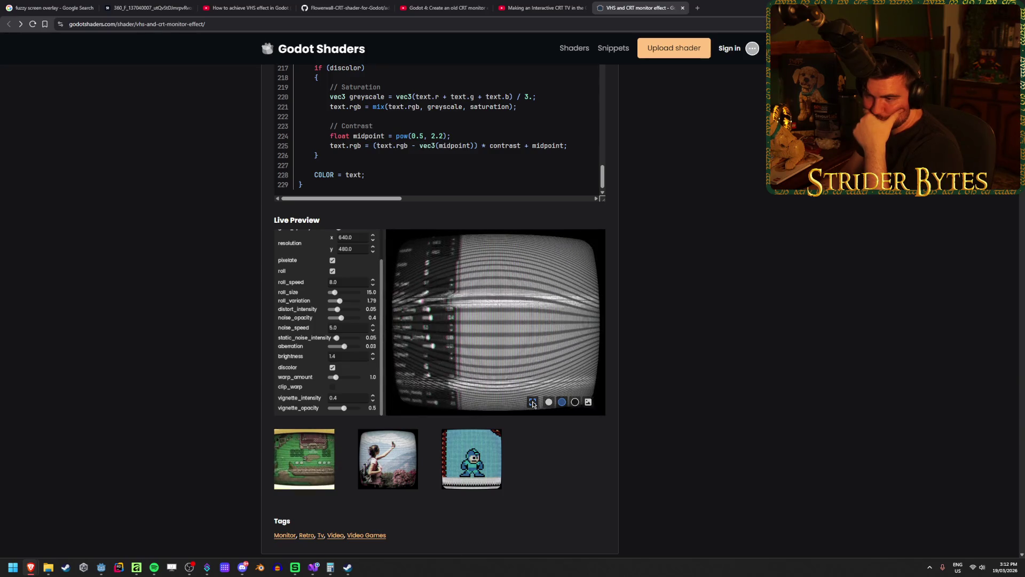
left_click(533, 402)
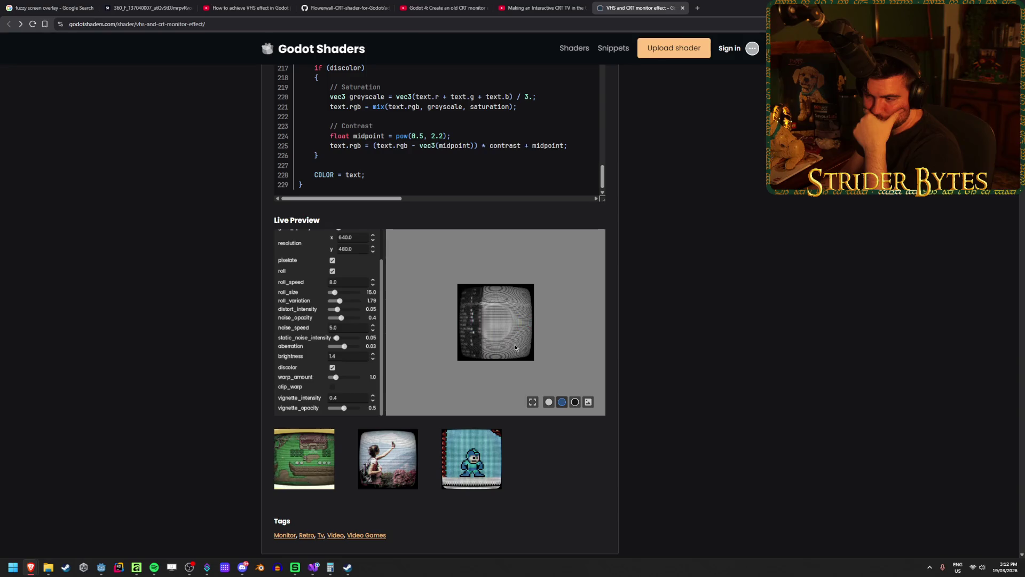
left_click(587, 401)
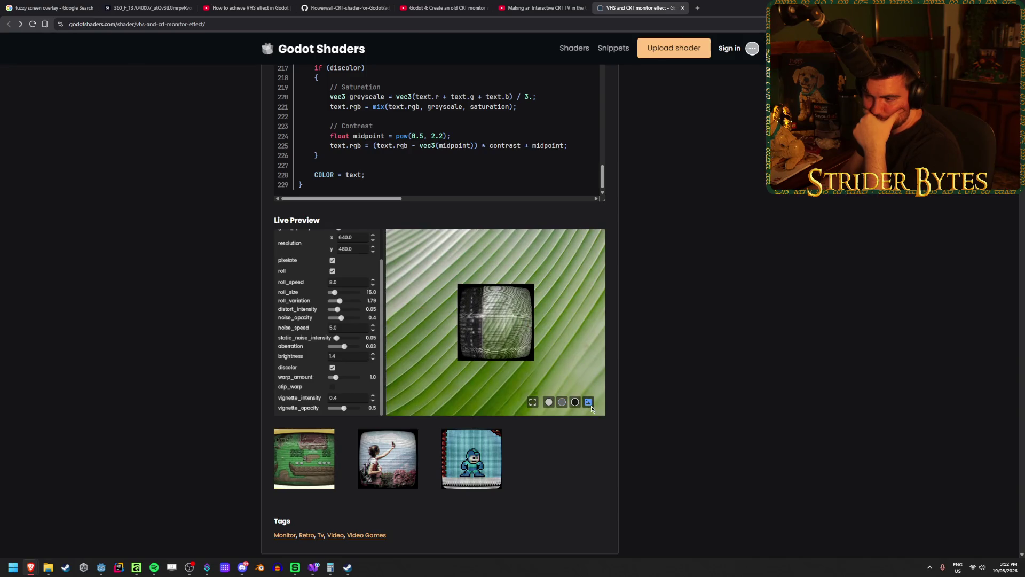
left_click(549, 401)
left_click(575, 402)
left_click(562, 402)
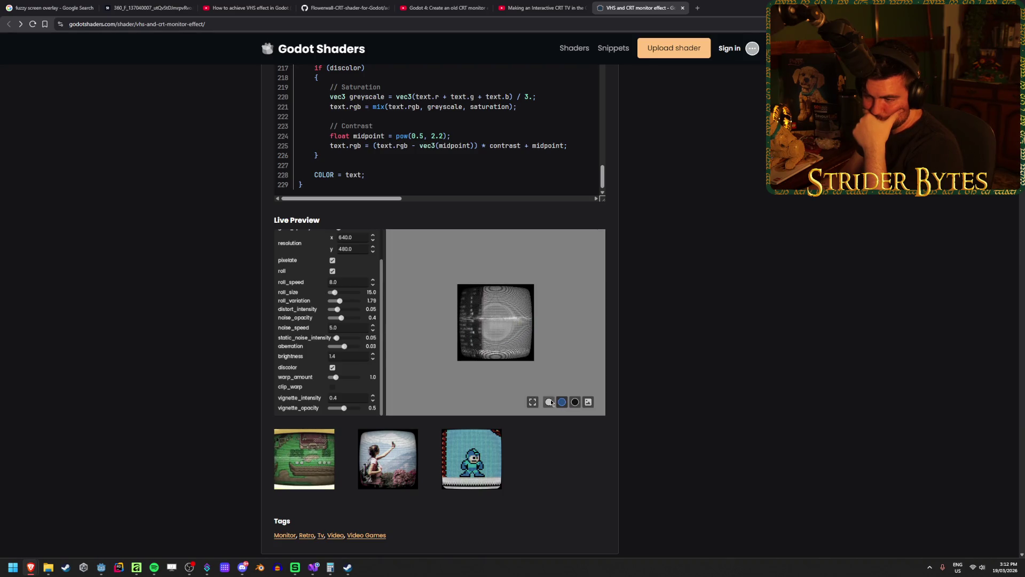
Step: Scroll down past the shader's tags toward the comments
scroll(299, 342, "up", 1)
scroll(296, 345, "down", 1)
scroll(292, 346, "up", 1)
scroll(292, 346, "down", 1)
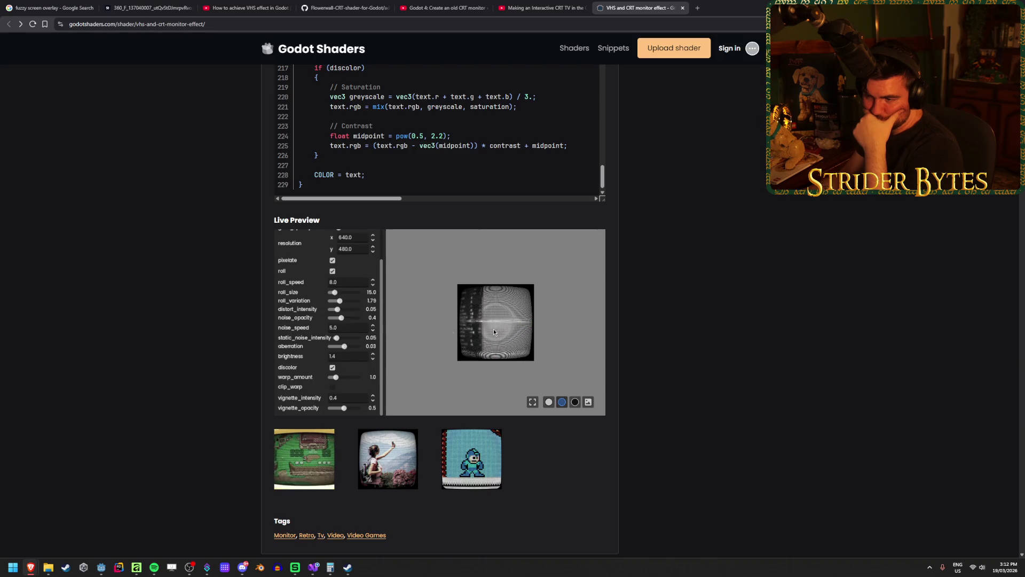
scroll(681, 322, "down", 2)
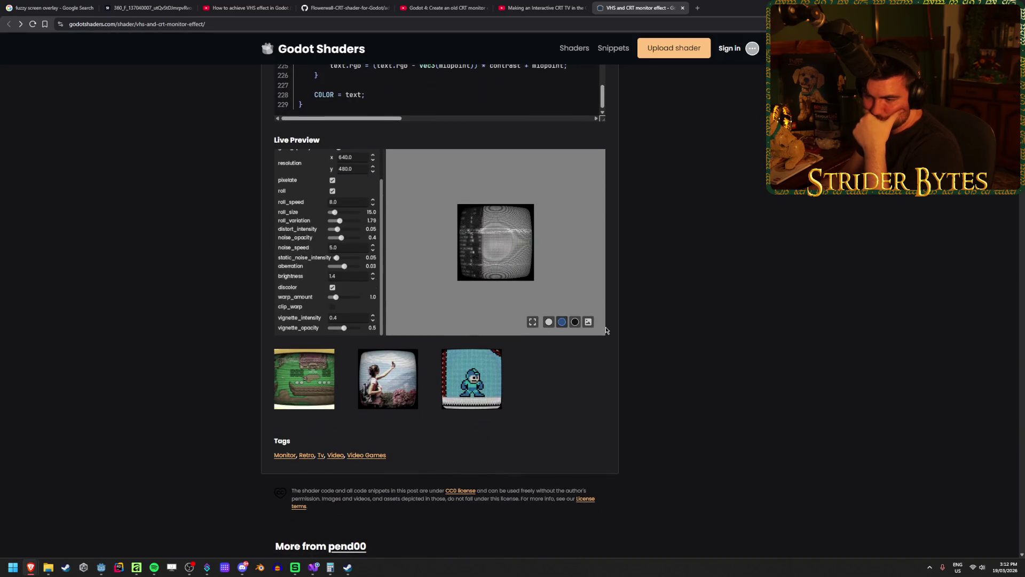
scroll(688, 351, "down", 3)
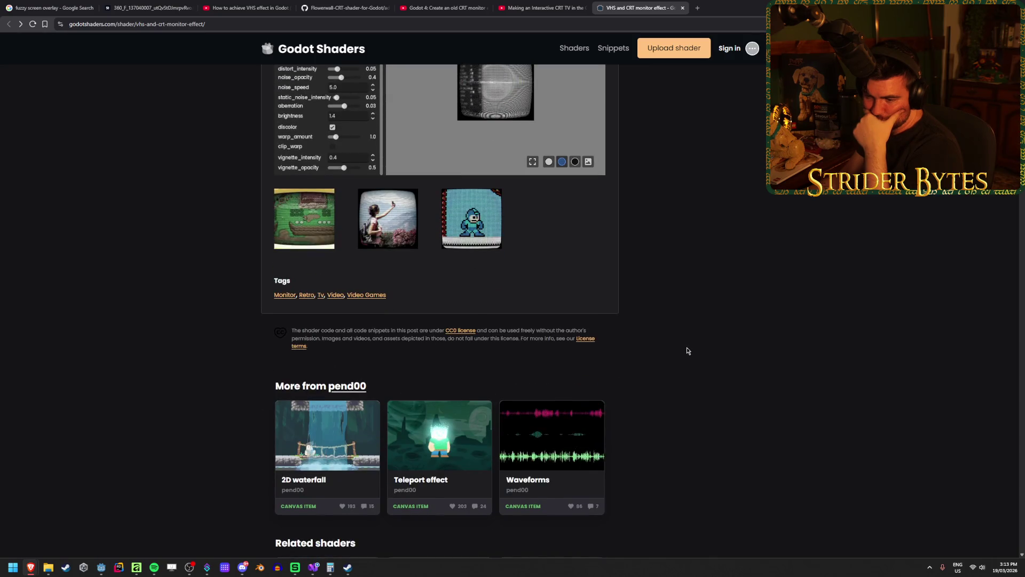
Step: Open a comment's linked Imgur image, close it, and read the reply below
scroll(688, 351, "down", 10)
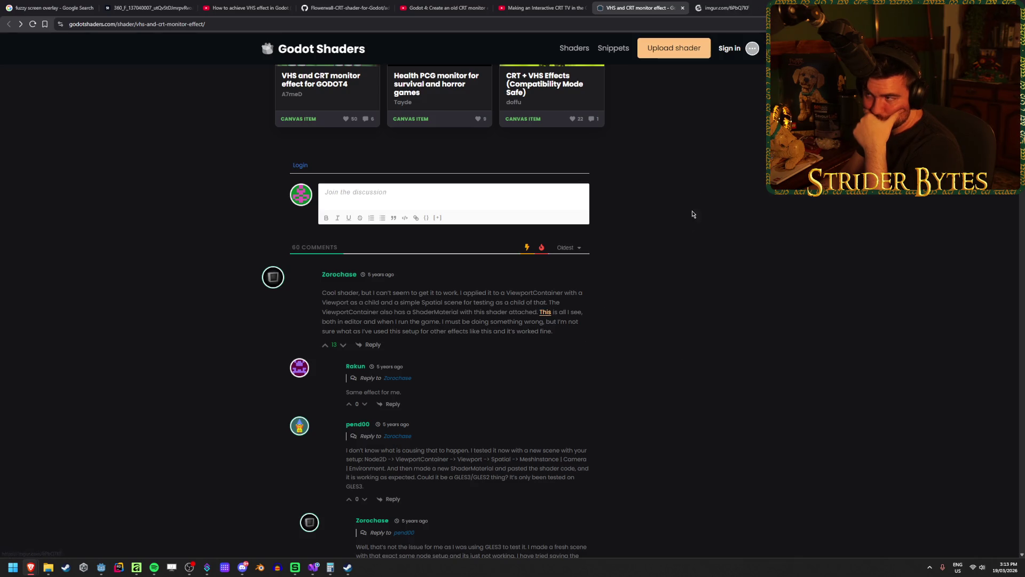
left_click(743, 3)
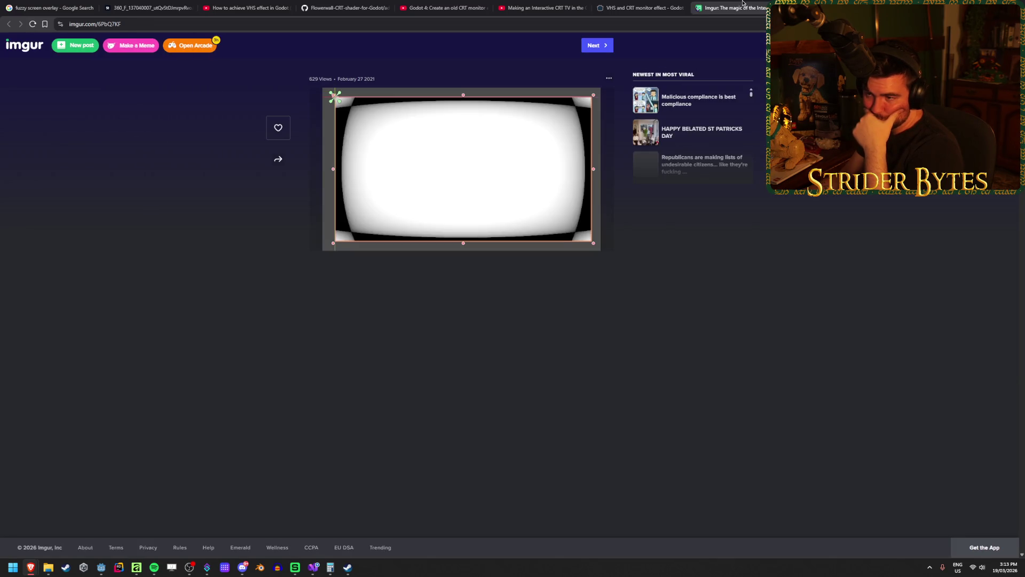
middle_click(743, 4)
scroll(661, 251, "down", 5)
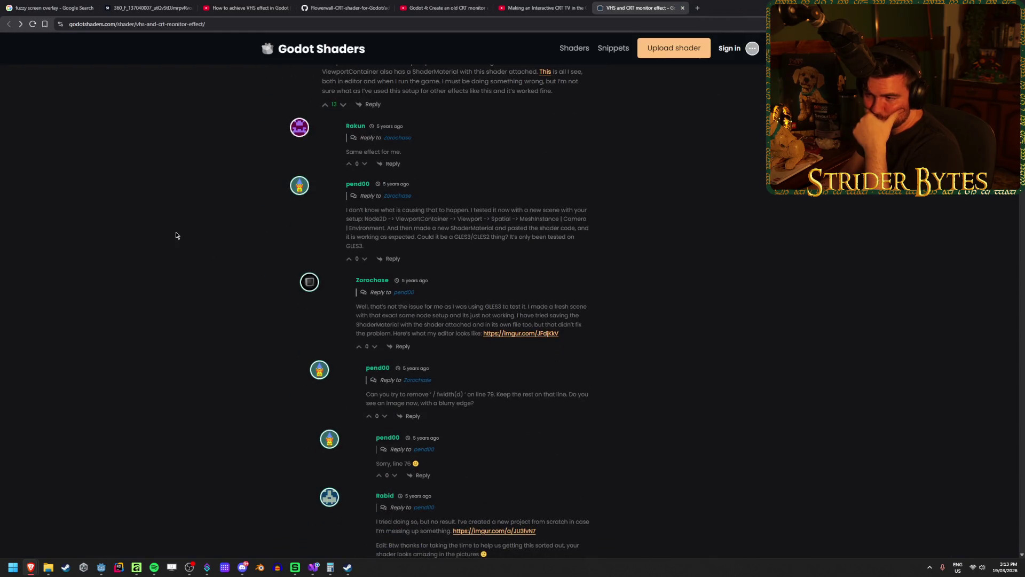
scroll(177, 235, "up", 1)
left_click_drag(477, 251, 534, 259)
left_click(694, 265)
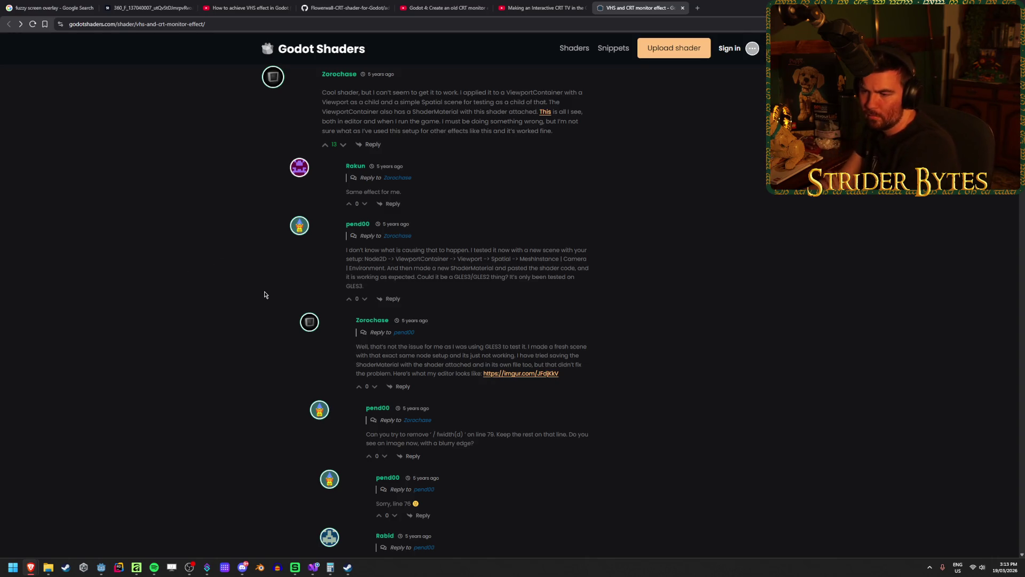
Step: Scroll down to the clamp-fix reply and view its screenshot full size before closing it
scroll(264, 295, "down", 2)
scroll(265, 295, "down", 4)
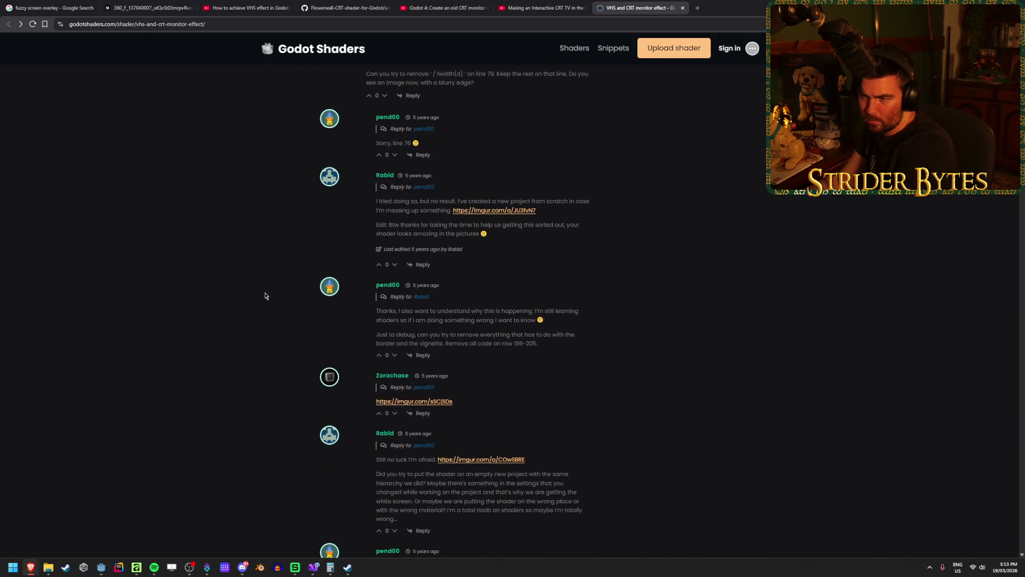
scroll(264, 296, "down", 2)
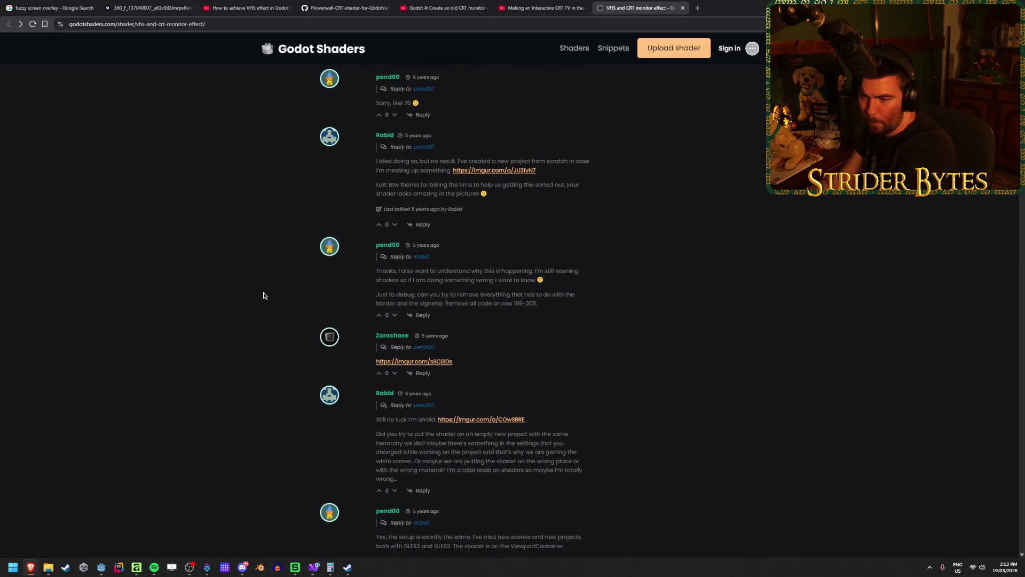
scroll(263, 295, "down", 2)
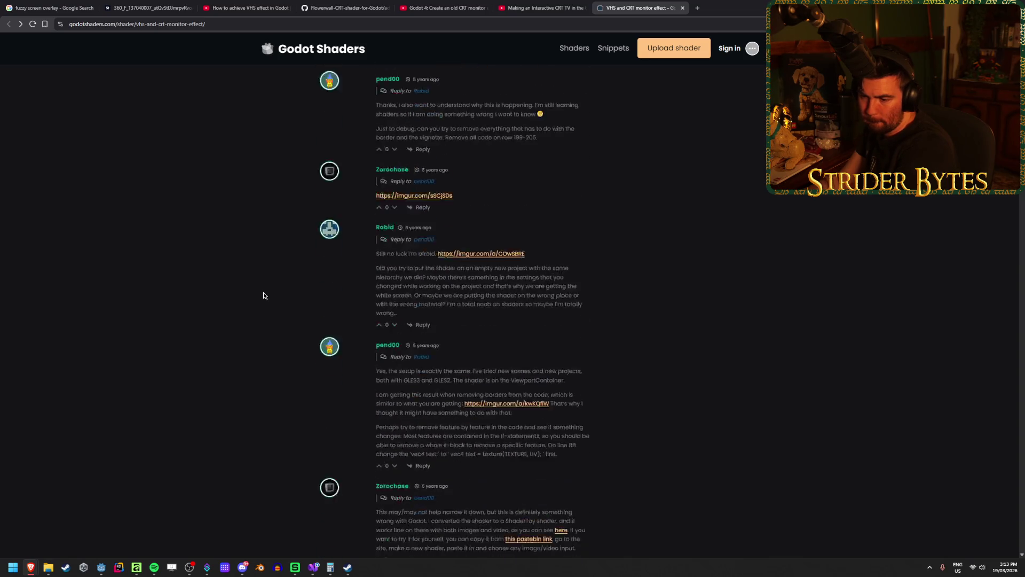
scroll(263, 296, "down", 3)
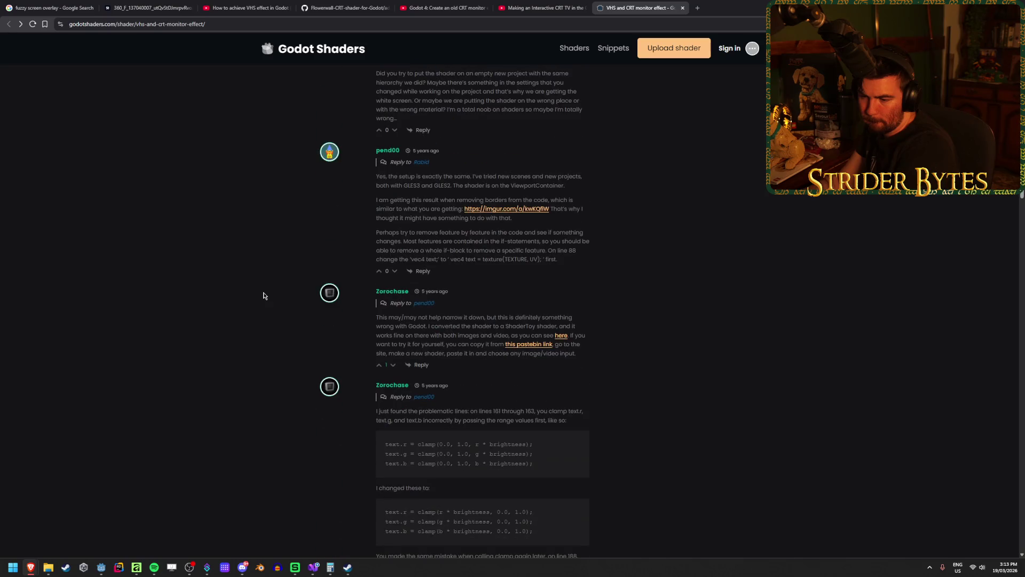
scroll(263, 296, "down", 6)
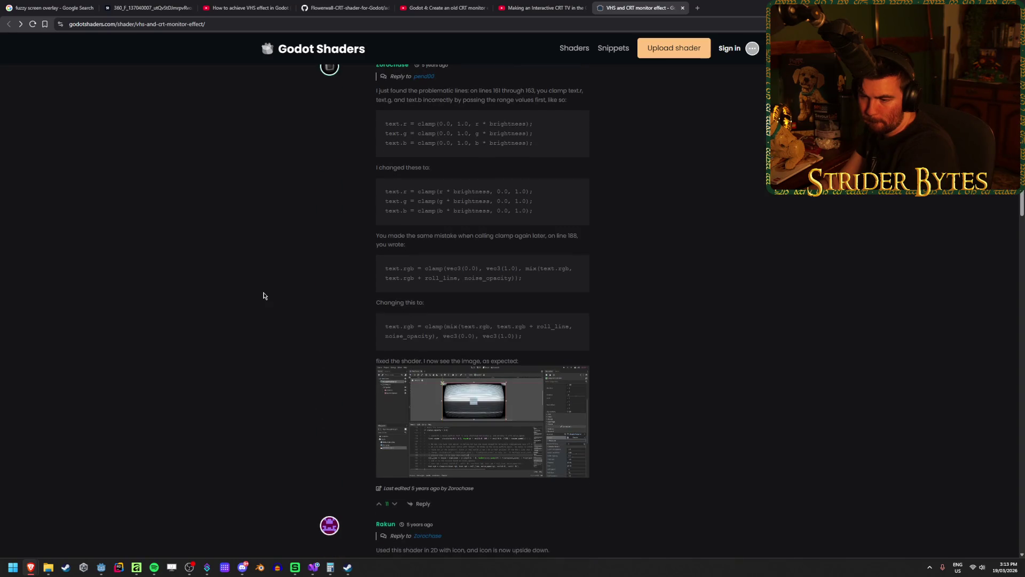
scroll(263, 296, "down", 2)
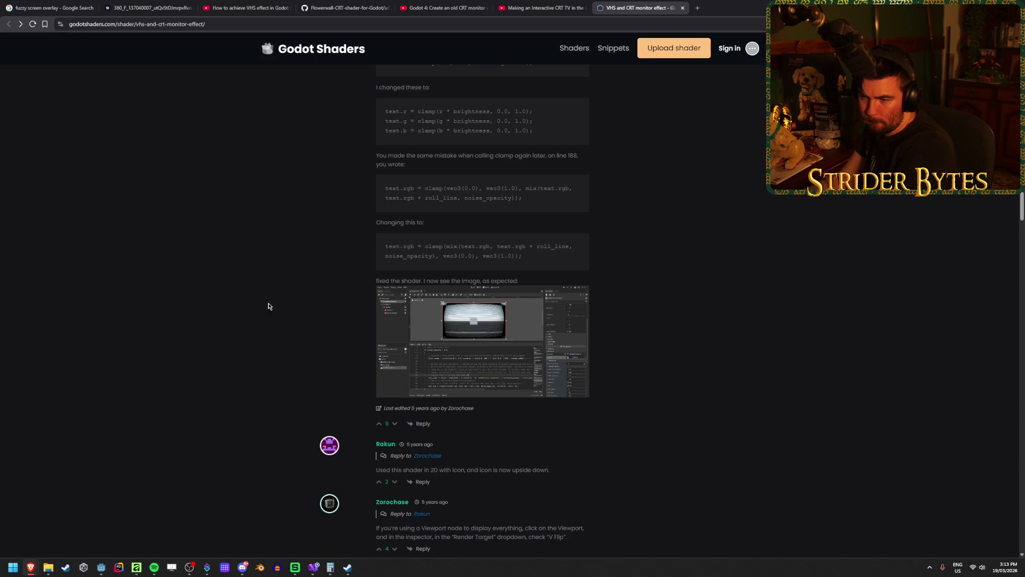
left_click(463, 345)
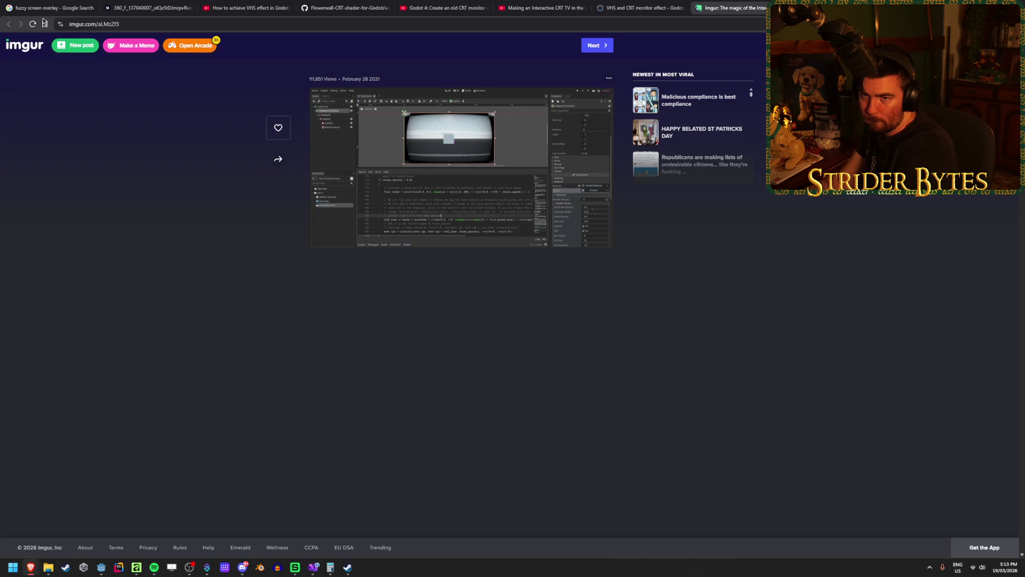
key("ctrl+w")
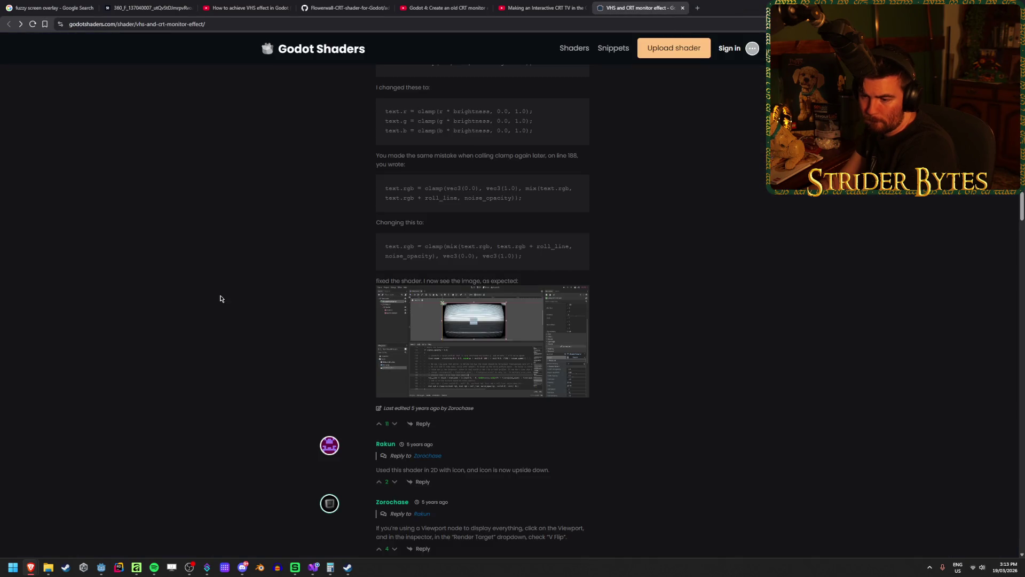
scroll(221, 298, "down", 2)
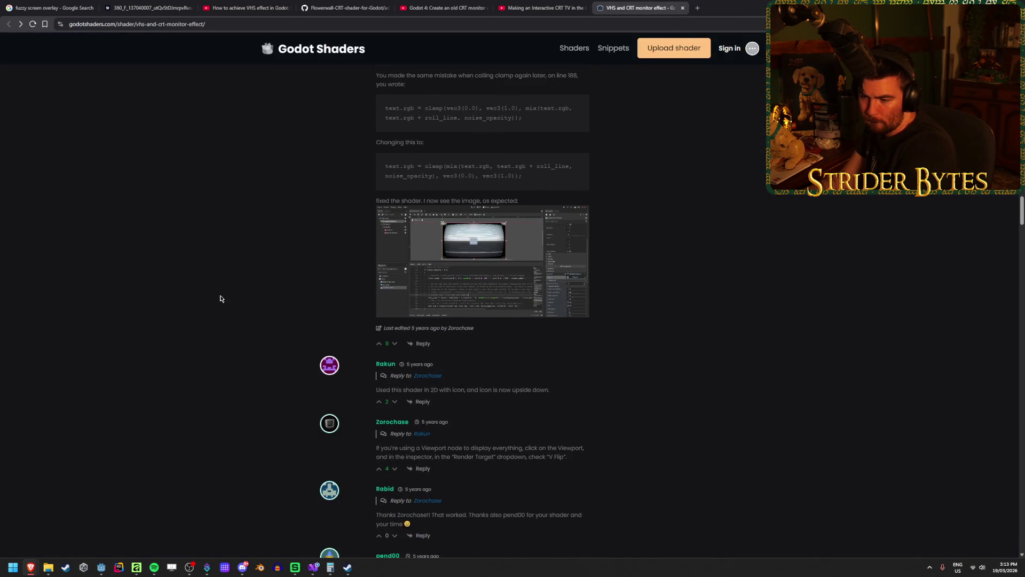
scroll(221, 299, "down", 2)
left_click_drag(558, 370, 478, 376)
left_click(432, 368)
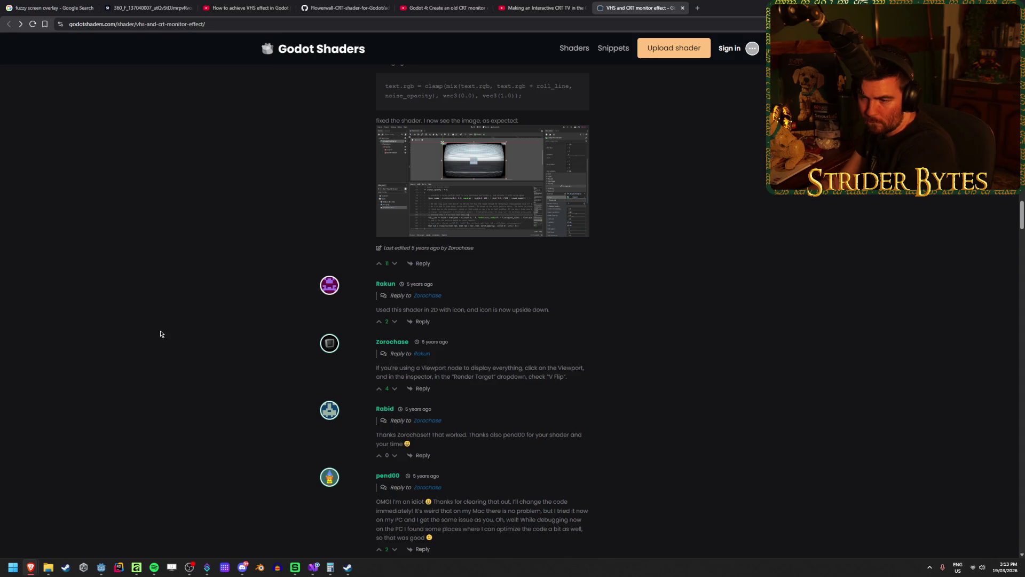
scroll(160, 334, "down", 2)
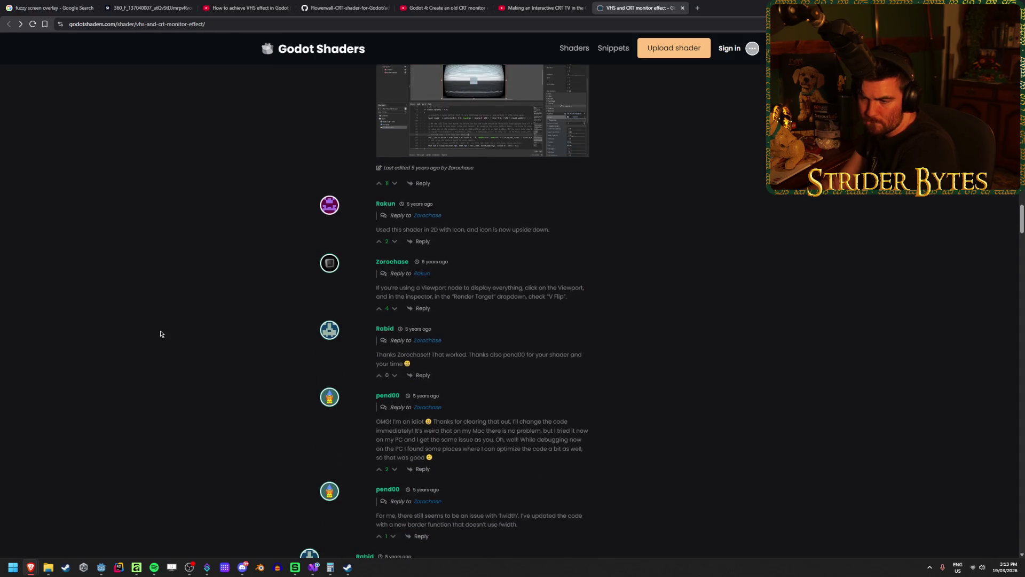
scroll(160, 334, "down", 7)
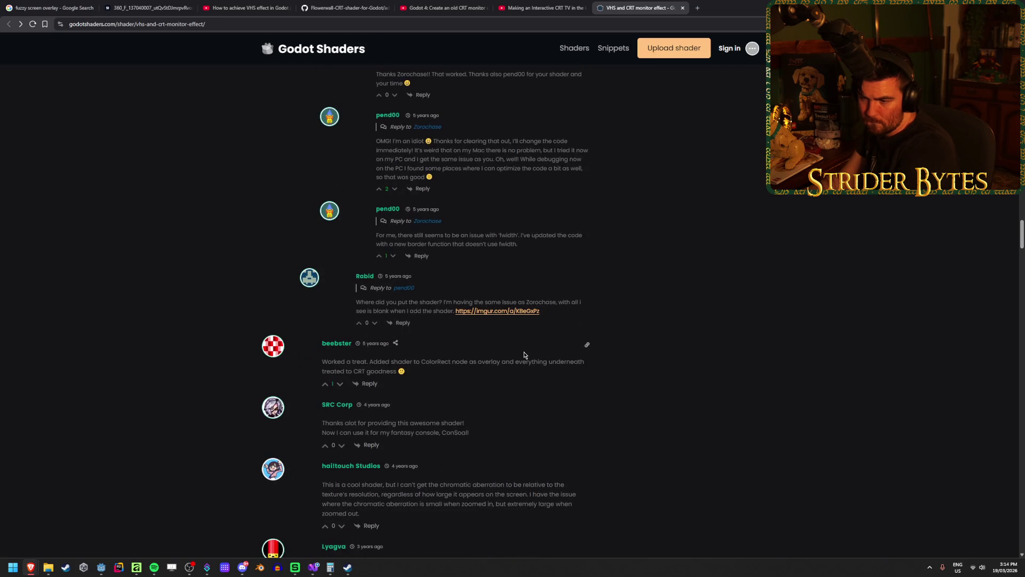
scroll(180, 318, "down", 4)
scroll(536, 294, "up", 3)
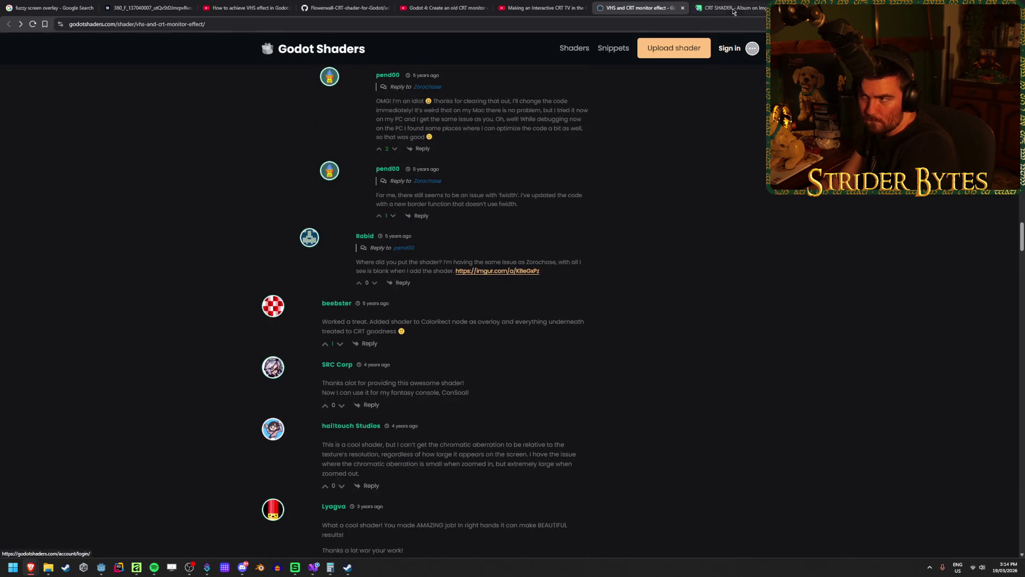
left_click(732, 8)
middle_click(735, 10)
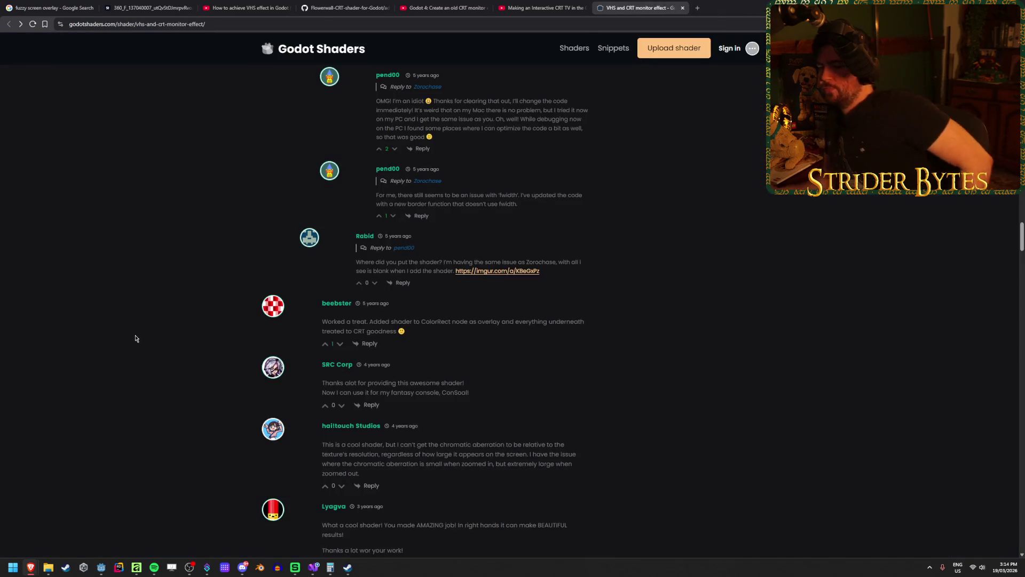
scroll(143, 337, "up", 5)
scroll(143, 337, "up", 12)
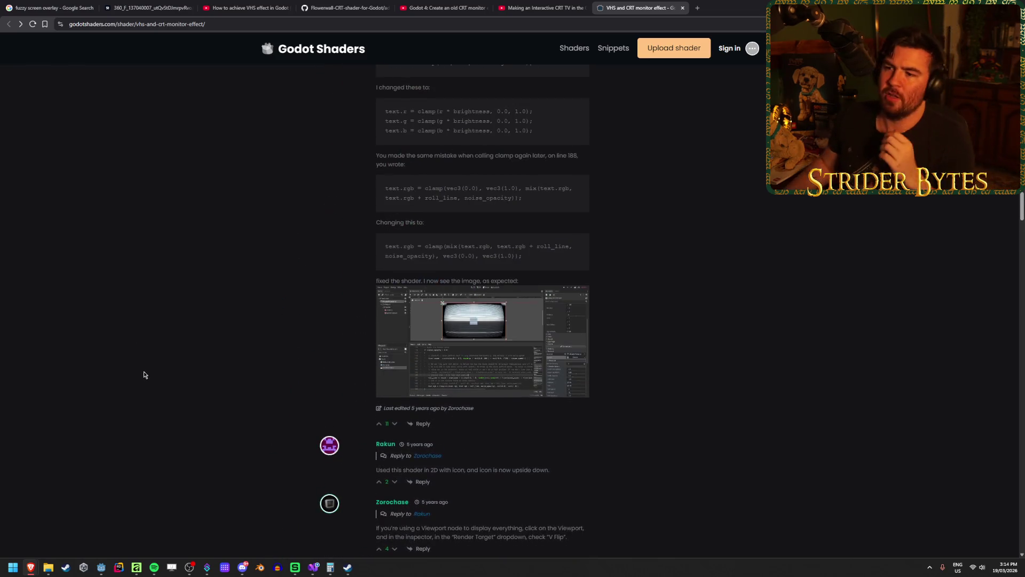
scroll(273, 366, "up", 5)
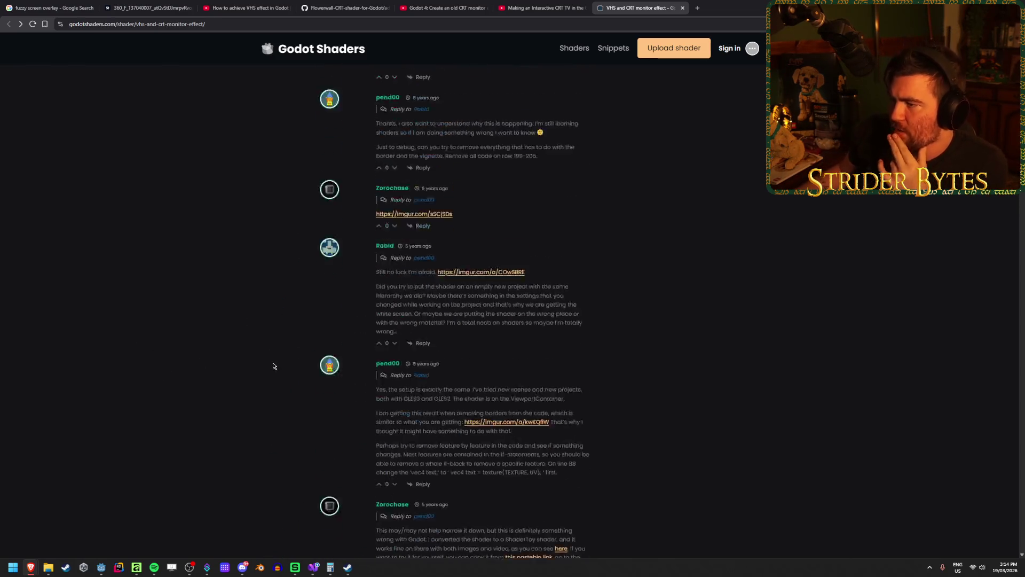
scroll(273, 366, "down", 4)
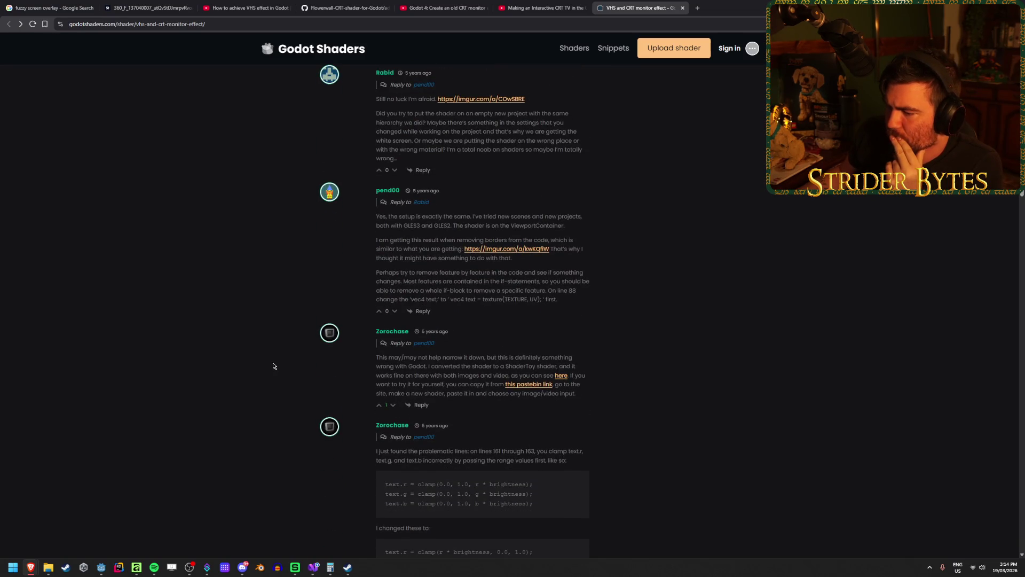
scroll(272, 366, "down", 3)
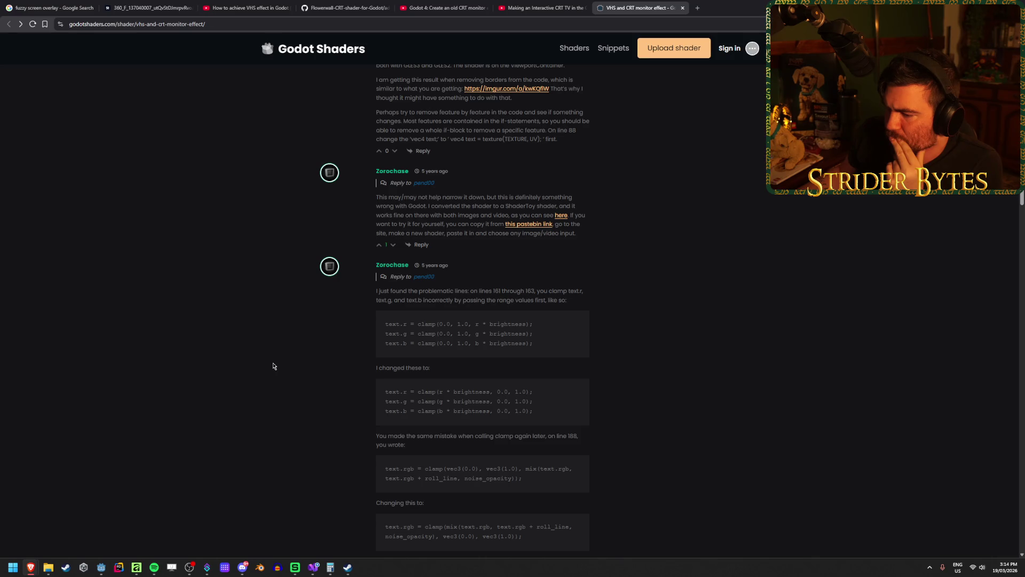
scroll(272, 366, "up", 4)
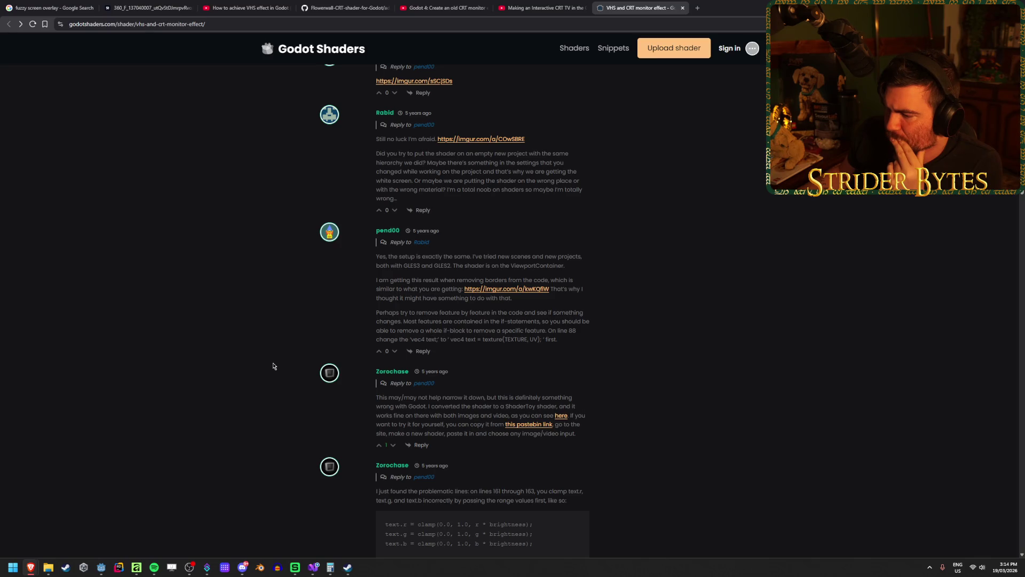
scroll(273, 366, "up", 2)
scroll(273, 365, "down", 12)
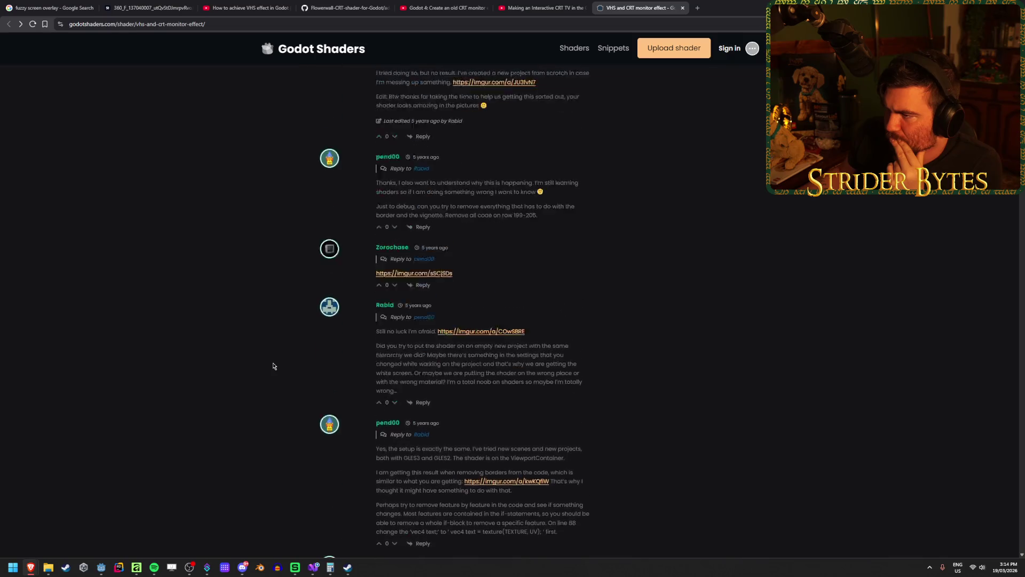
scroll(273, 366, "up", 3)
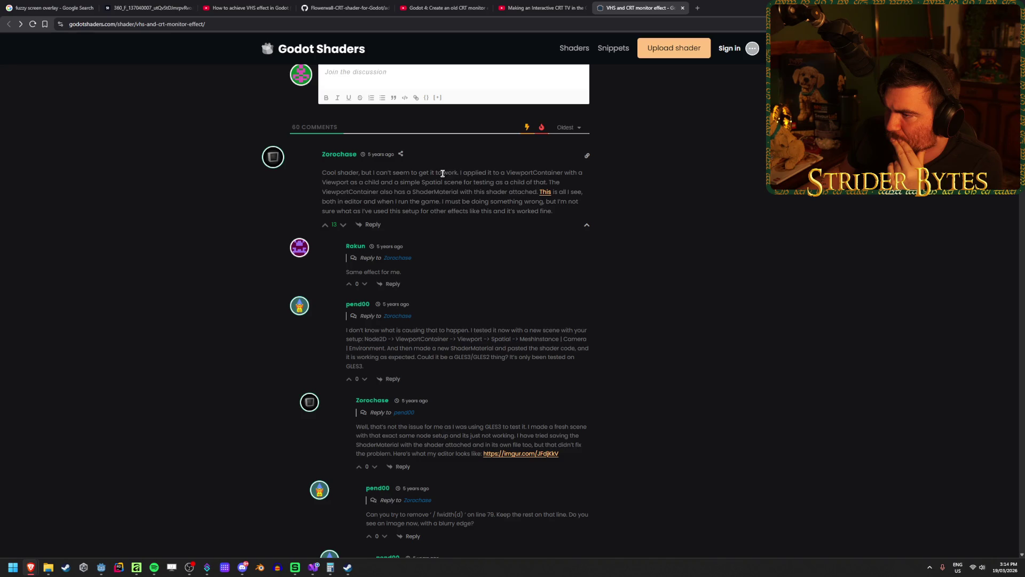
left_click_drag(518, 174, 409, 173)
left_click(348, 176)
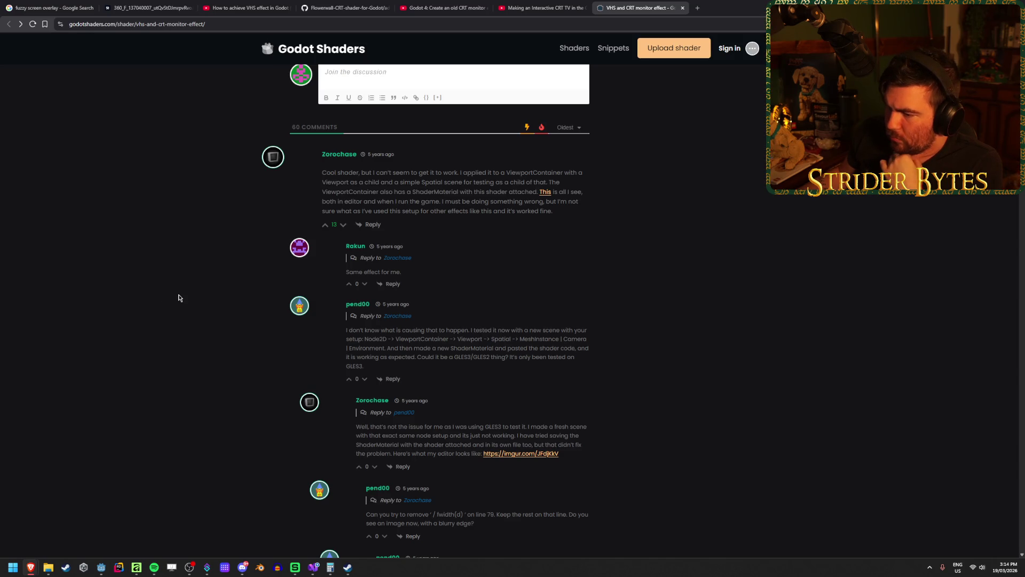
scroll(178, 298, "down", 1)
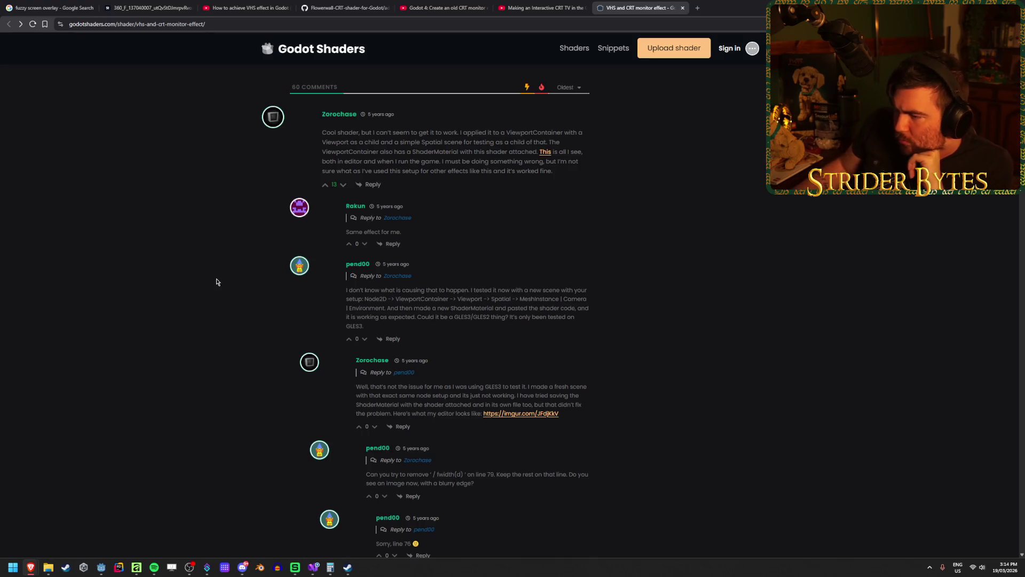
scroll(209, 275, "down", 3)
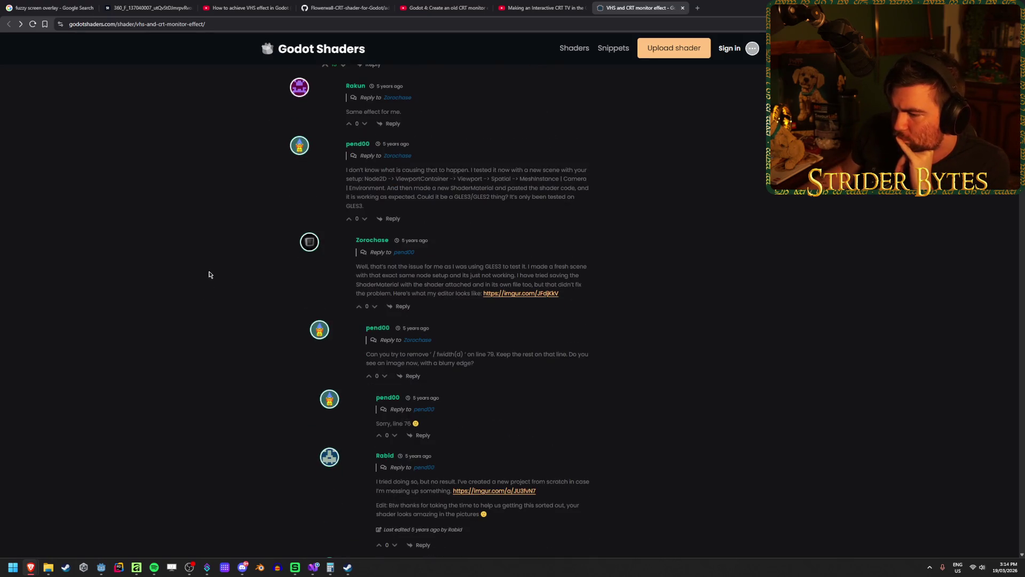
scroll(208, 275, "down", 2)
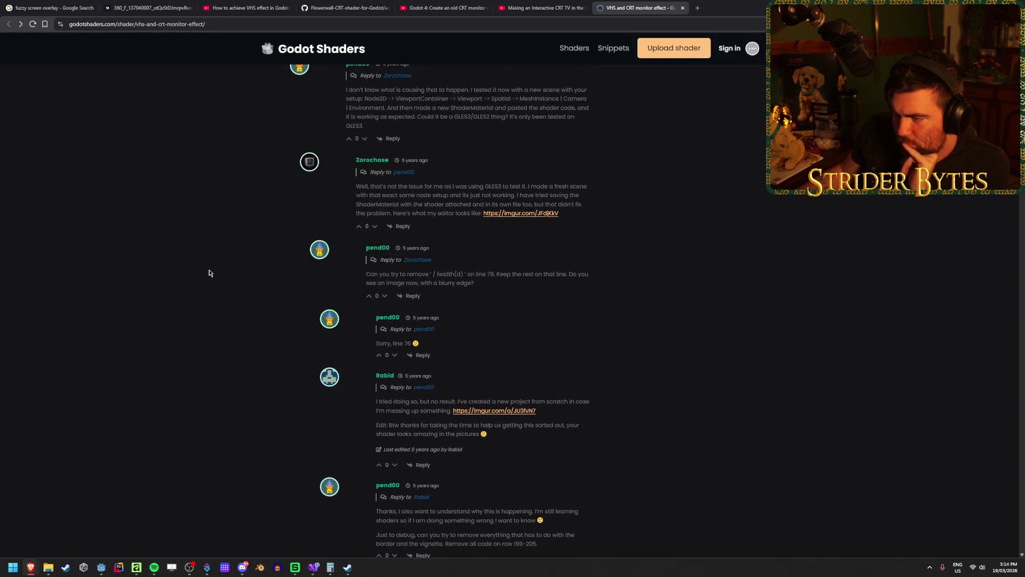
scroll(209, 272, "down", 1)
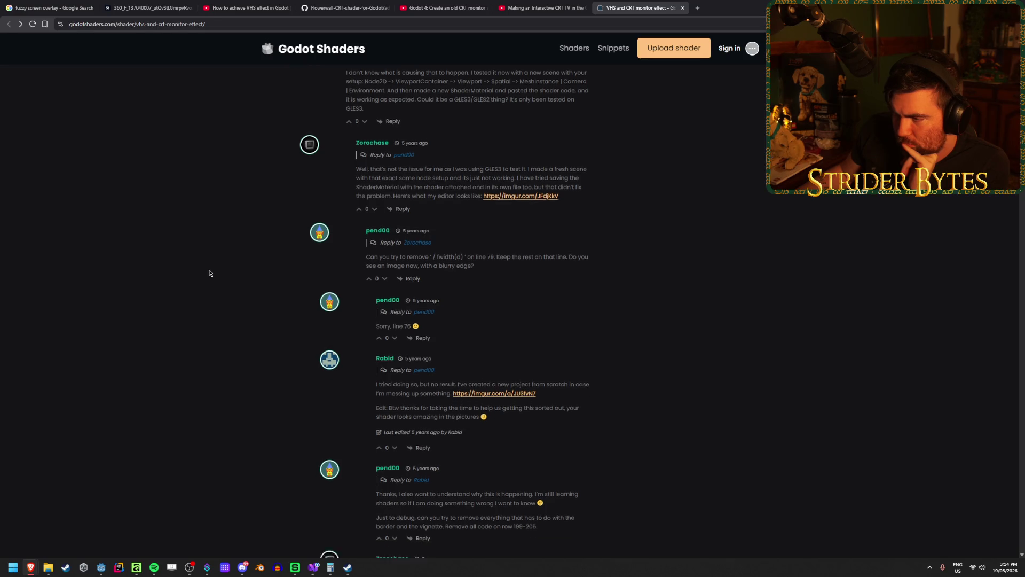
scroll(209, 272, "down", 1)
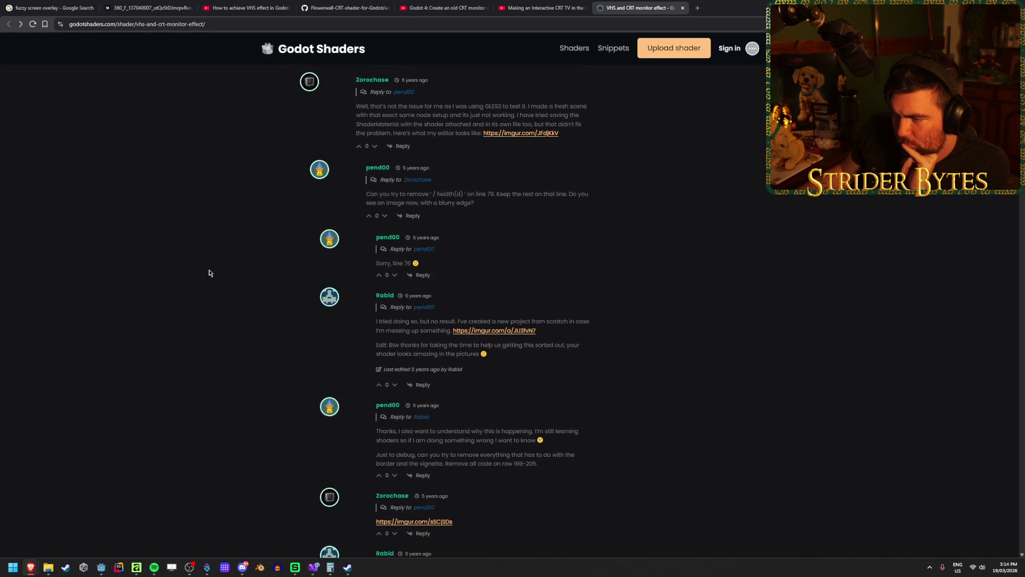
scroll(209, 272, "down", 2)
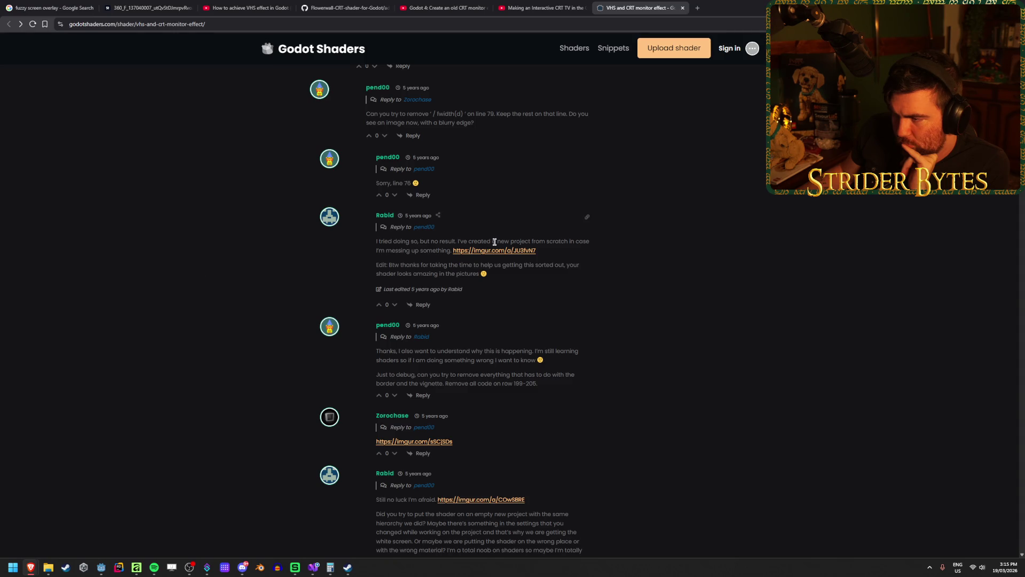
left_click(740, 4)
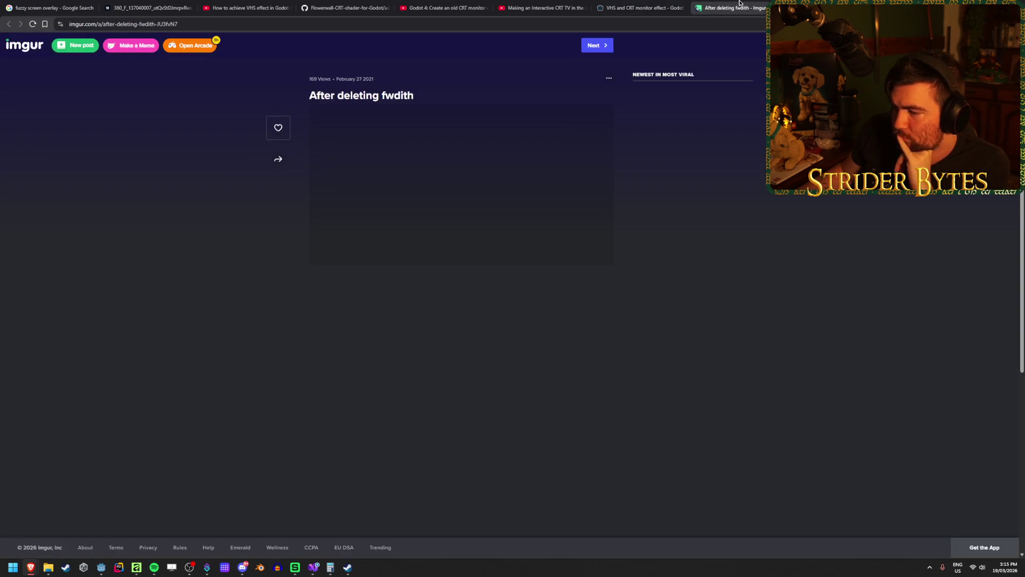
middle_click(738, 3)
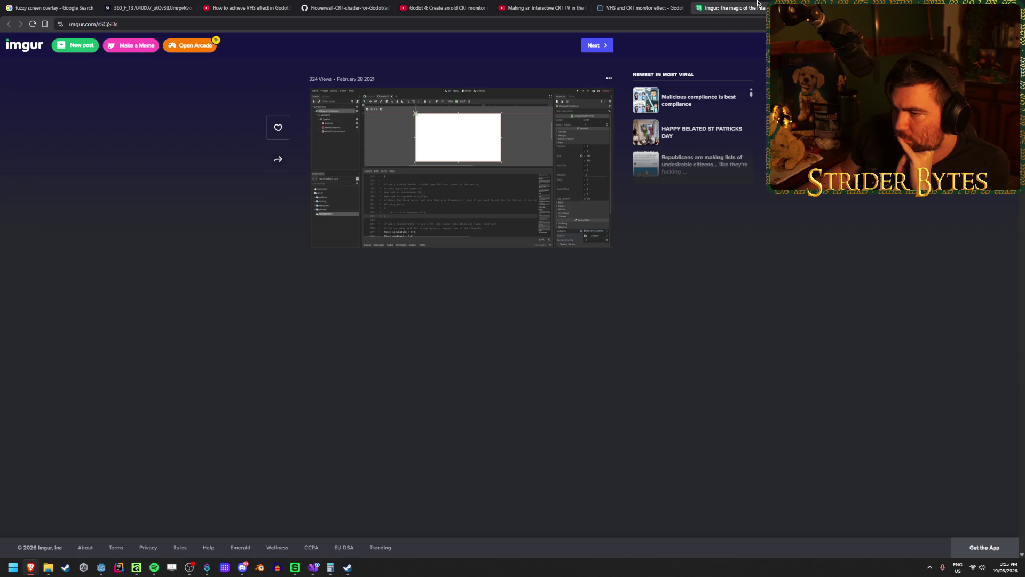
left_click(758, 4)
scroll(693, 323, "down", 3)
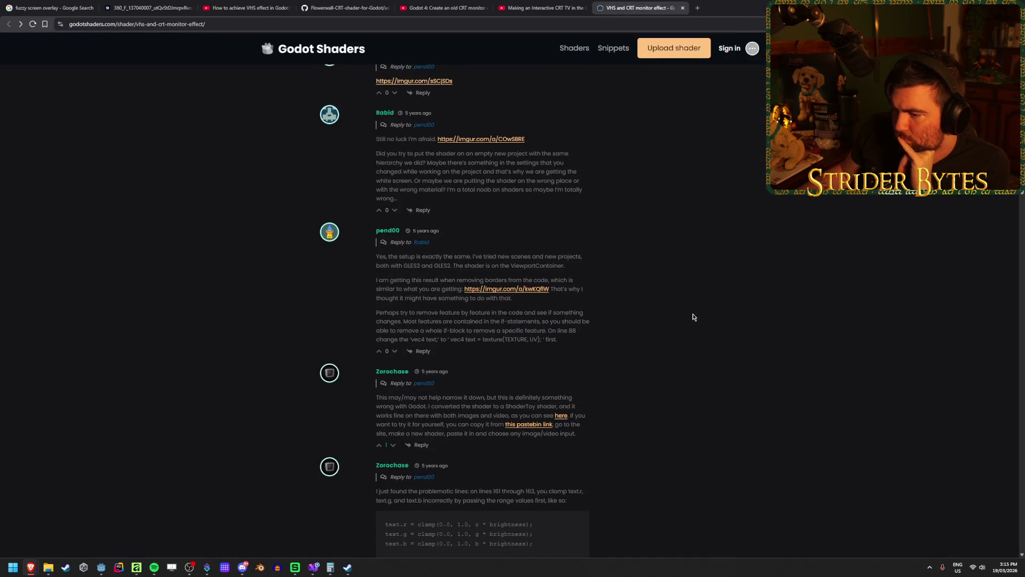
scroll(663, 317, "down", 3)
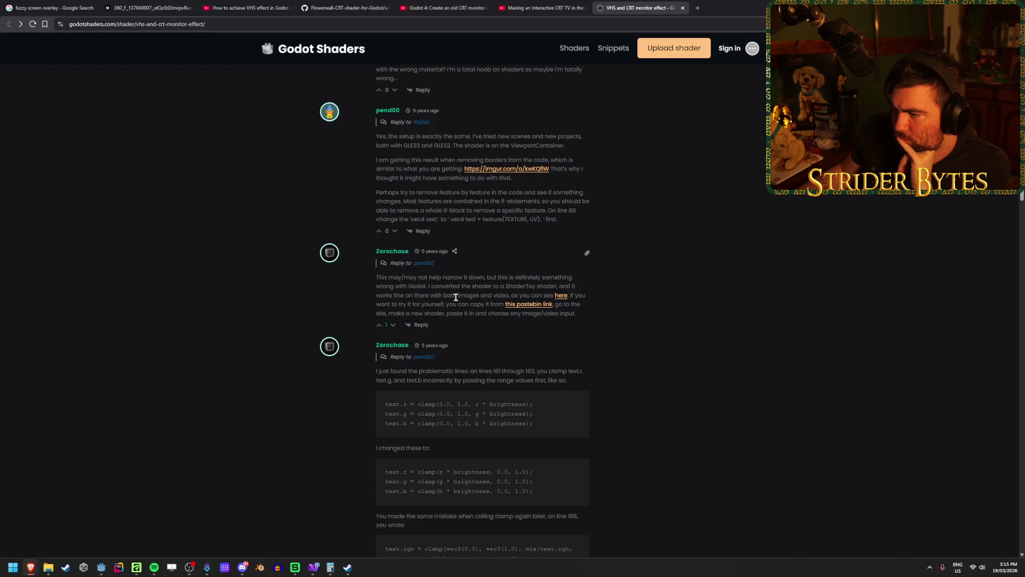
middle_click(561, 295)
left_click(743, 3)
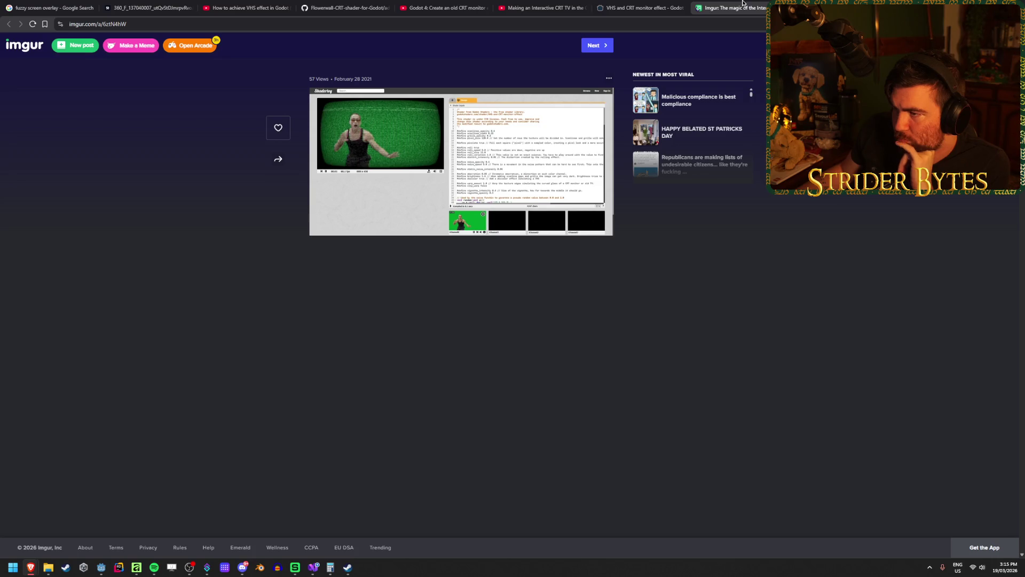
key("ctrl+w")
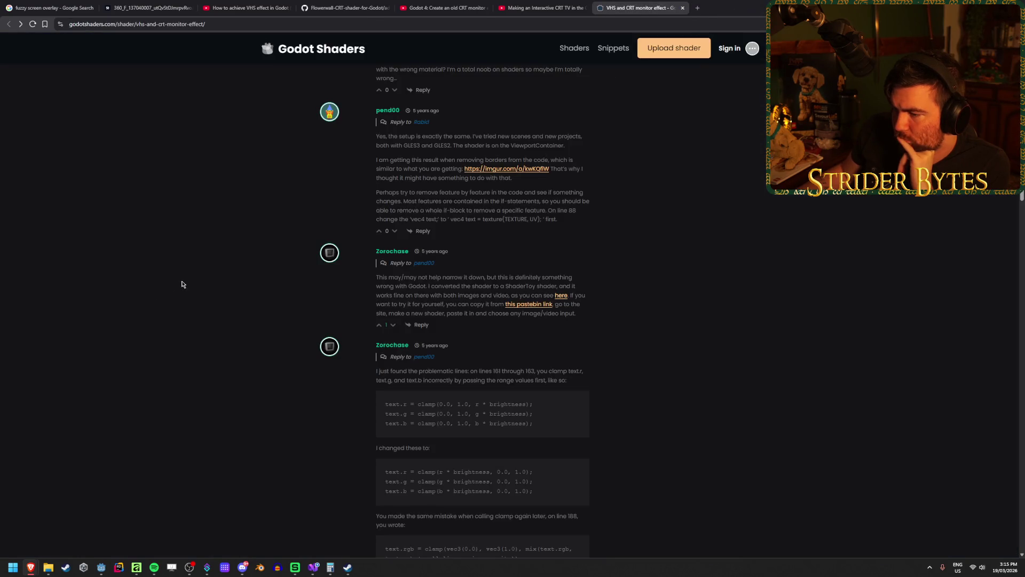
scroll(245, 275, "down", 3)
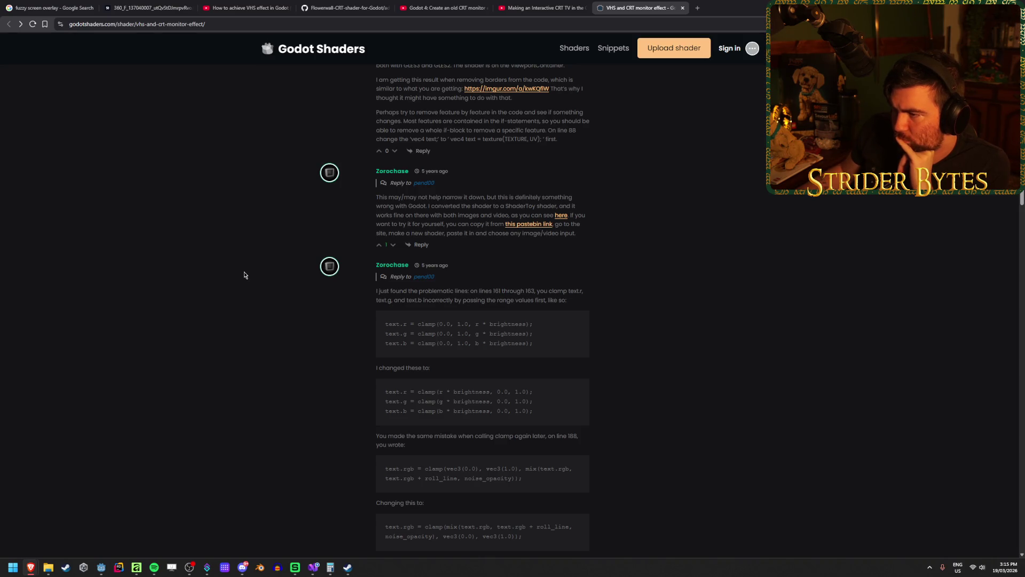
scroll(244, 275, "down", 3)
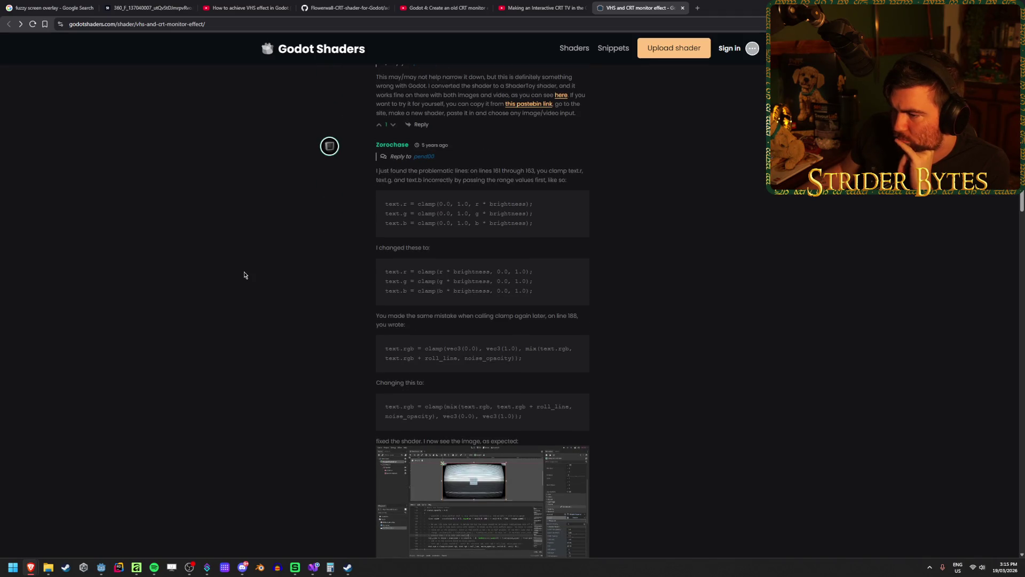
scroll(244, 275, "down", 2)
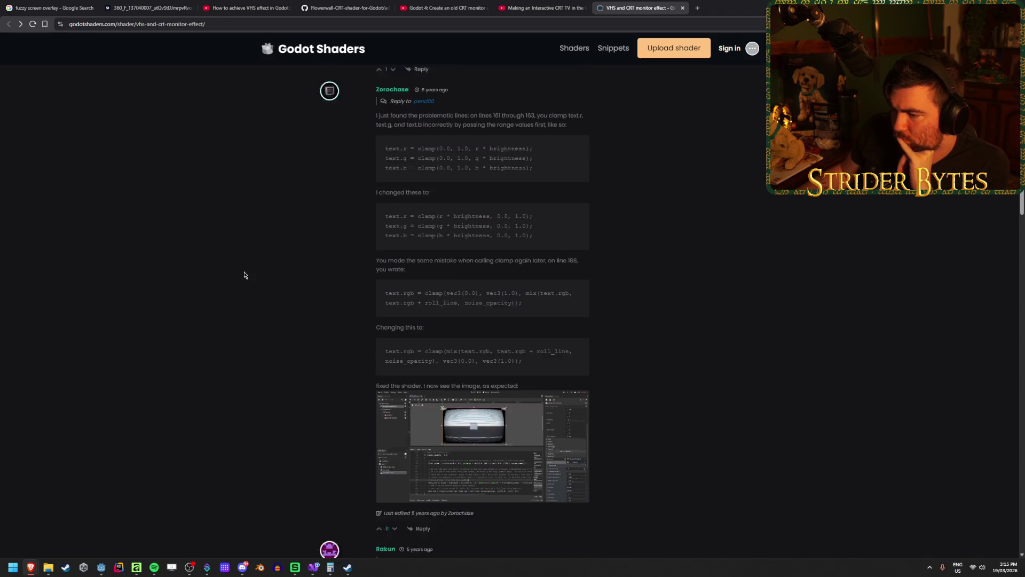
scroll(245, 275, "down", 2)
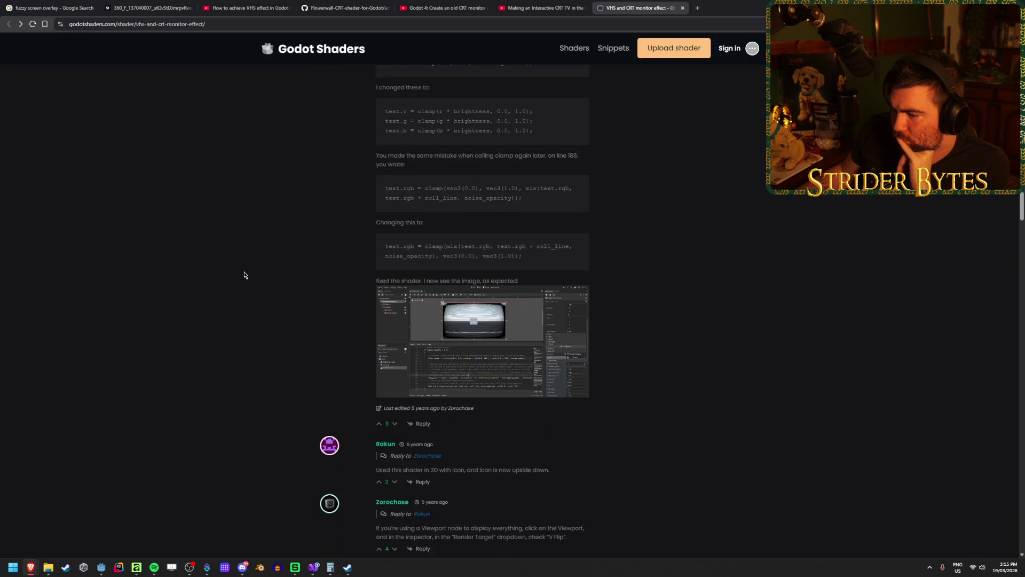
left_click(395, 299)
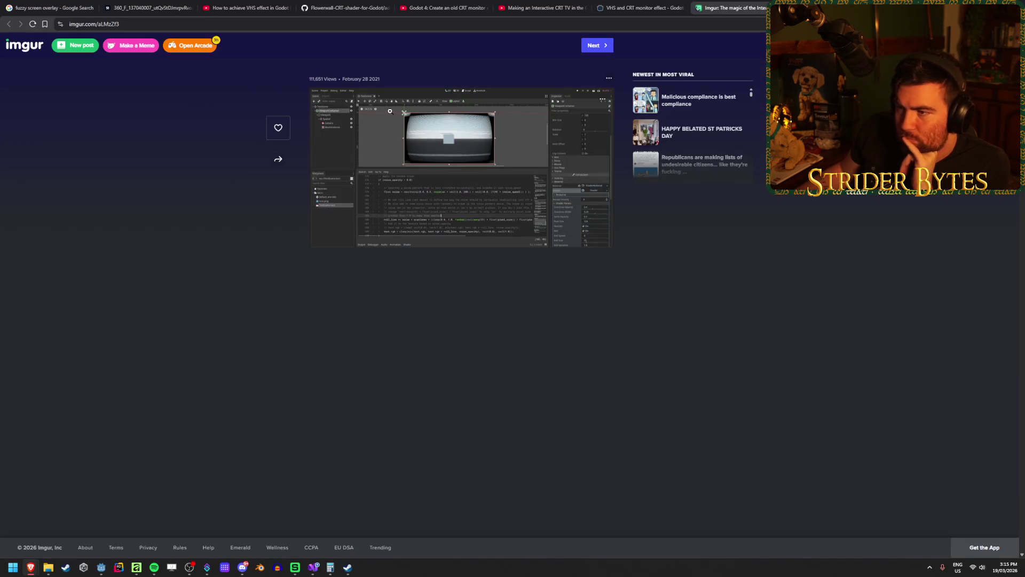
Step: Examine the CRT shader setup screenshot enlarged on Imgur, then return to the Godot editor
left_click(334, 116)
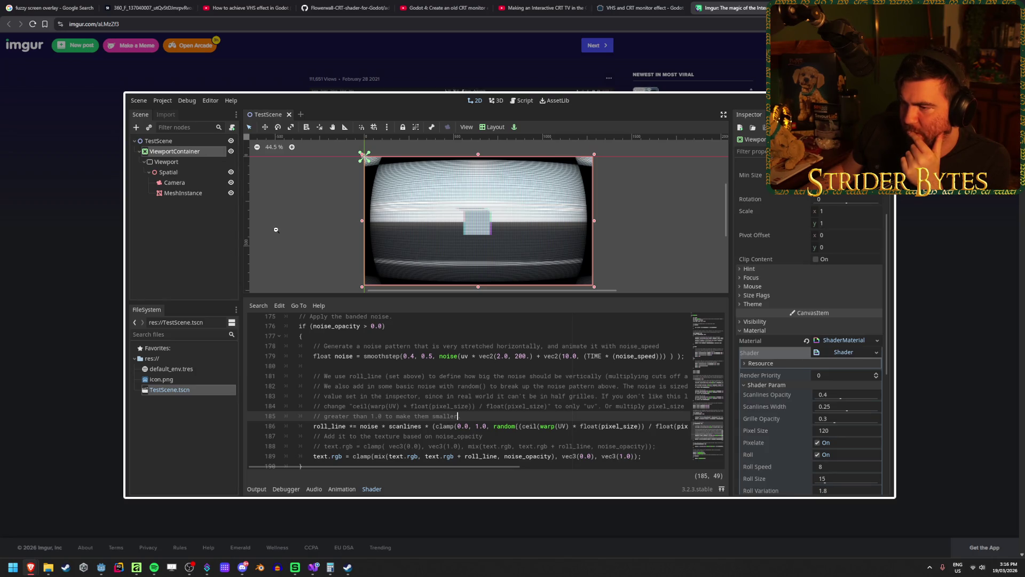
left_click(375, 303)
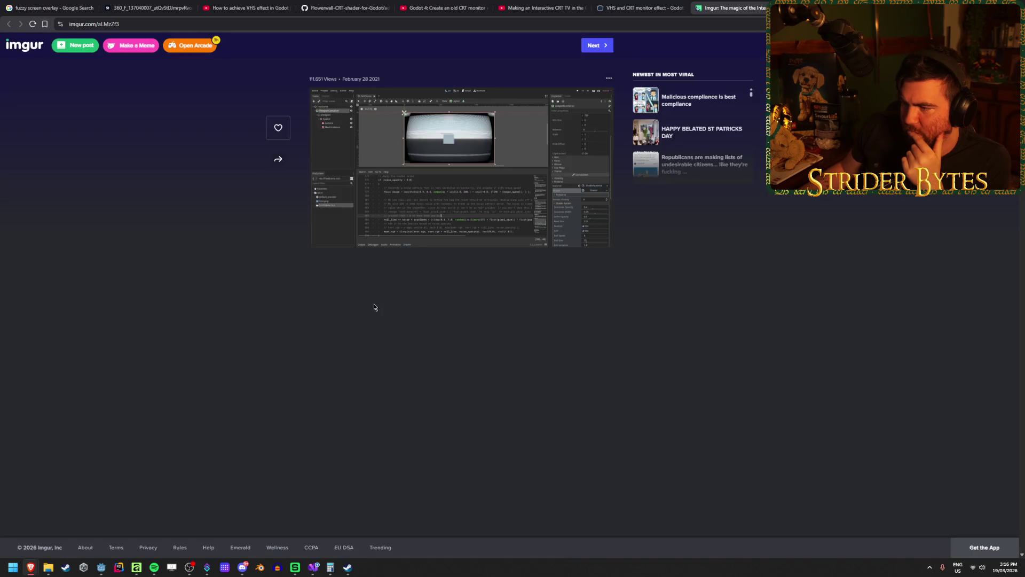
left_click(386, 144)
left_click(235, 363)
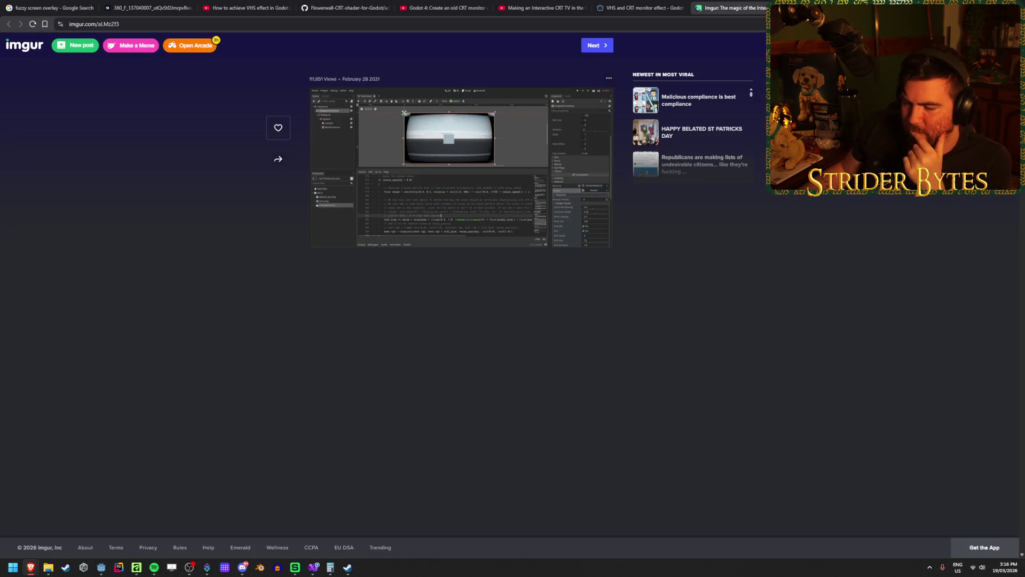
left_click(101, 567)
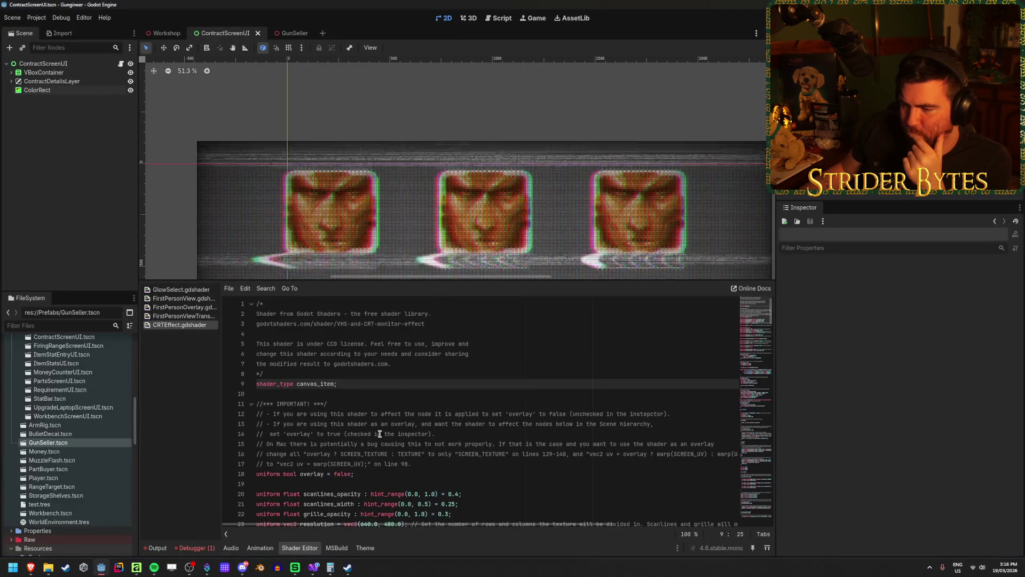
Step: Scroll to the end of fragment() and select 'text' in the line COLOR = text;
scroll(394, 421, "down", 20)
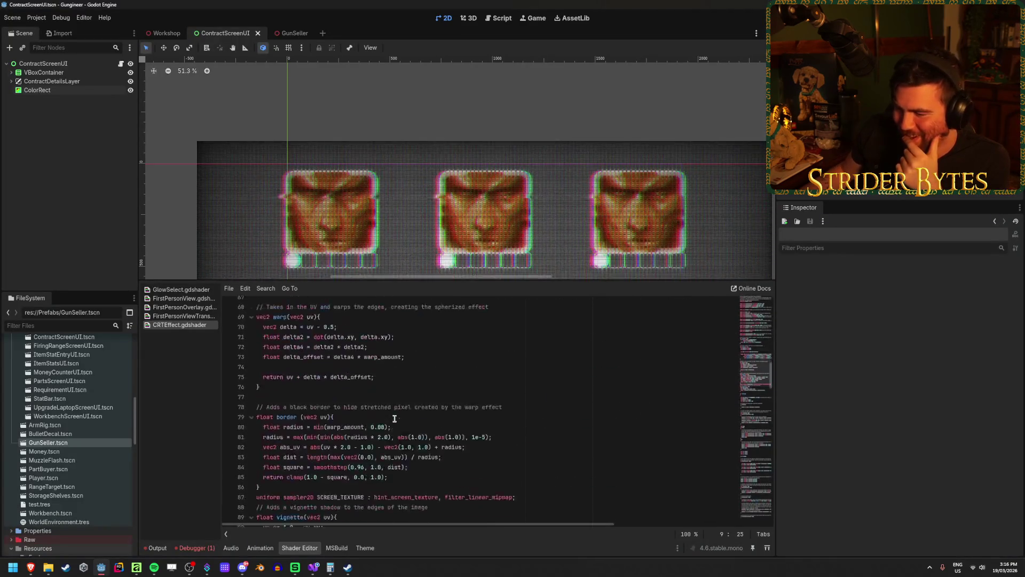
scroll(394, 417, "up", 1)
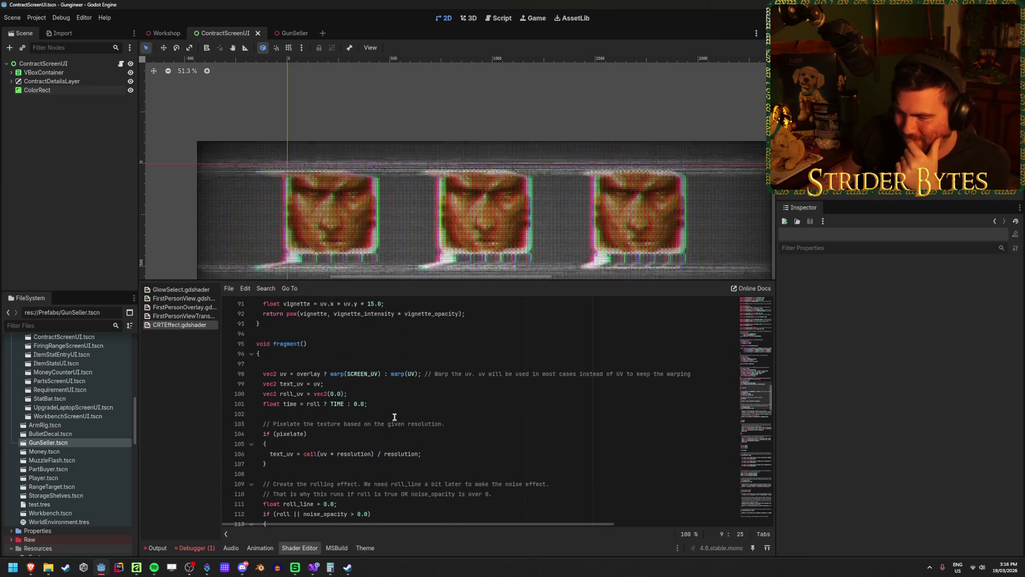
scroll(394, 416, "down", 12)
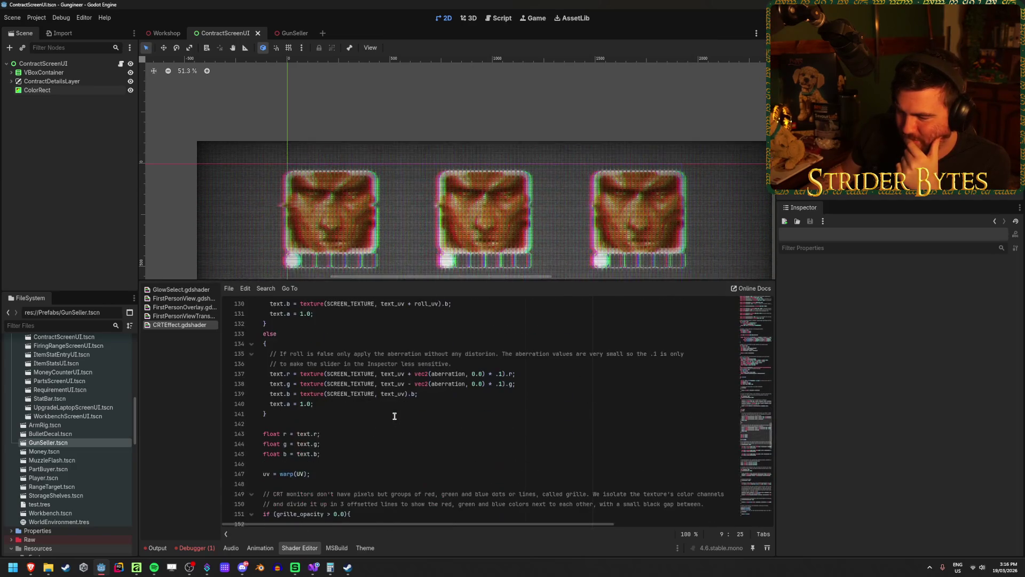
scroll(394, 416, "down", 18)
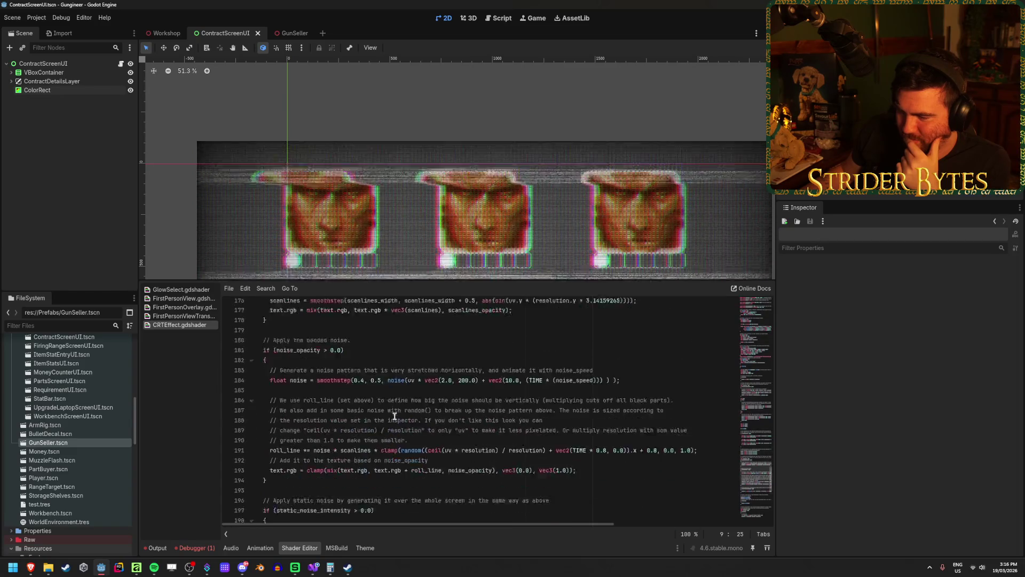
scroll(394, 415, "down", 5)
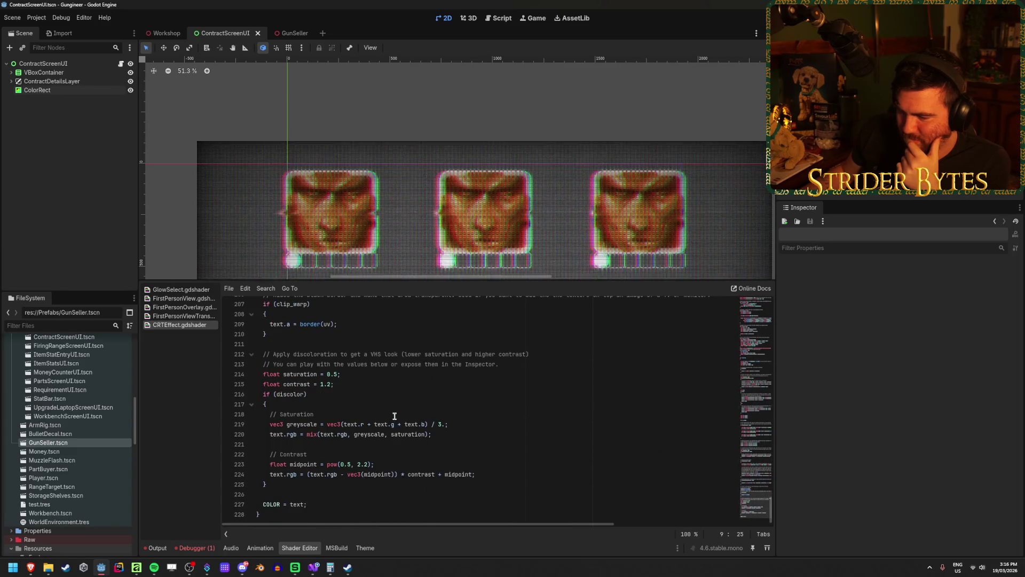
left_click(296, 505)
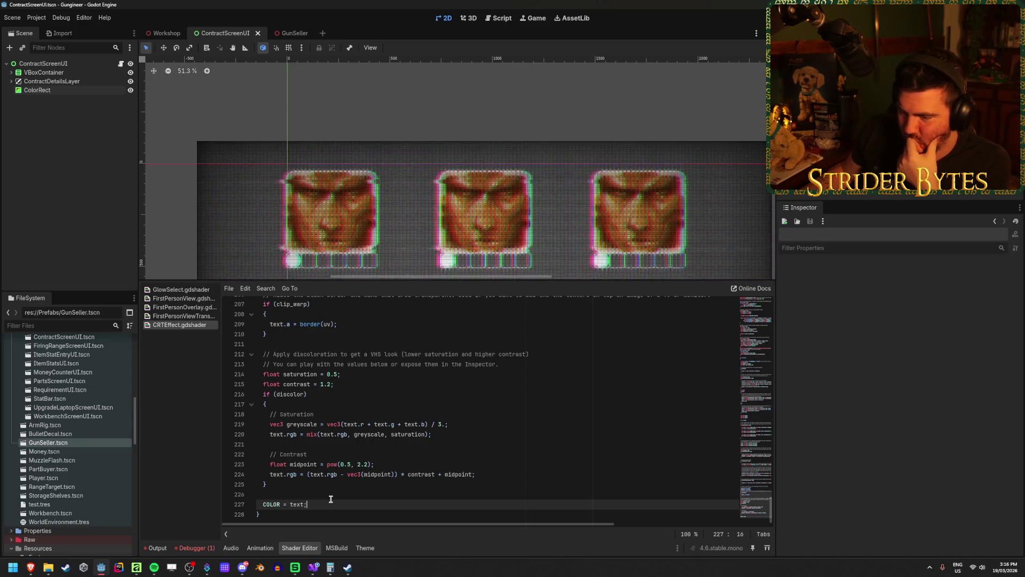
double_click(298, 504)
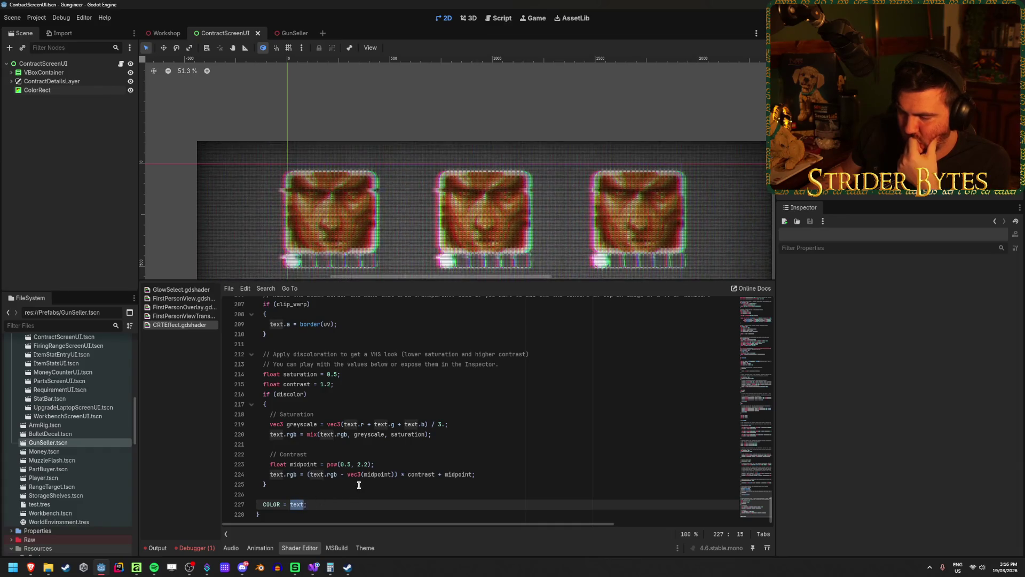
Step: Add an indented 'text.a = 0;' line above COLOR = text; and save the shader
left_click(330, 507)
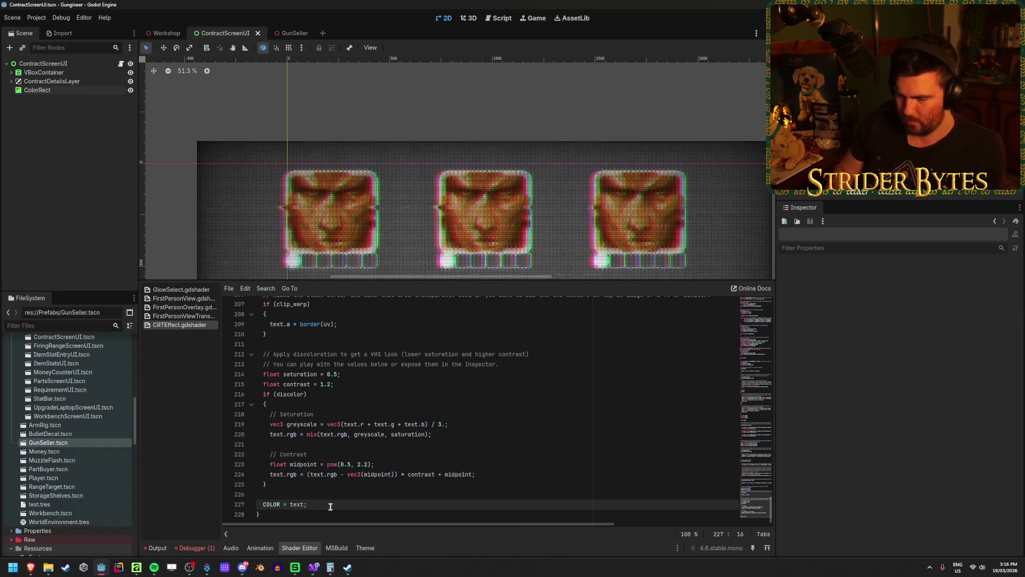
key("ctrl+shift+Return")
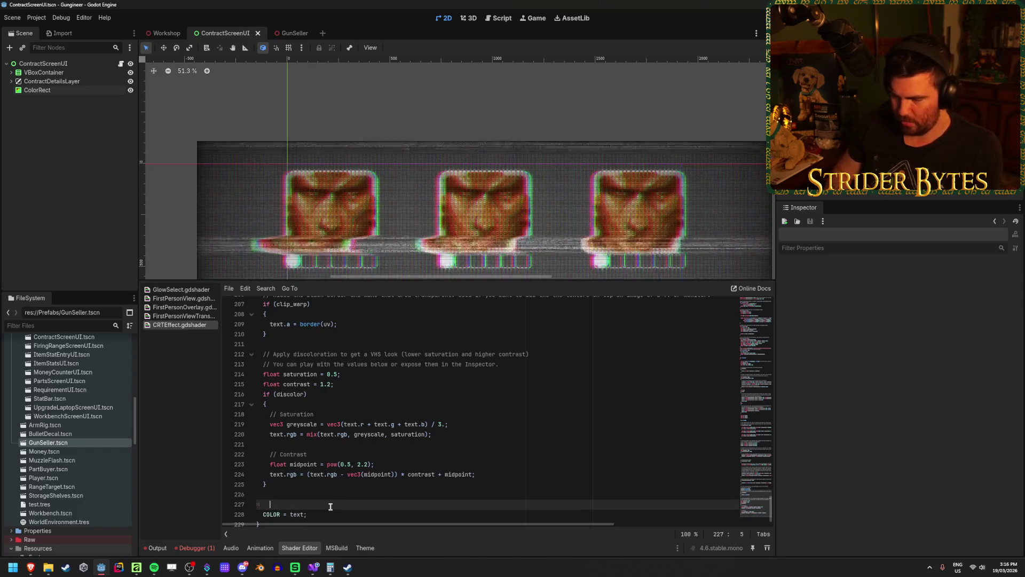
type("{")
key("BackSpace")
type("txt")
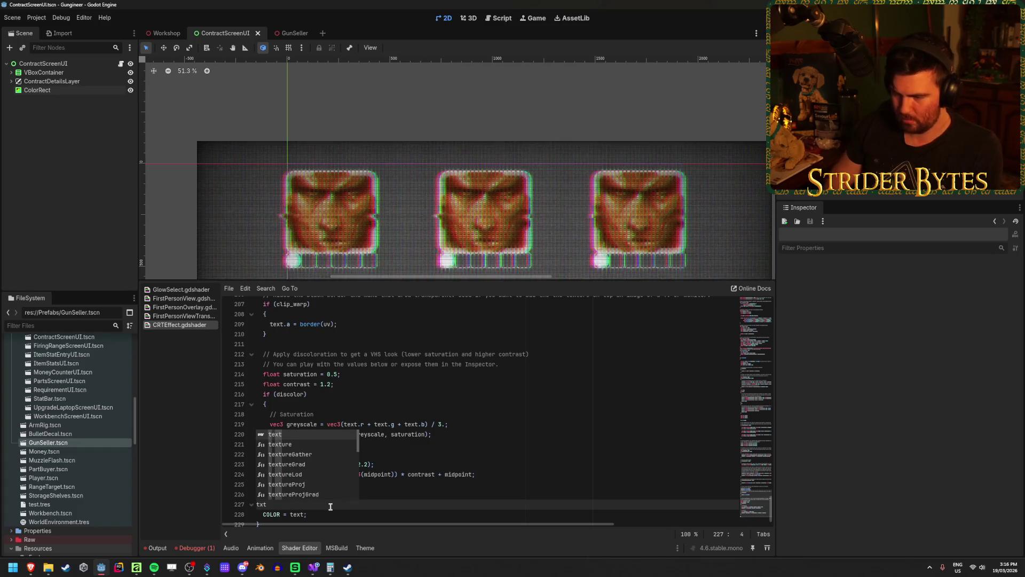
key("Return")
type(".a = 0;")
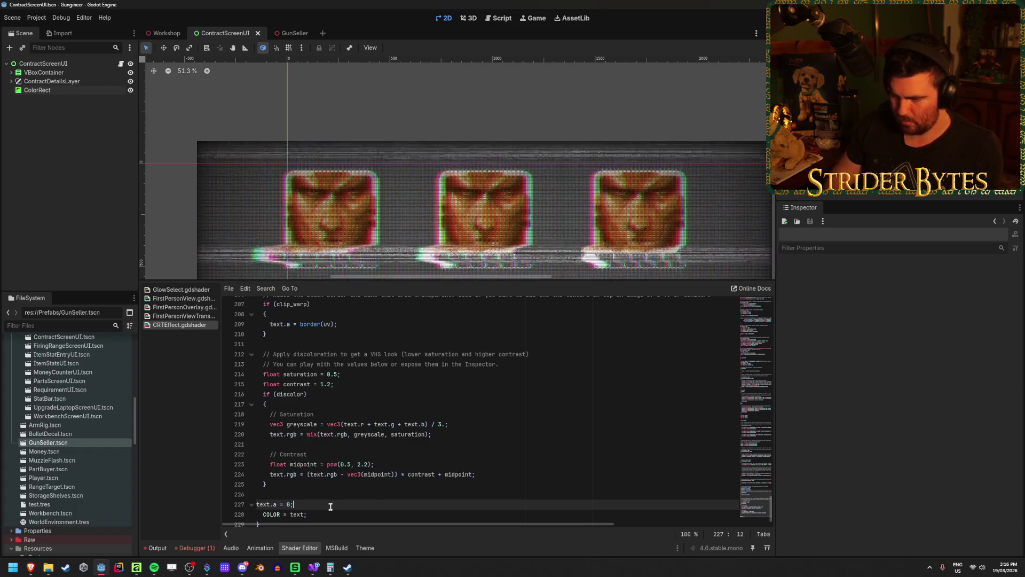
scroll(372, 96, "down", 2)
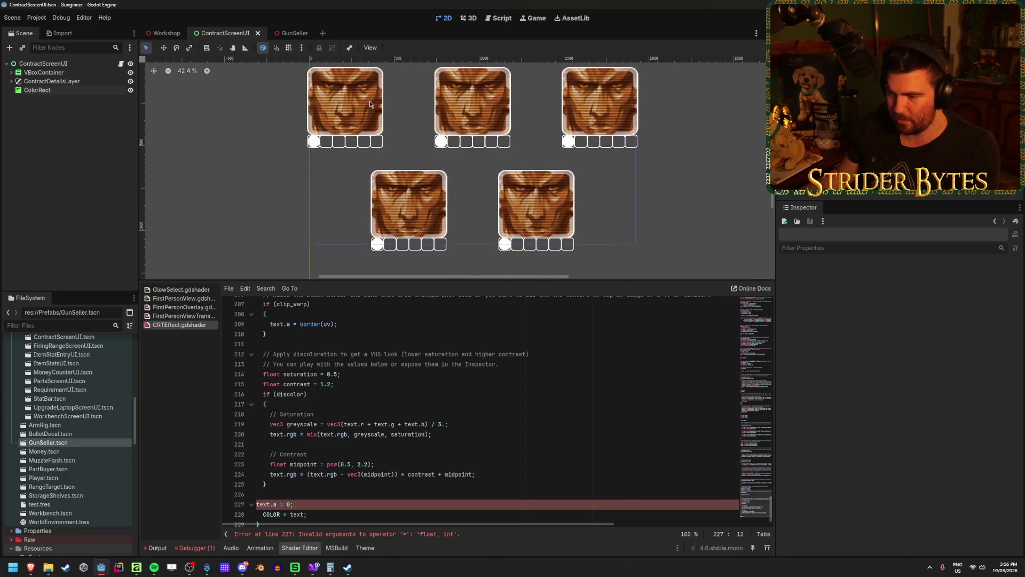
key("Tab")
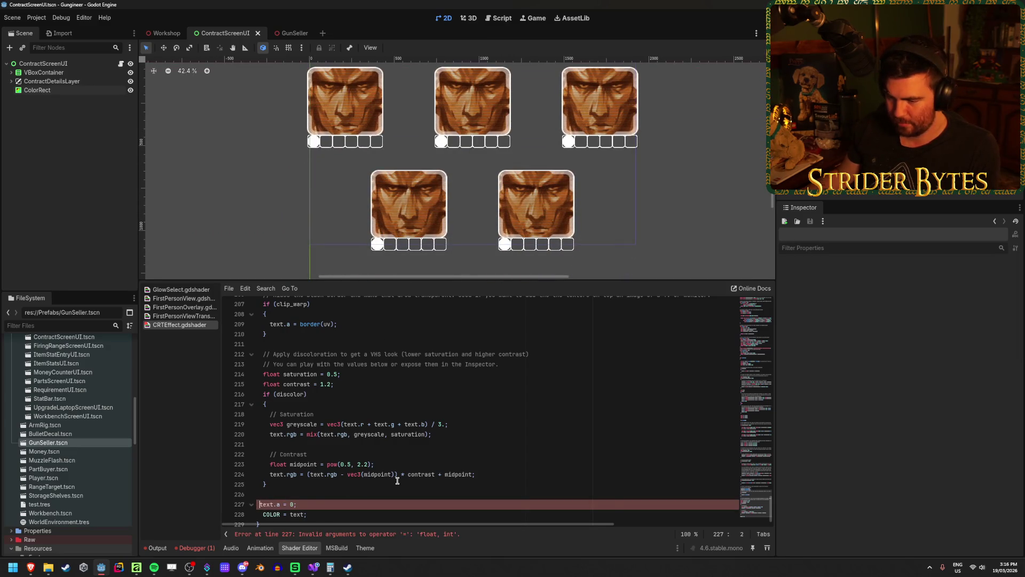
key("ctrl+s")
Step: Insert a new line above text.a = 0; and start typing 'if (text.r)'
left_click(324, 494)
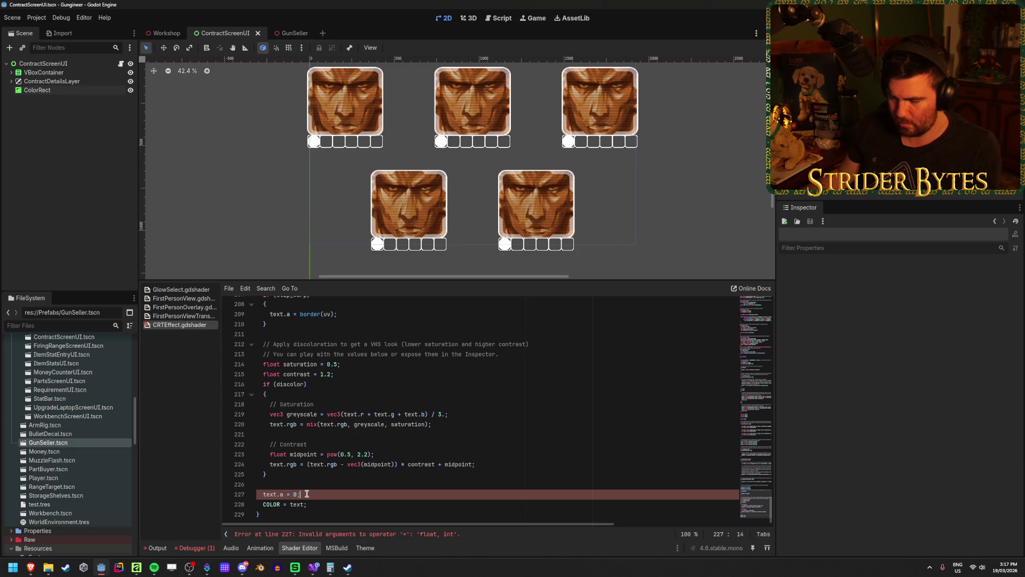
left_click_drag(300, 494, 270, 491)
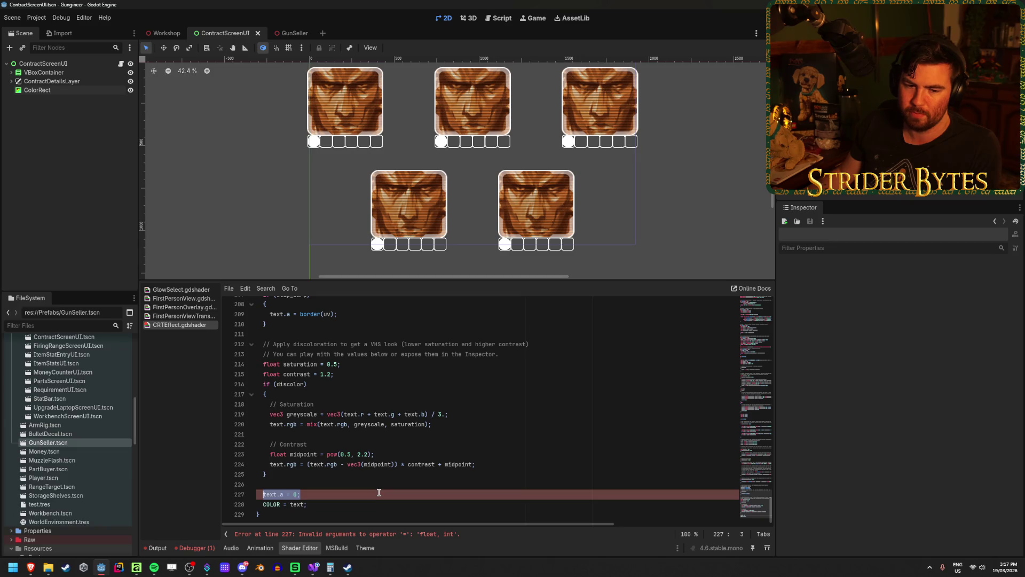
left_click(307, 495)
left_click(309, 482)
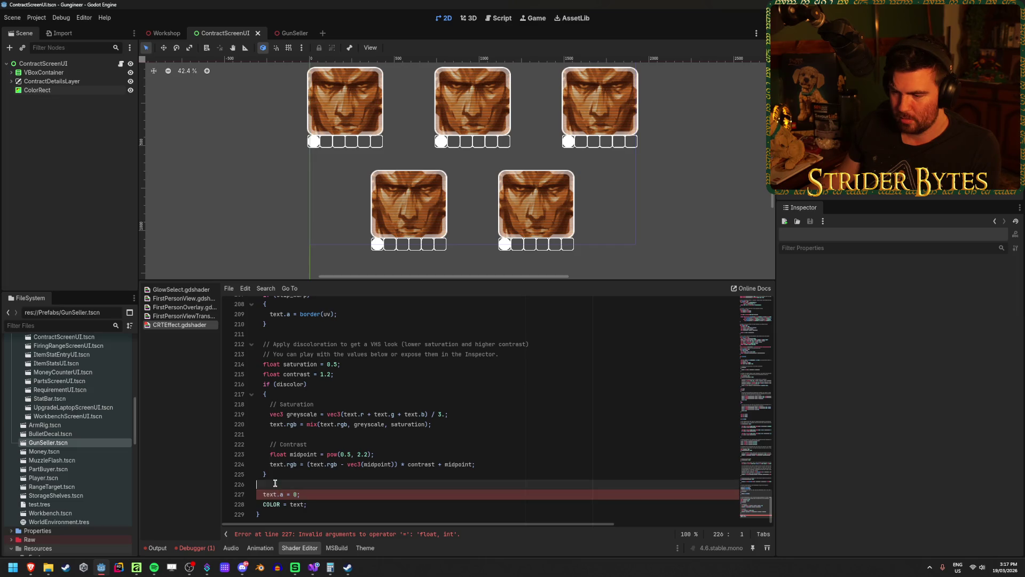
key("Return")
key("BackSpace")
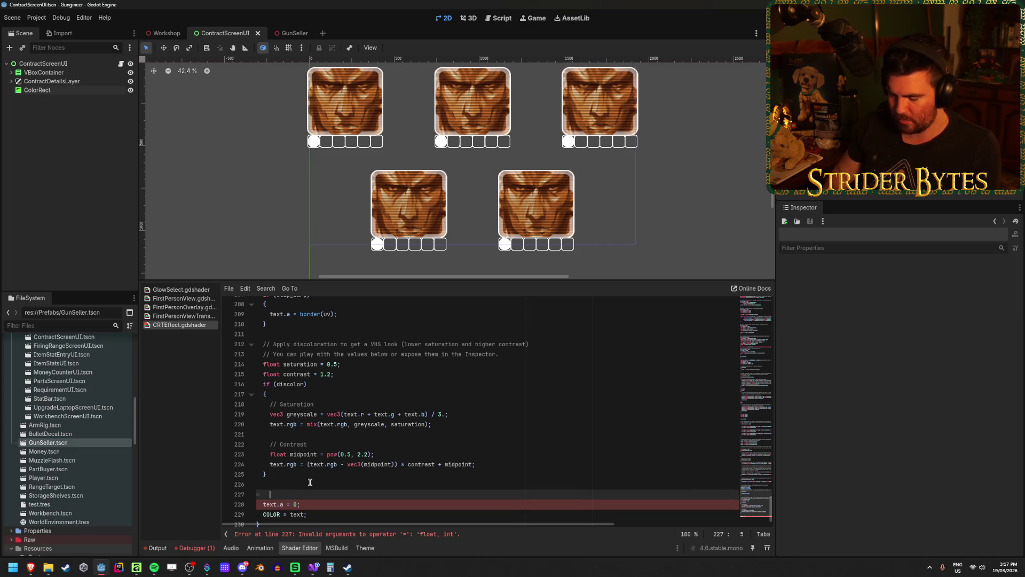
type("if (")
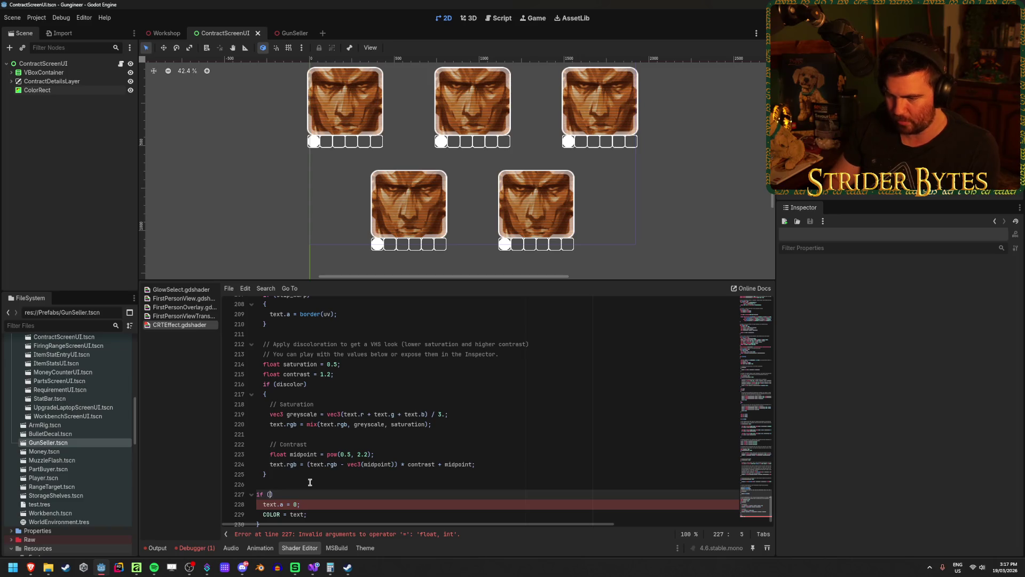
type("text.")
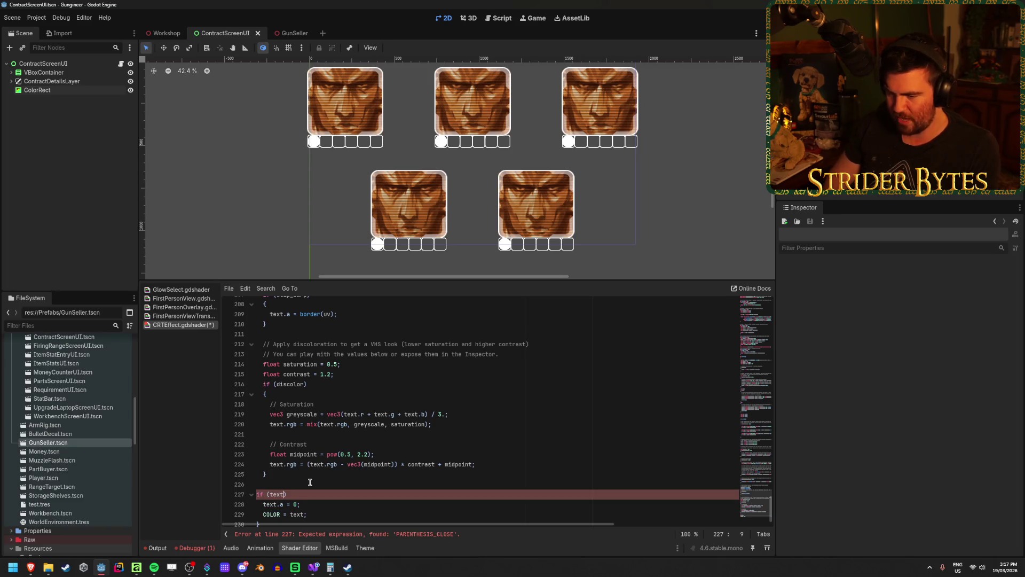
type("r")
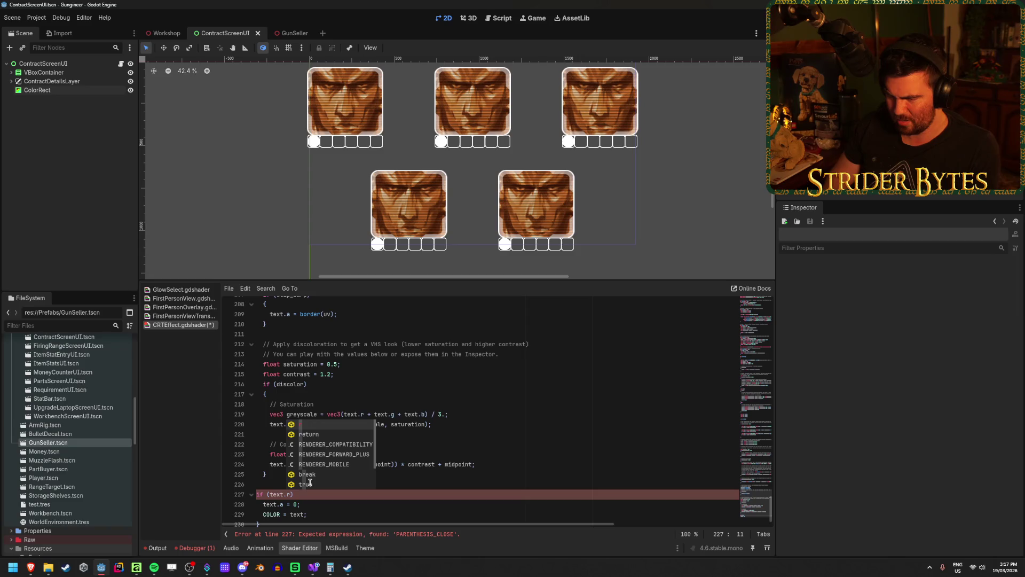
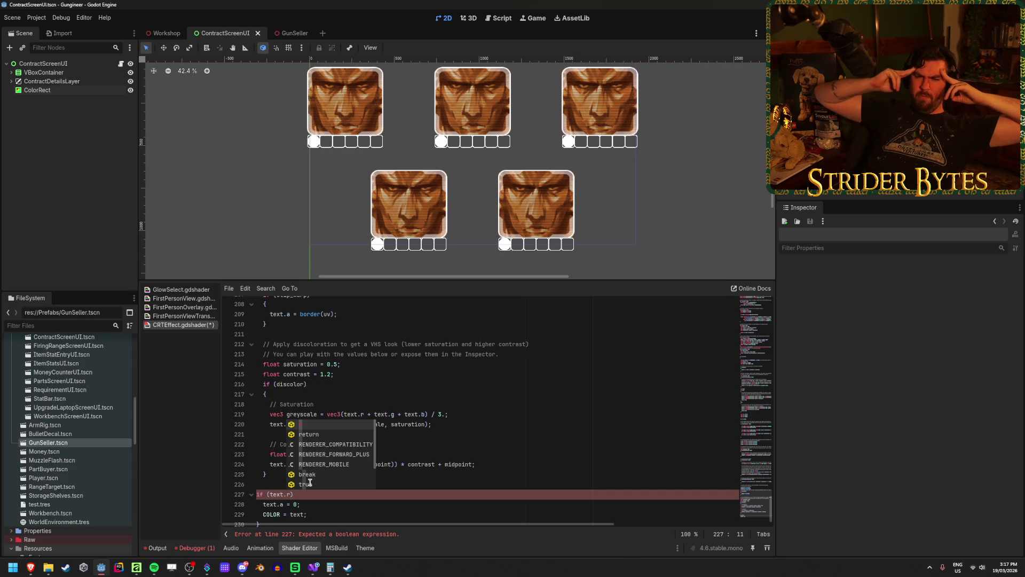
Step: Set the alpha value to 0.0 and extend the condition to 'text.r > 0 | text.g > 0 | text.b > 0'
key("Escape")
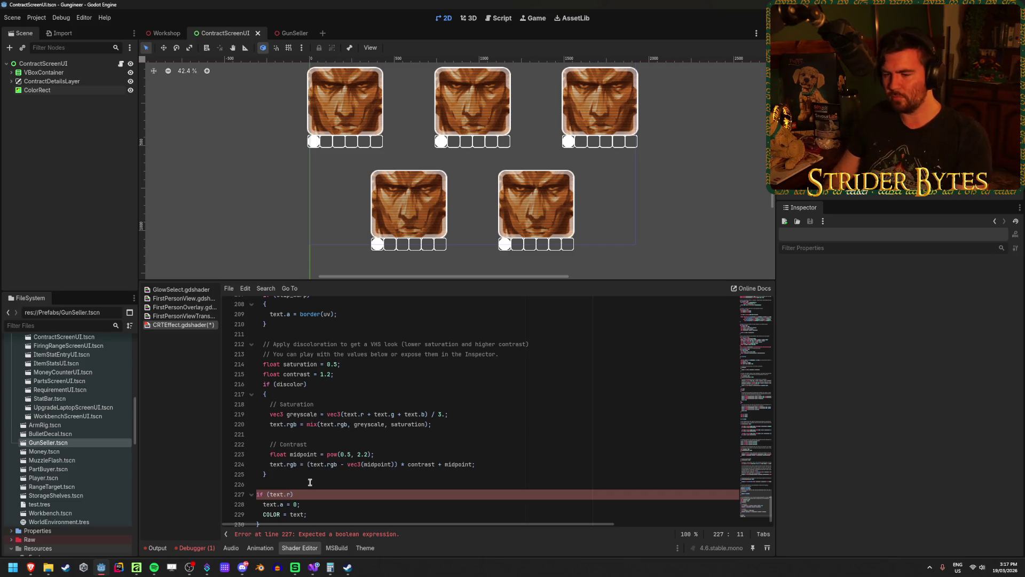
key("Down")
key("End")
key("Left")
type(".0")
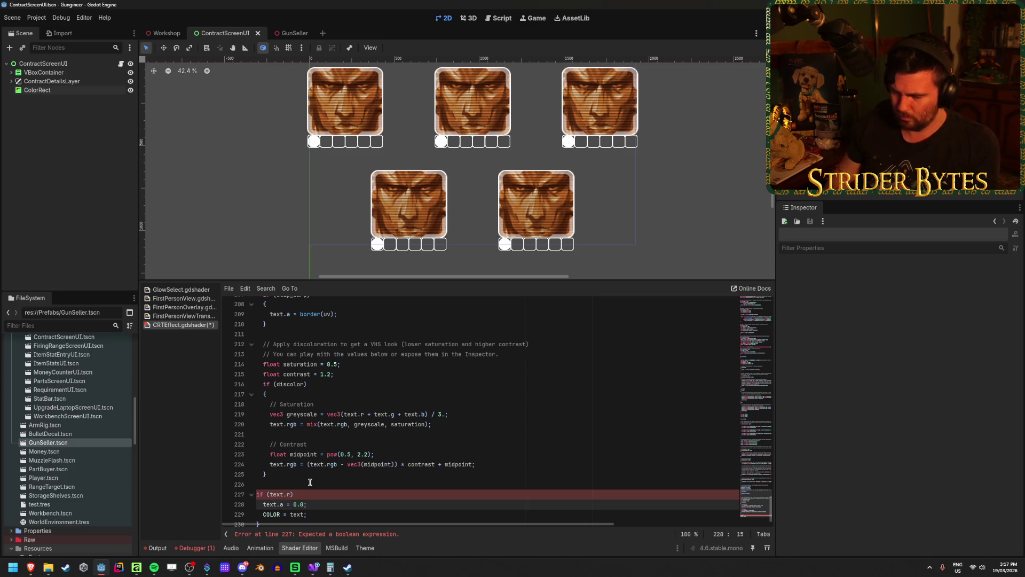
key("Up")
type("> 0 ")
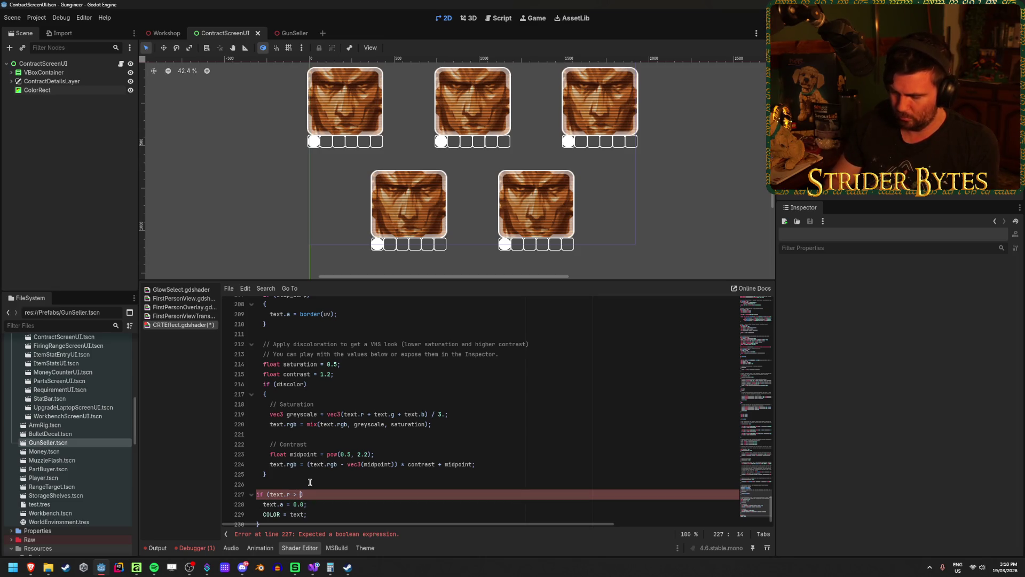
type("| text")
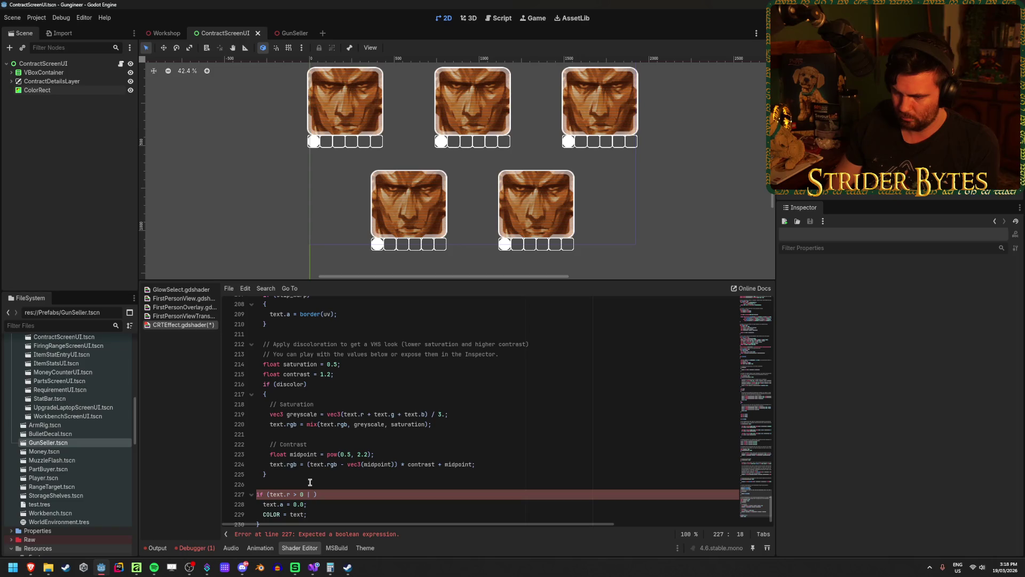
type(".g ")
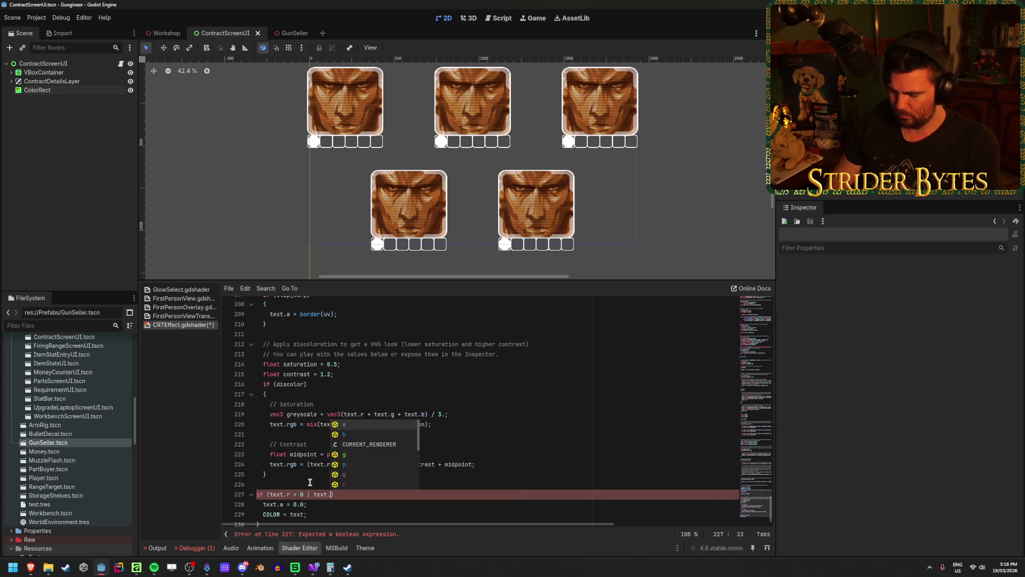
type("> 0 | text")
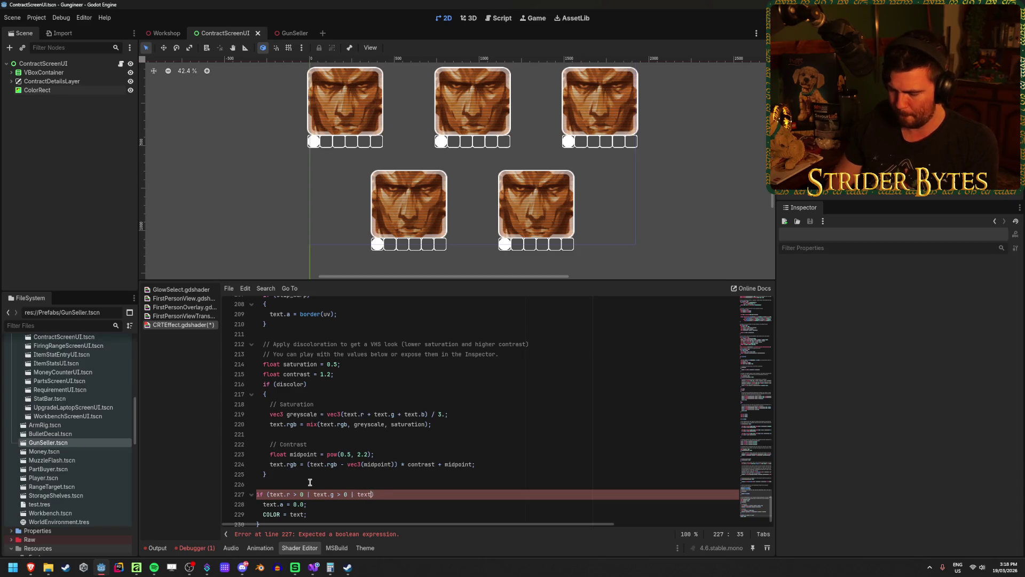
type(".b")
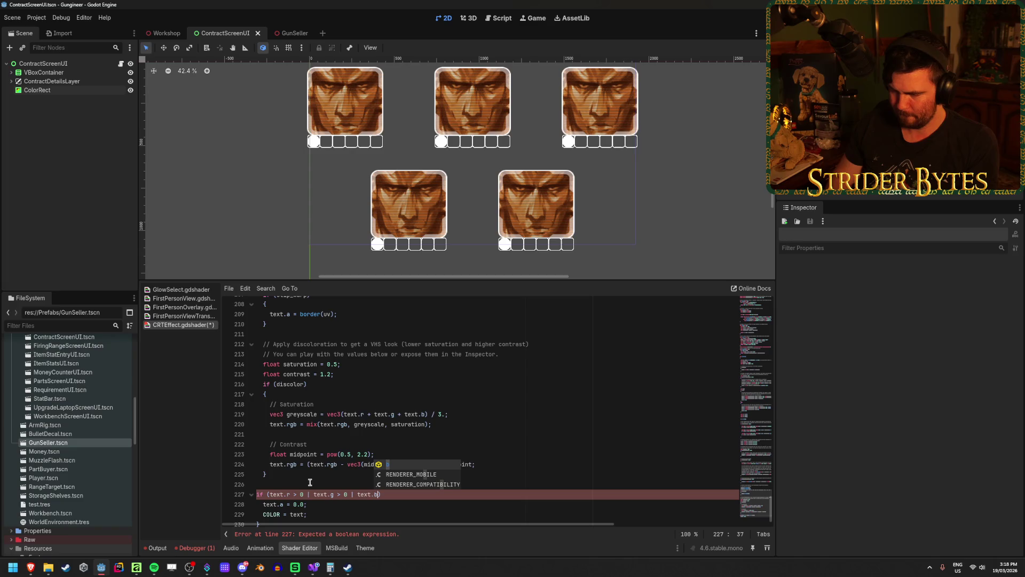
type(" > 0")
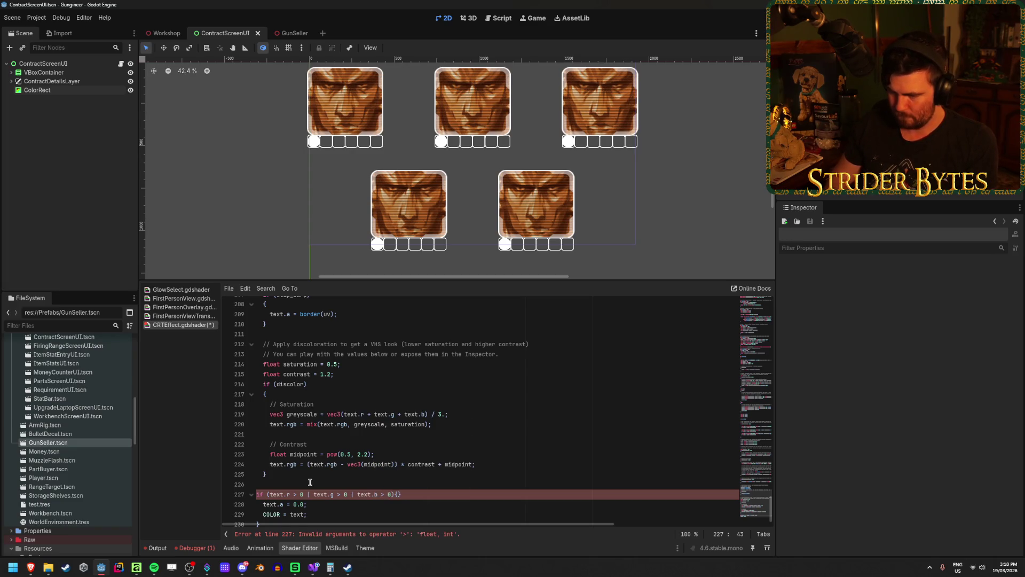
Step: Wrap 'text.a = 0.0;' in braces under the if condition and save the shader
key("Return")
key("Up")
key("End")
key("Left")
key("Return")
scroll(328, 467, "down", 1)
left_click(314, 497)
key("alt+Up")
key("alt+Up")
key("Down")
key("ctrl+s")
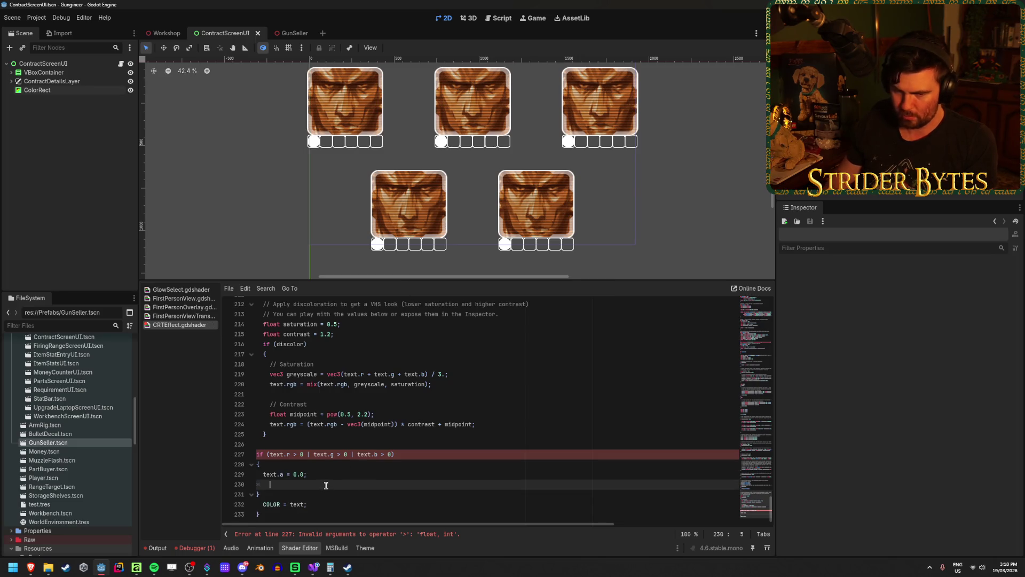
Step: Remove the blank line and make each colour check compare against 0.0, then save
key("BackSpace")
key("BackSpace")
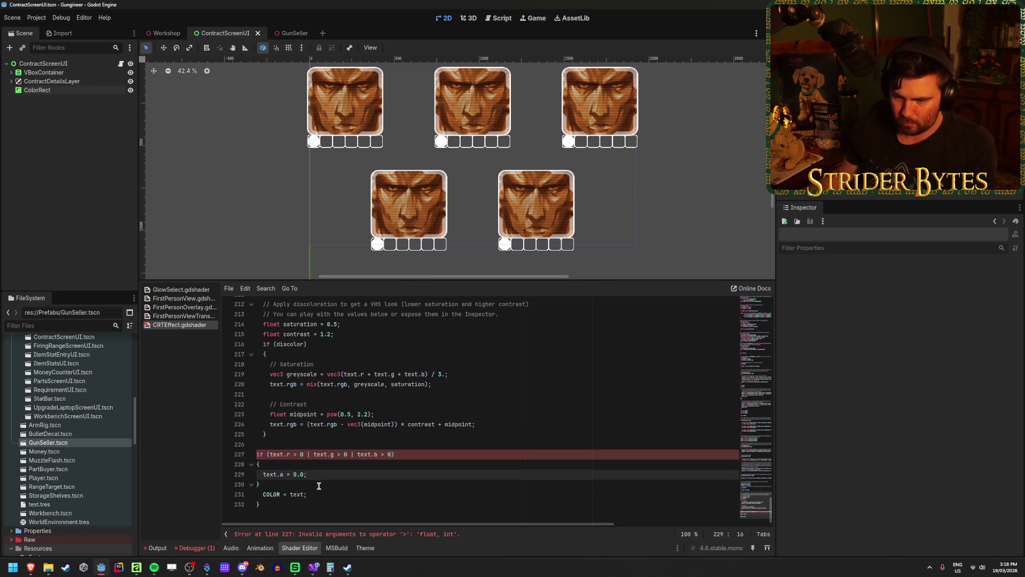
key("Up")
key("Up")
type(".0")
type(".r > 0")
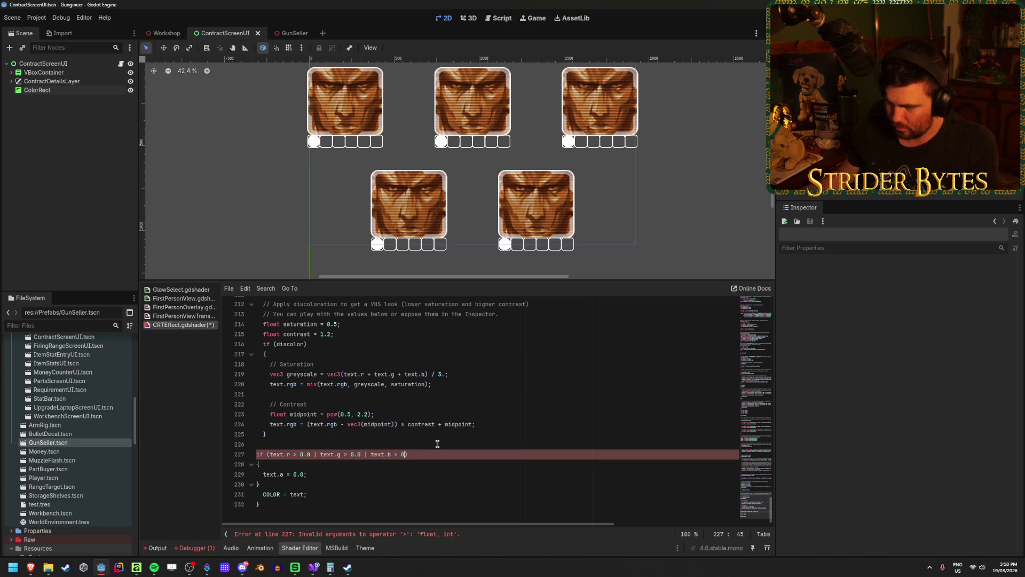
type(".0")
left_click(446, 464)
key("ctrl+s")
Step: Replace both '|' operators in the line 227 condition with 'or' and save
left_click(447, 479)
left_click(424, 451)
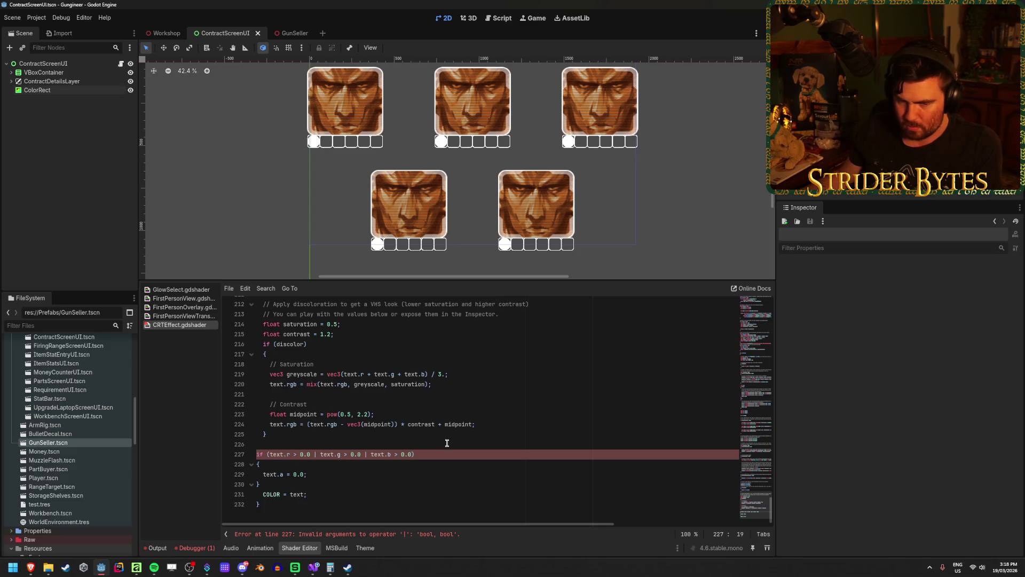
key("BackSpace")
type("or")
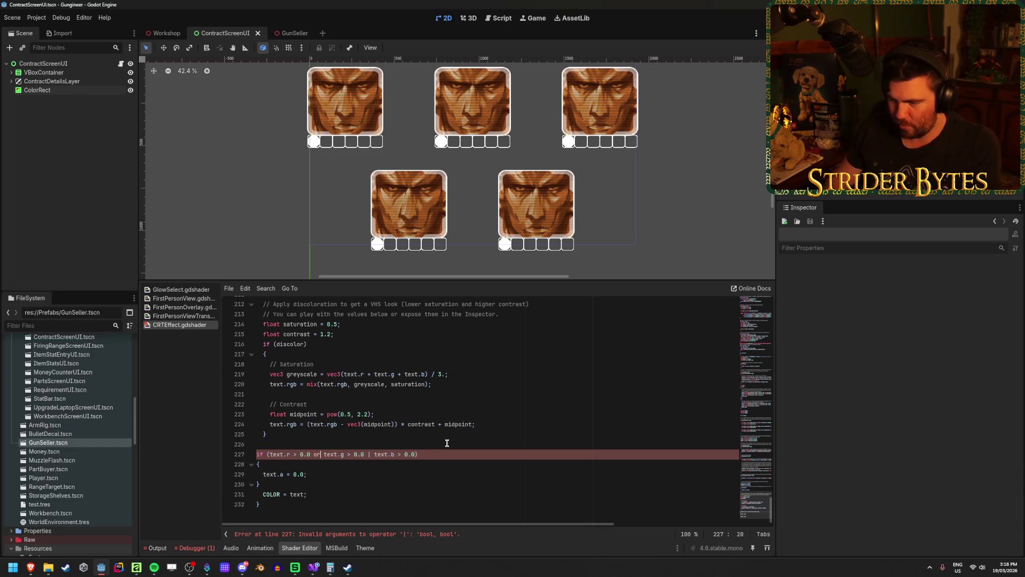
key("Escape")
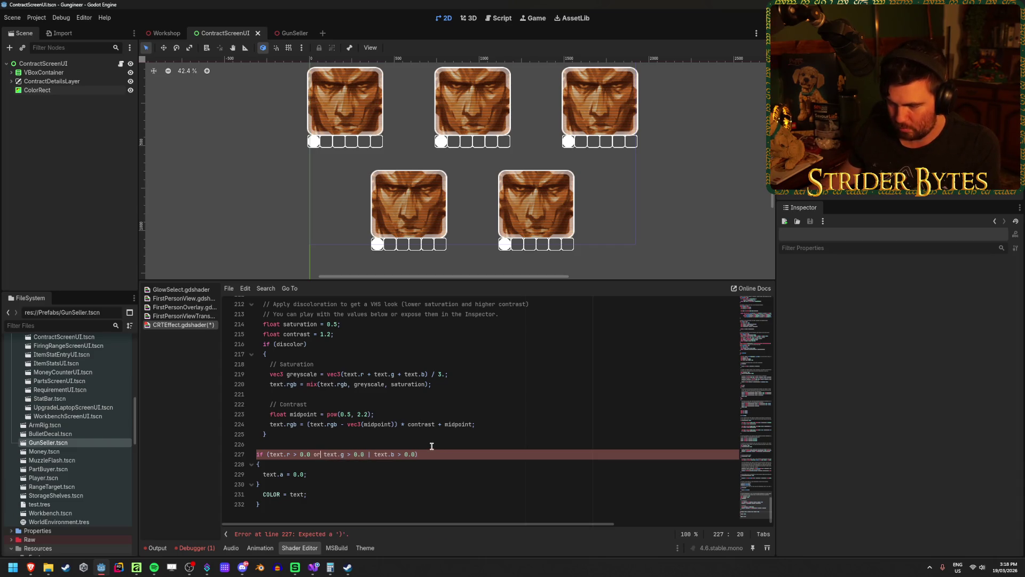
left_click(371, 455)
key("BackSpace")
type("or")
key("ctrl+s")
Step: Check the reported error line, then replace each 'or' with '||' and save the shader
left_click(436, 484)
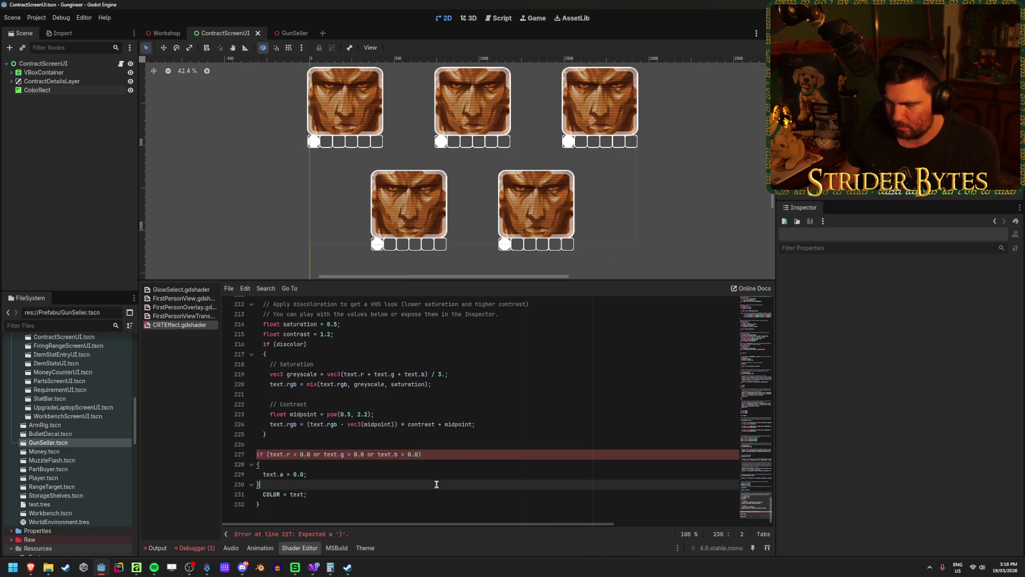
left_click(290, 536)
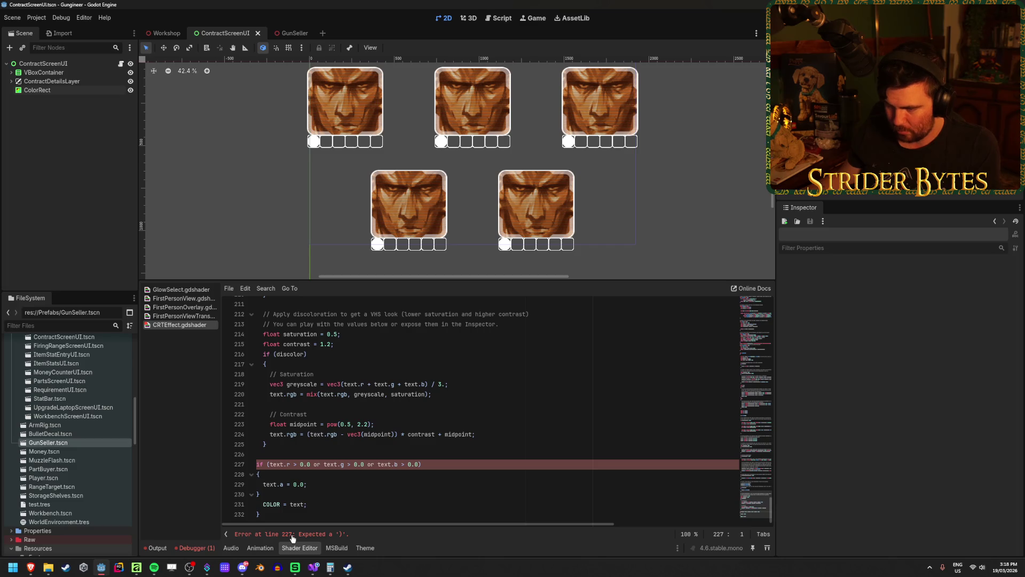
left_click(303, 444)
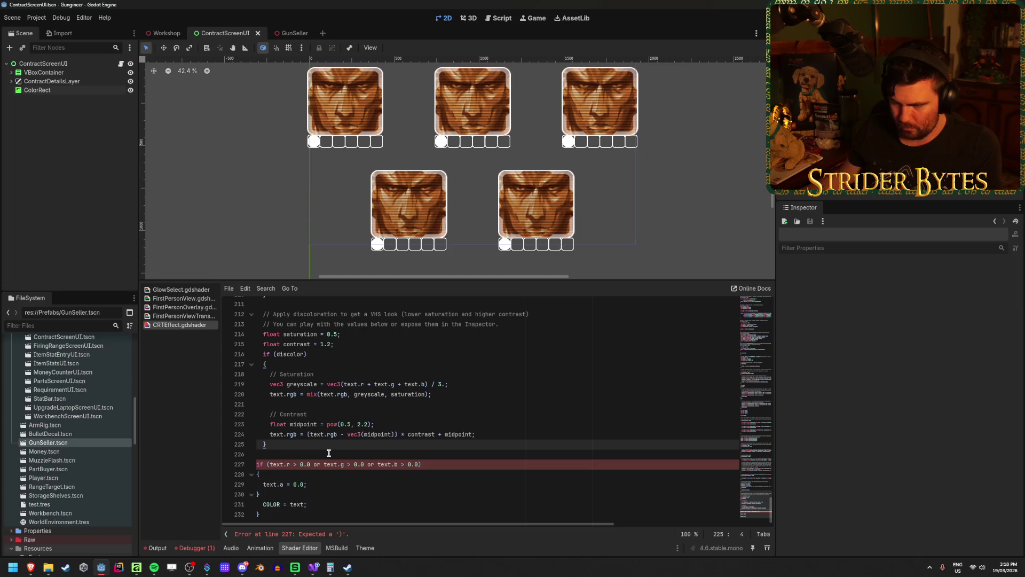
key("Down")
key("Down")
key("BackSpace")
key("BackSpace")
type("||")
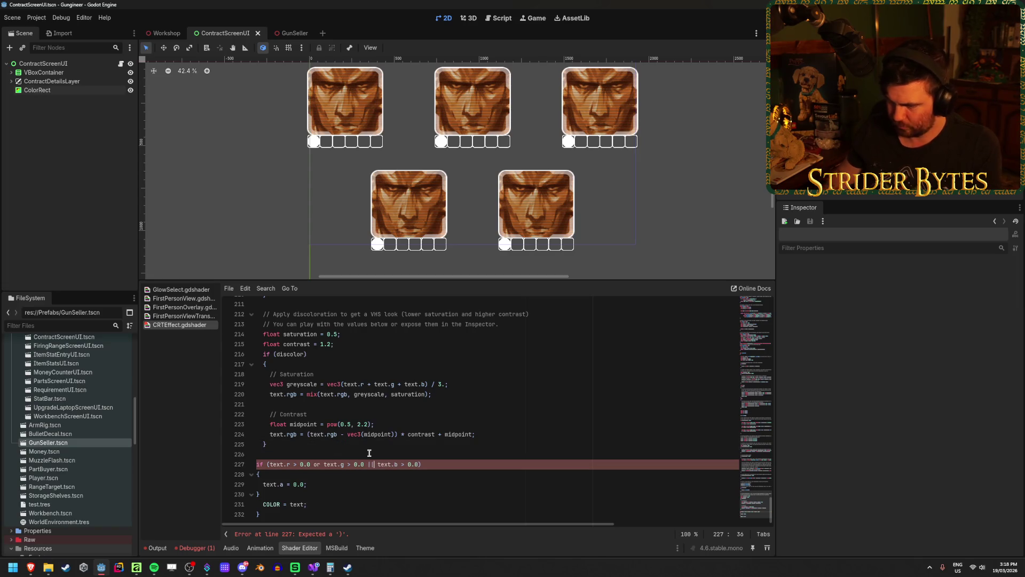
double_click(317, 464)
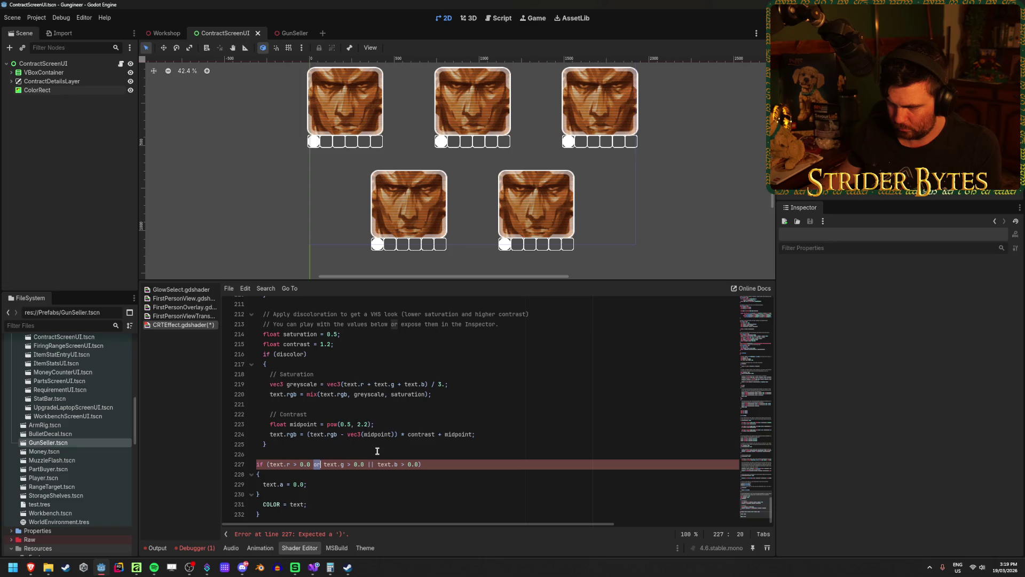
scroll(396, 451, "up", 1)
scroll(422, 450, "down", 1)
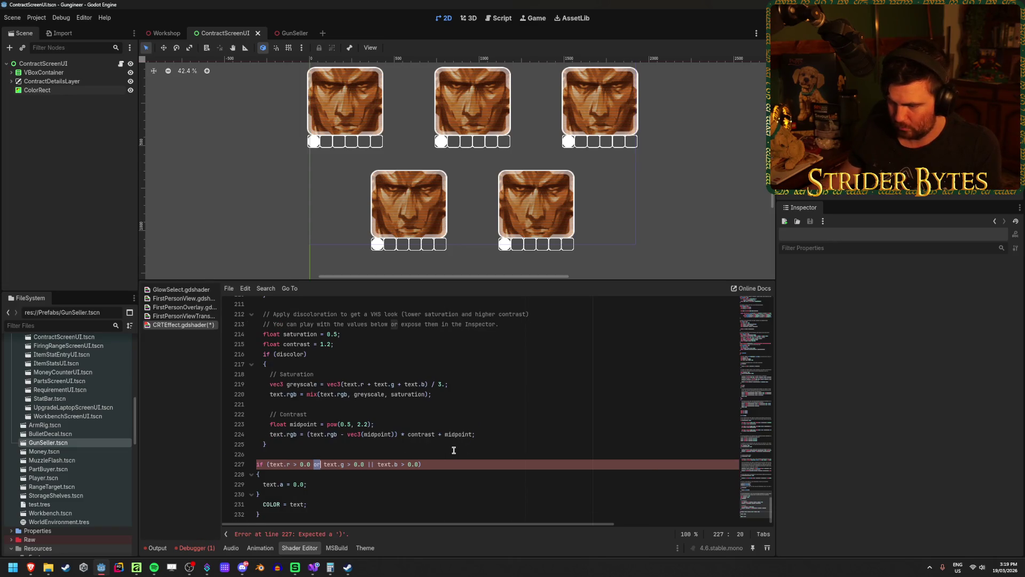
type("||")
key("ctrl+s")
left_click(437, 472)
left_click(408, 493)
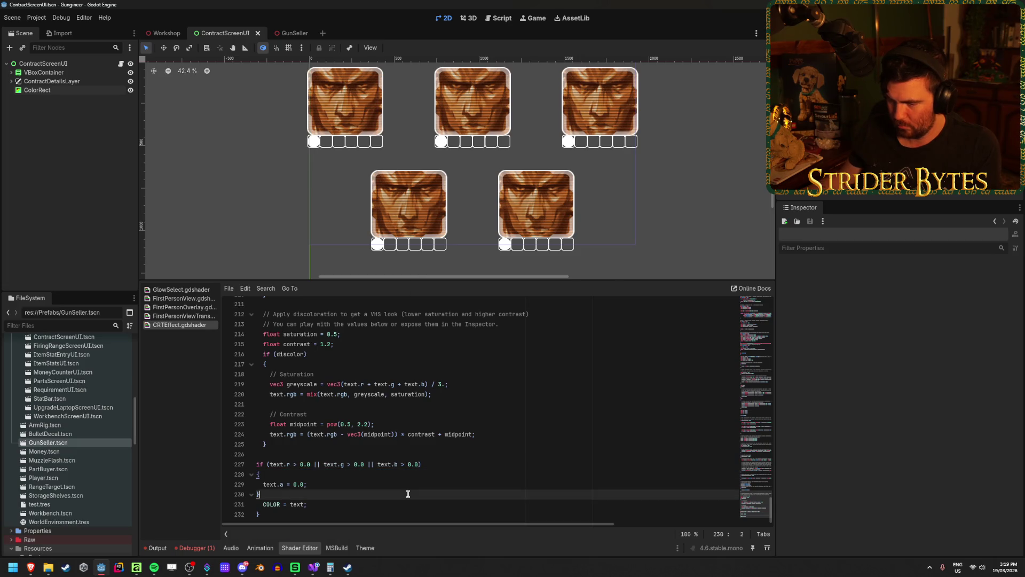
left_click(374, 486)
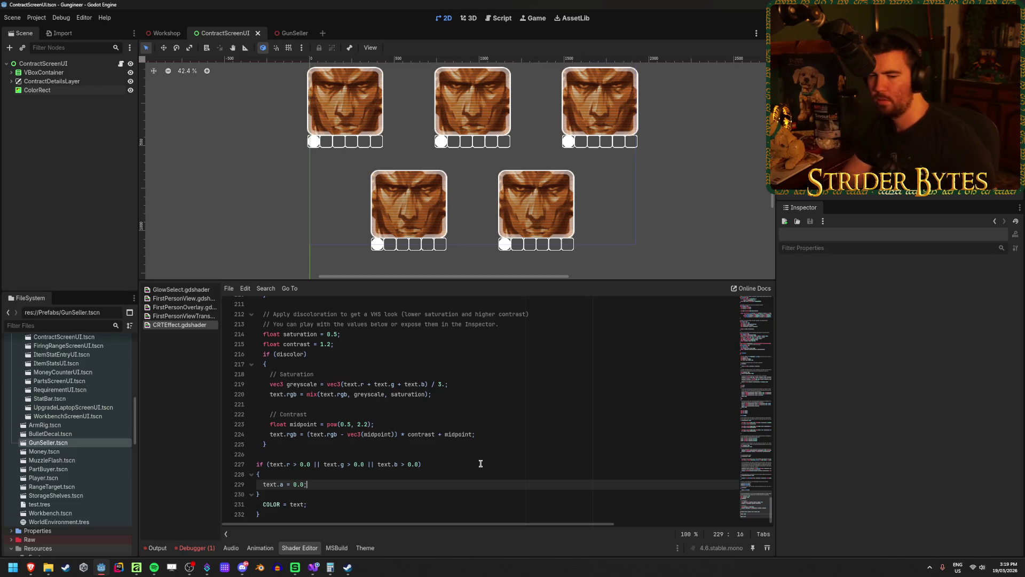
Step: Make the red check 'text.r == 0.0' and join it to the next check with '&&'
left_click(297, 464)
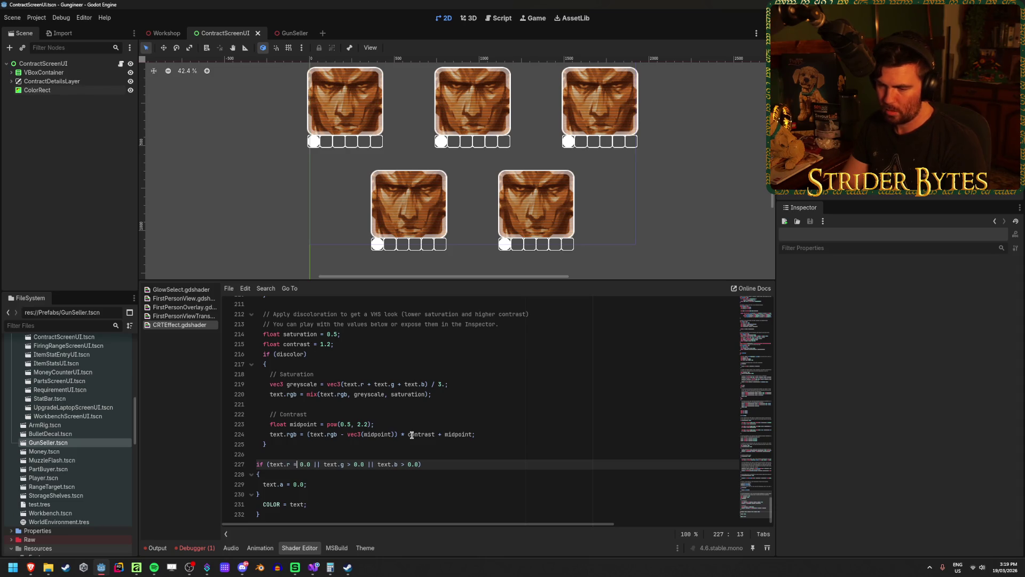
type("=")
left_click(393, 474)
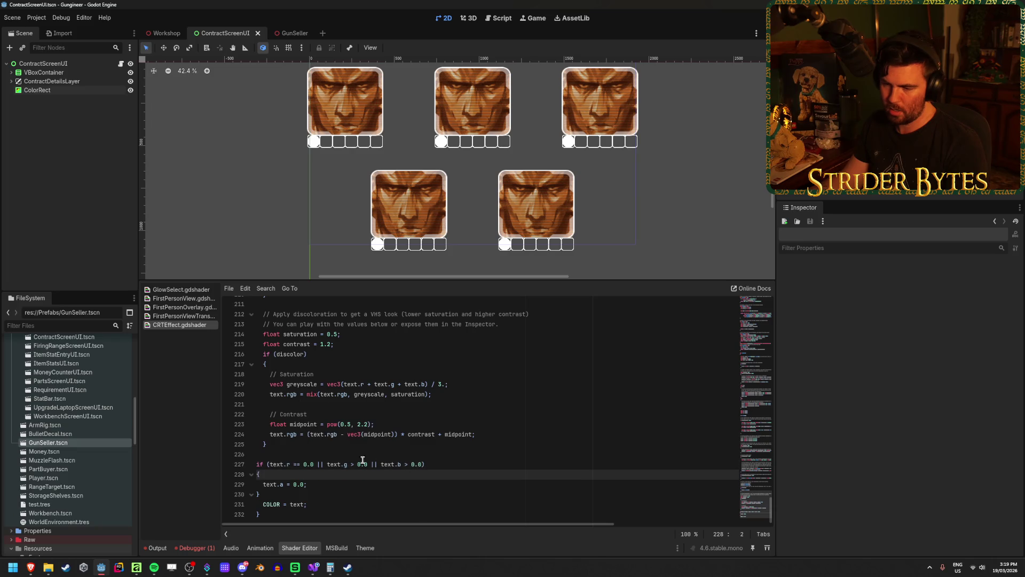
scroll(340, 460, "up", 1)
left_click(324, 473)
key("BackSpace")
key("BackSpace")
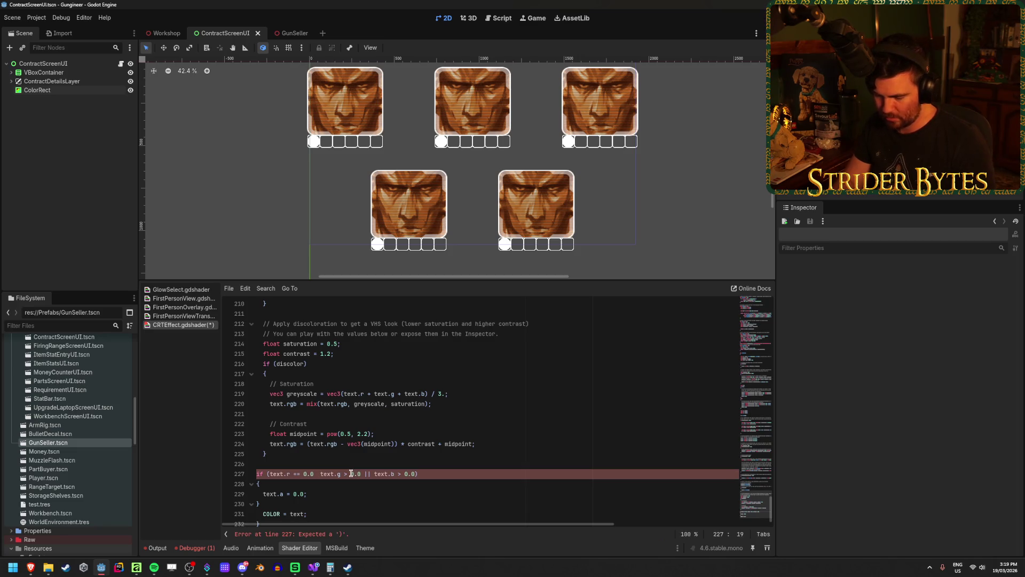
type("&&")
Step: Change the green check to 'text.g == 0.0', put '&&' before text.b, and save
left_click(353, 473)
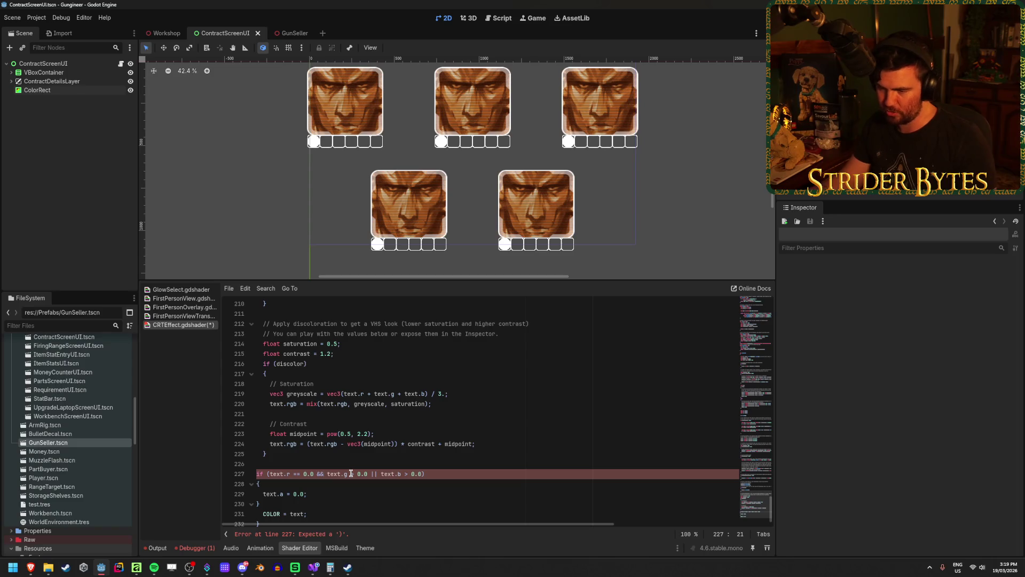
key("BackSpace")
type("= ")
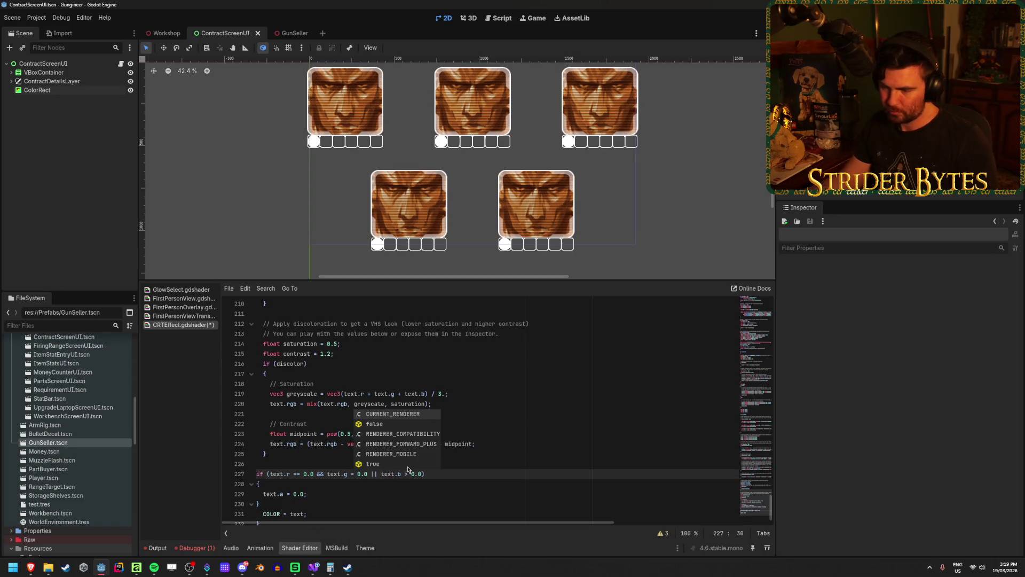
type("=")
left_click(381, 474)
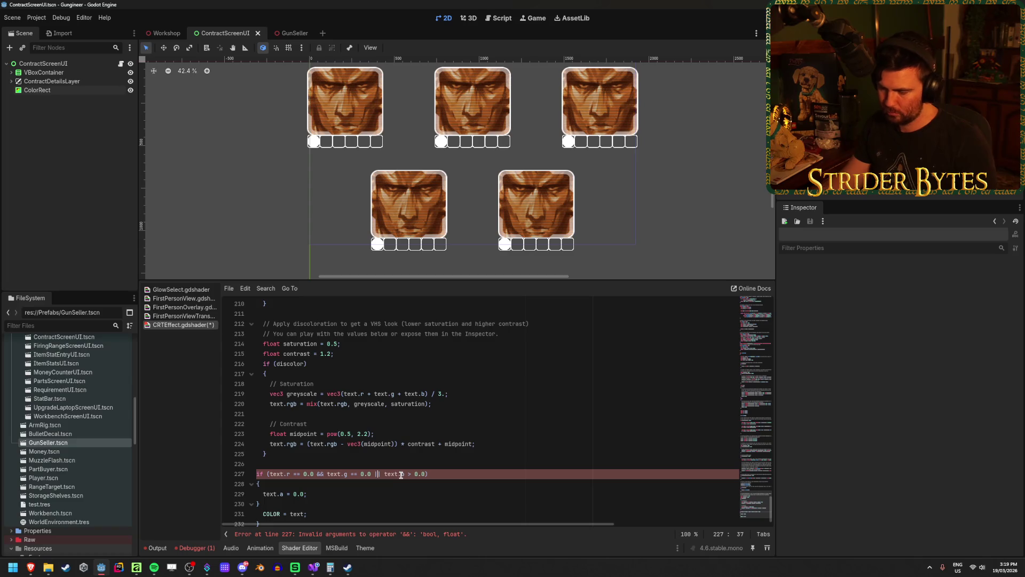
key("BackSpace")
key("BackSpace")
type("&&")
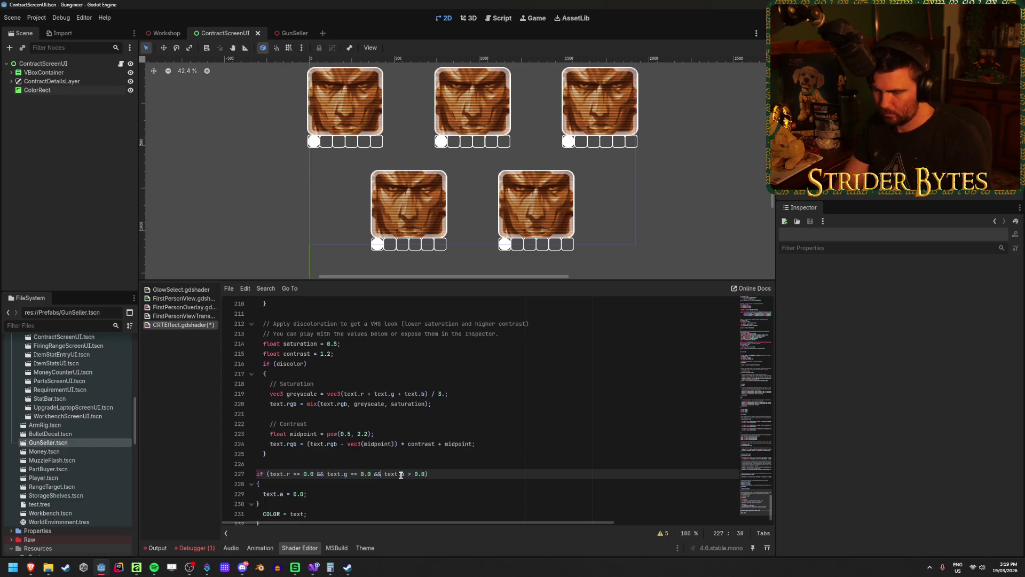
key("ctrl+s")
left_click(400, 493)
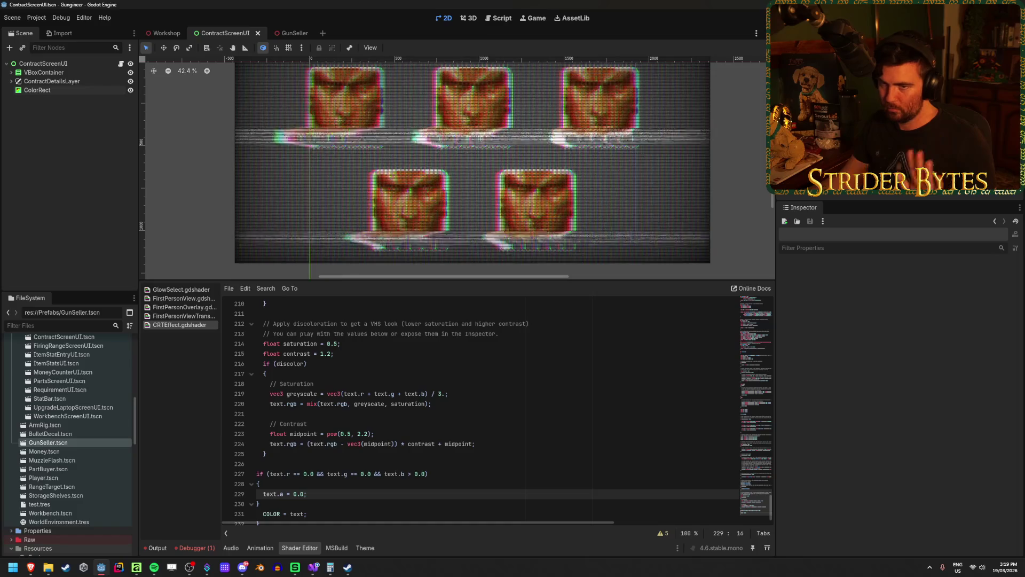
Step: View the Workshop scene in 3D and give its viewport a little more height
left_click(43, 63)
left_click(164, 33)
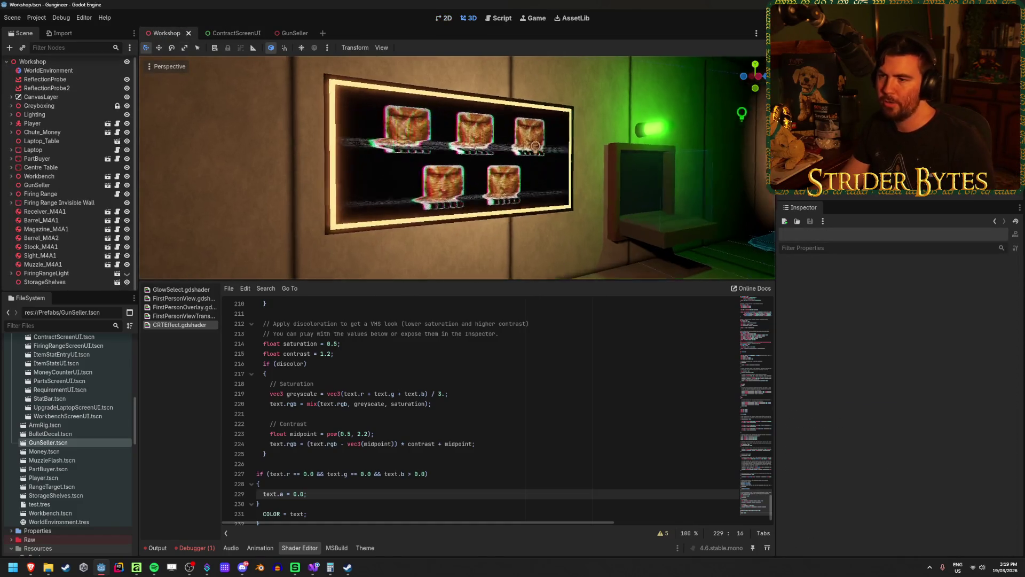
scroll(337, 126, "up", 10)
scroll(337, 126, "down", 5)
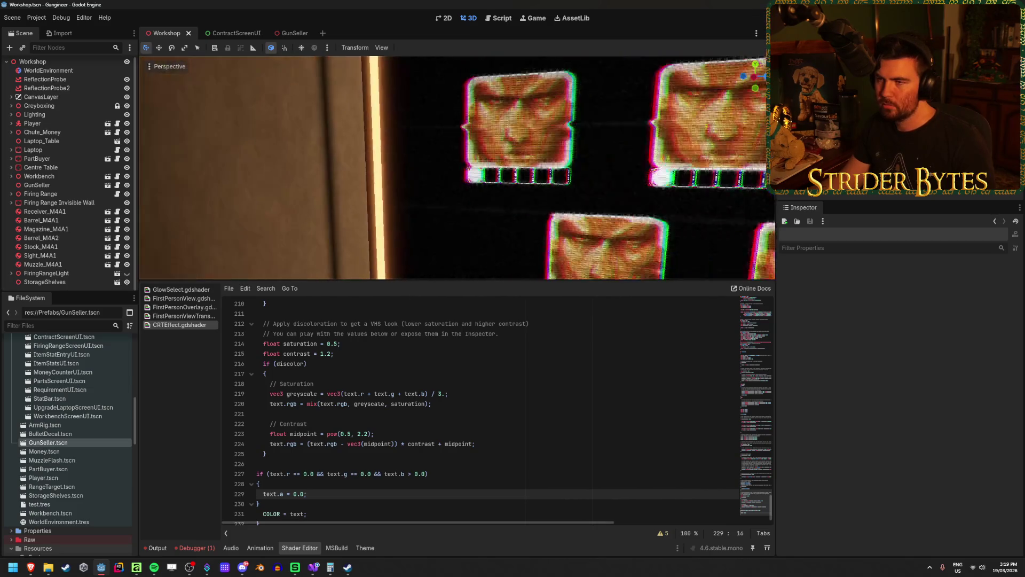
mouse_move(479, 283)
left_mouse_down()
mouse_move(480, 341)
mouse_move(489, 260)
left_mouse_up()
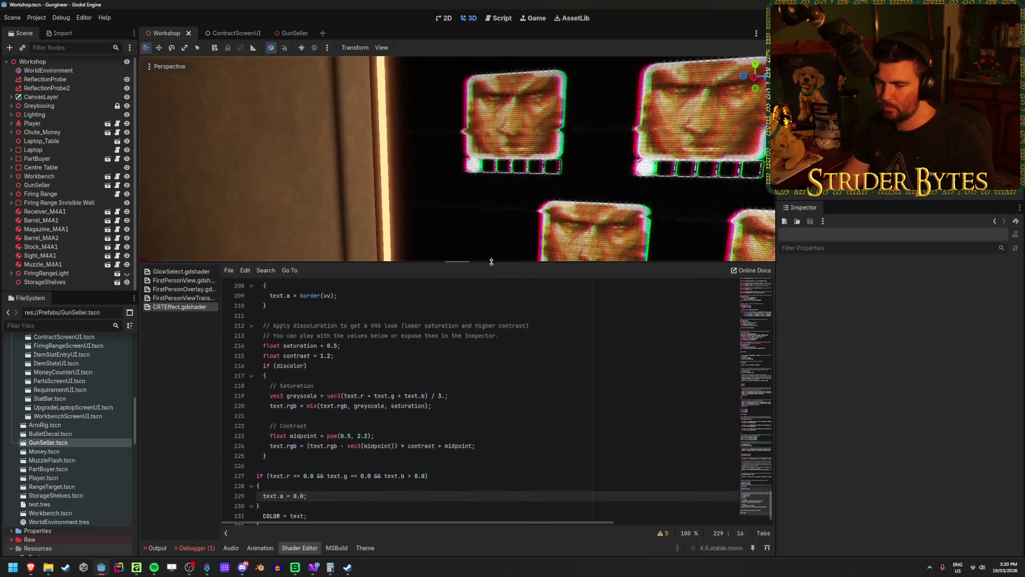
Step: In ContractScreenUI, change line 227 to 'text.b == 0.0', then check the Workshop result
left_click(251, 32)
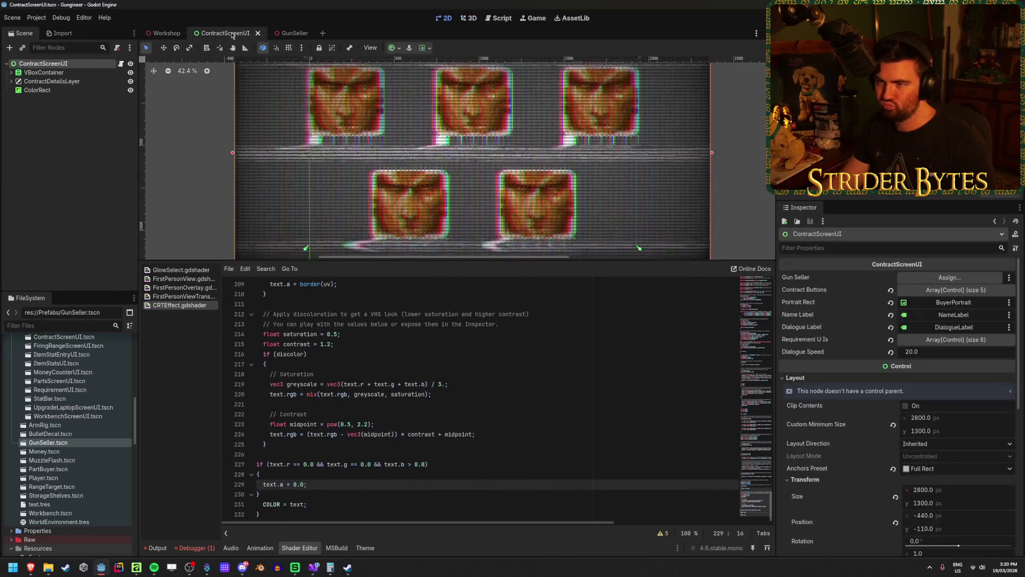
left_click_drag(396, 262, 398, 246)
scroll(436, 478, "down", 1)
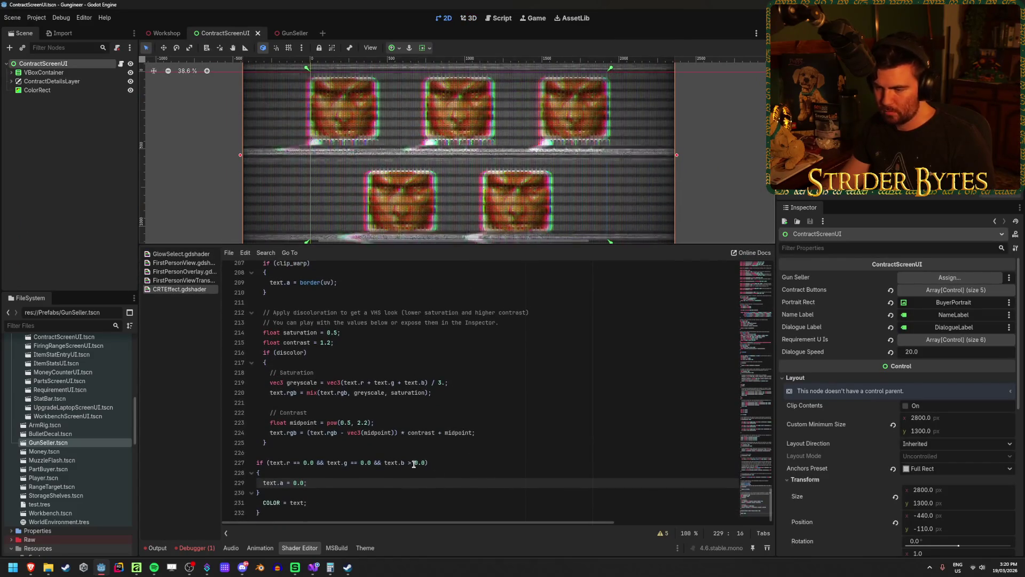
left_click(411, 462)
key("BackSpace")
type("=")
key("Escape")
key("Down")
key("Down")
key("Down")
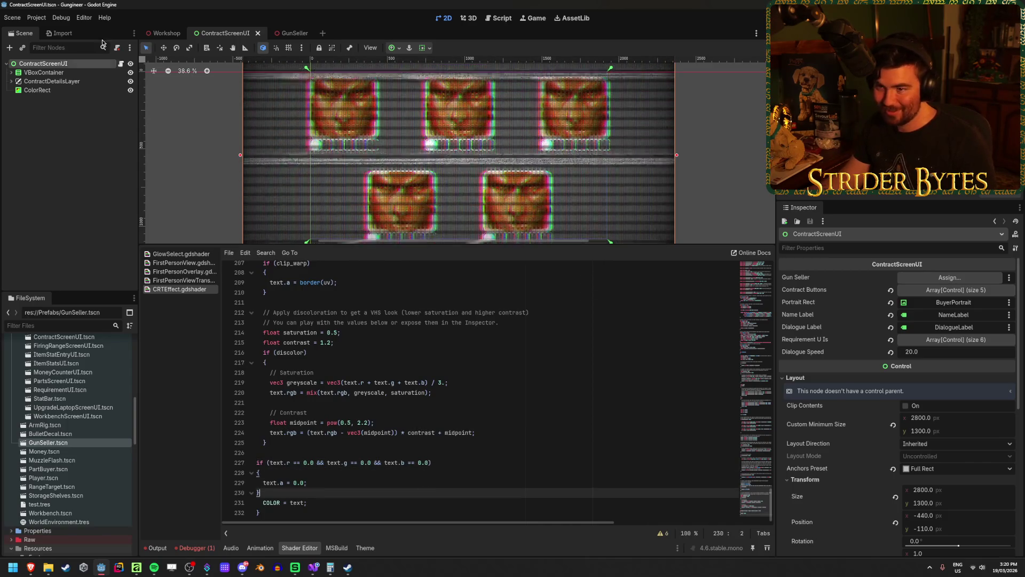
left_click(164, 33)
Step: Collapse the bottom Shader Editor panel in the Workshop 3D view
scroll(453, 149, "up", 6)
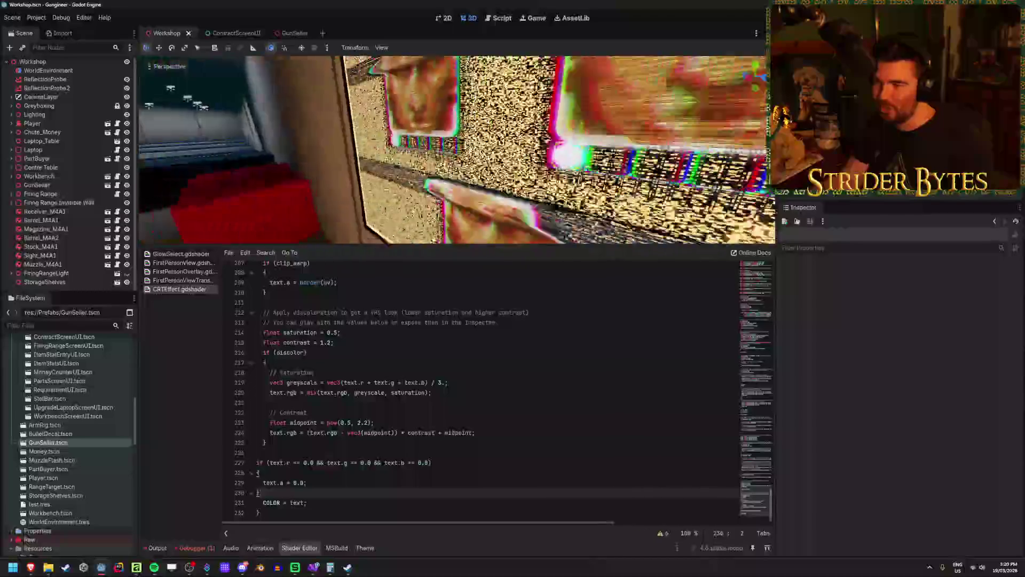
scroll(457, 150, "up", 6)
scroll(364, 143, "down", 5)
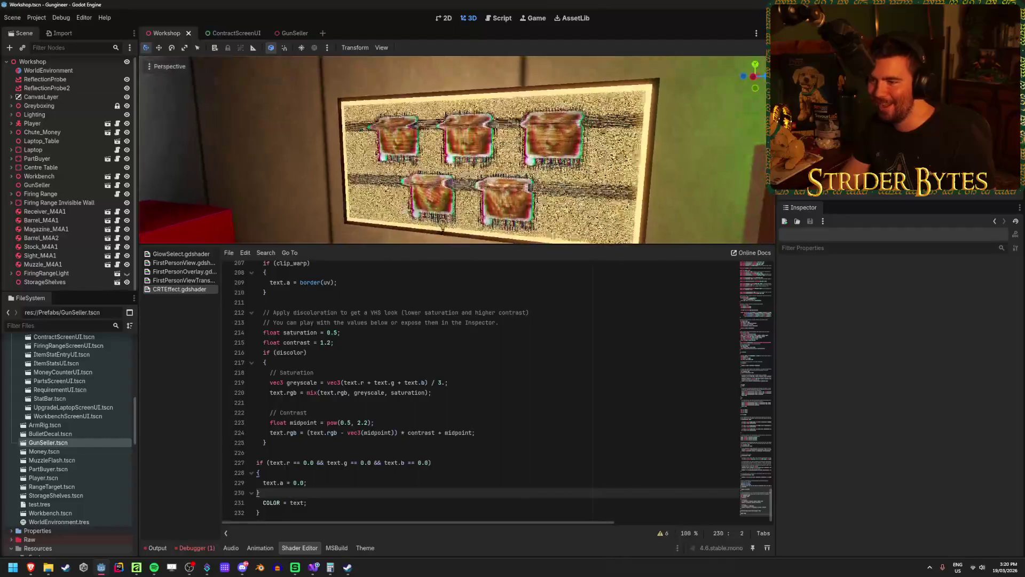
left_click(294, 548)
Step: Orbit to face the portrait board up close and open the CRTEffect material's properties
scroll(470, 481, "up", 5)
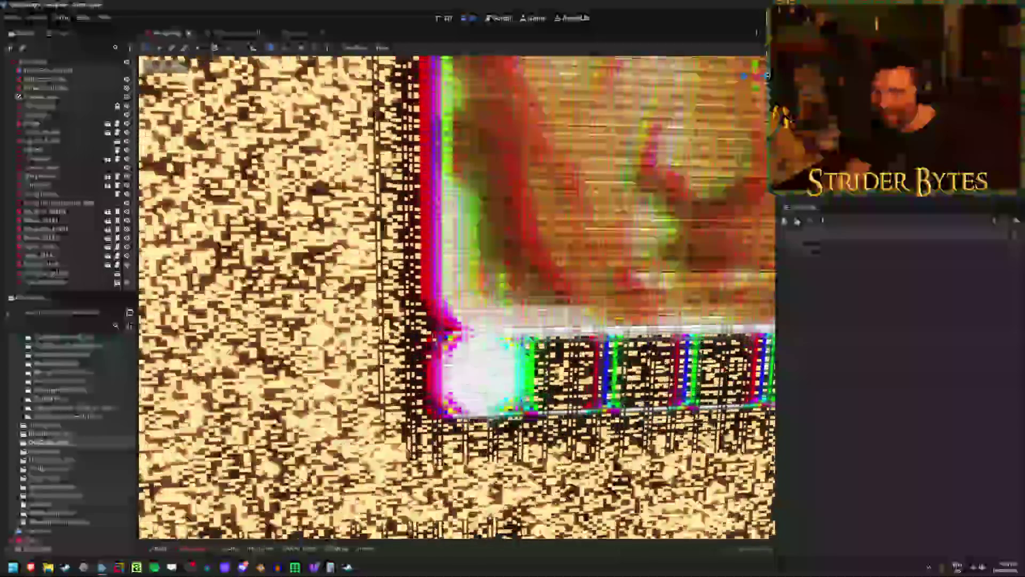
scroll(469, 481, "down", 5)
mouse_move(459, 299)
left_mouse_down()
mouse_move(405, 299)
mouse_move(465, 299)
left_mouse_up()
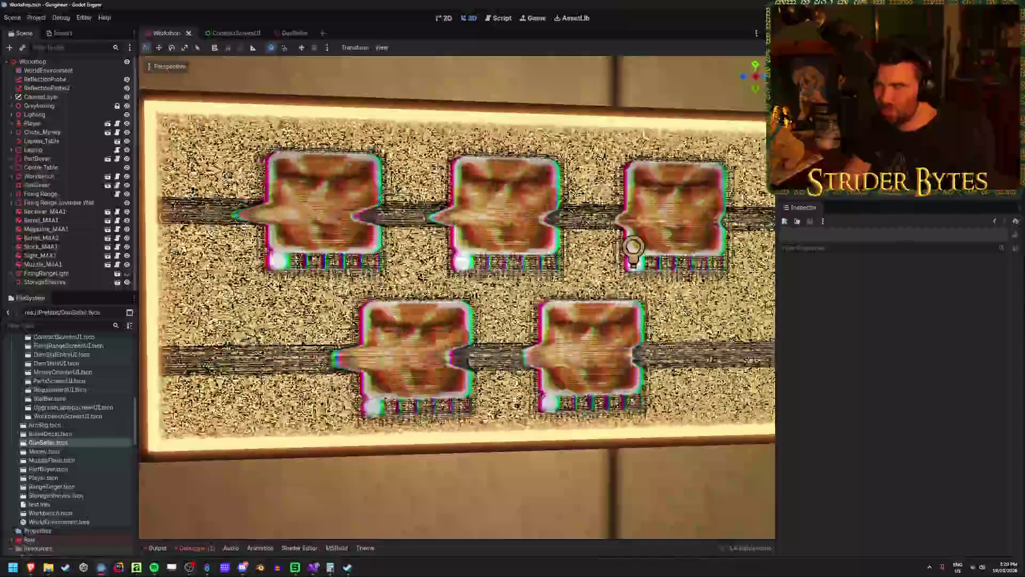
scroll(61, 407, "down", 5)
left_click(67, 394)
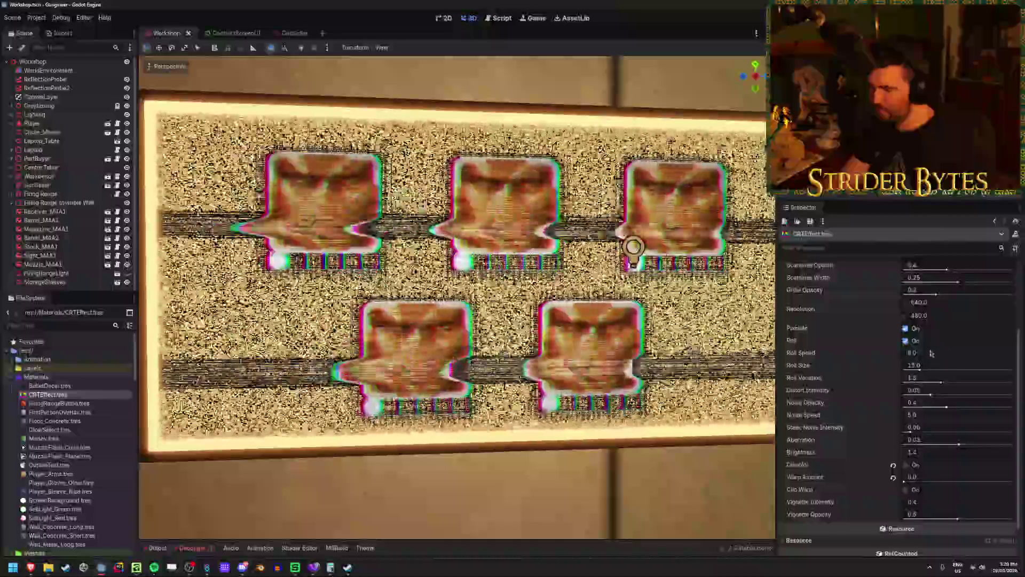
Step: Set Warp Amount and Vignette Opacity to 0.0 and Aberration to 0.01
left_click(929, 350)
type("1")
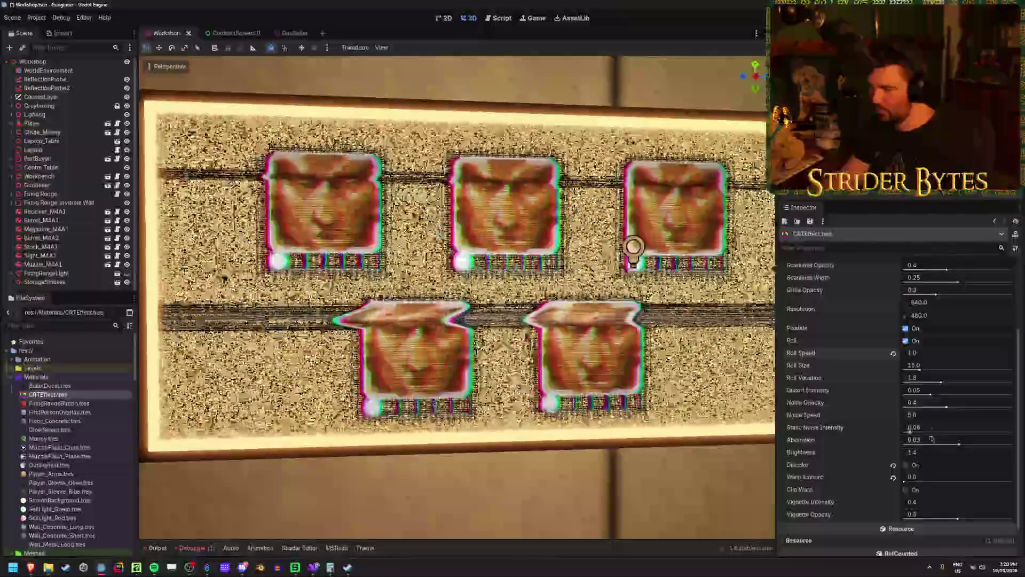
left_click_drag(915, 482, 938, 480)
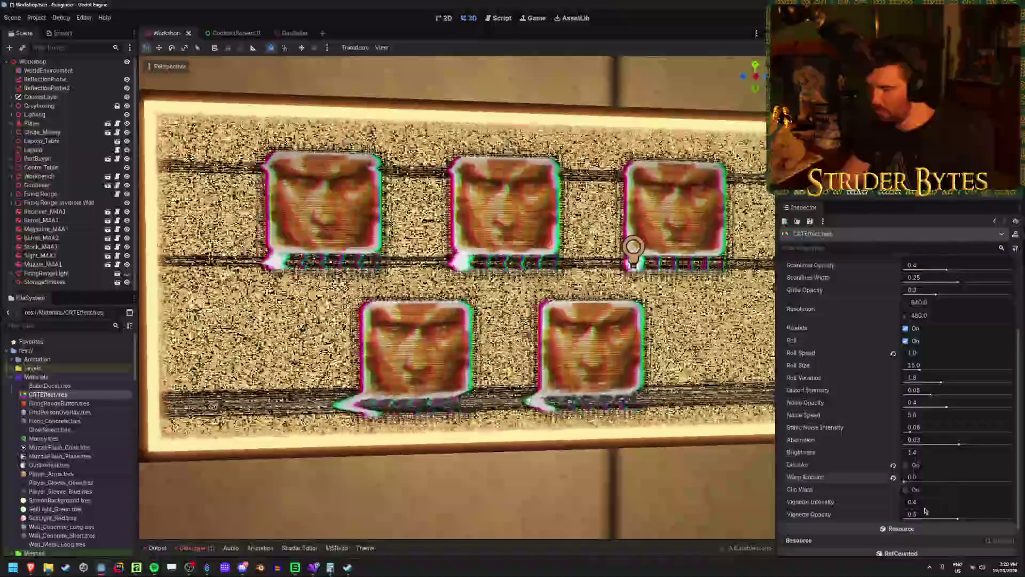
left_click_drag(949, 521, 904, 517)
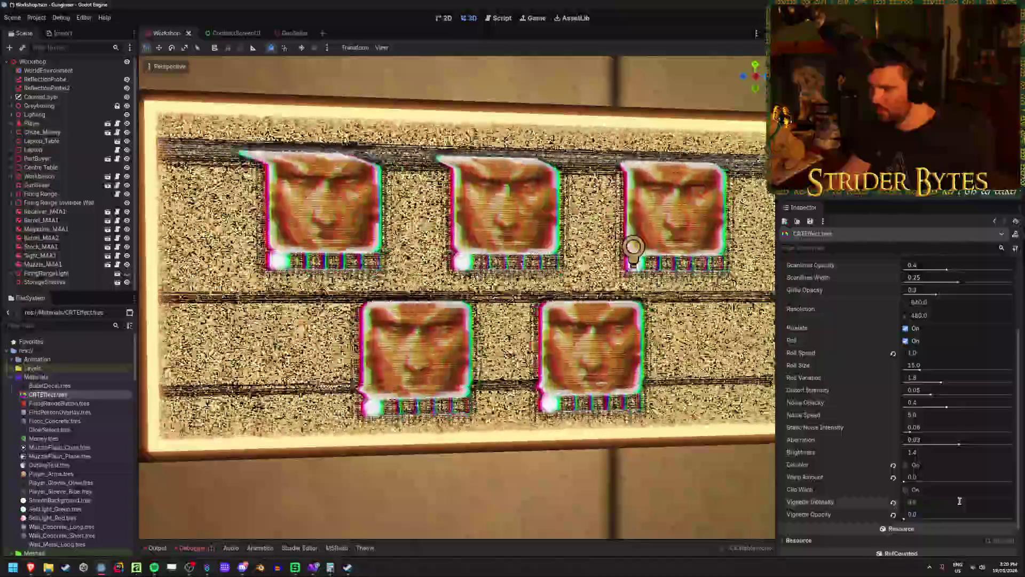
left_click_drag(959, 445, 951, 438)
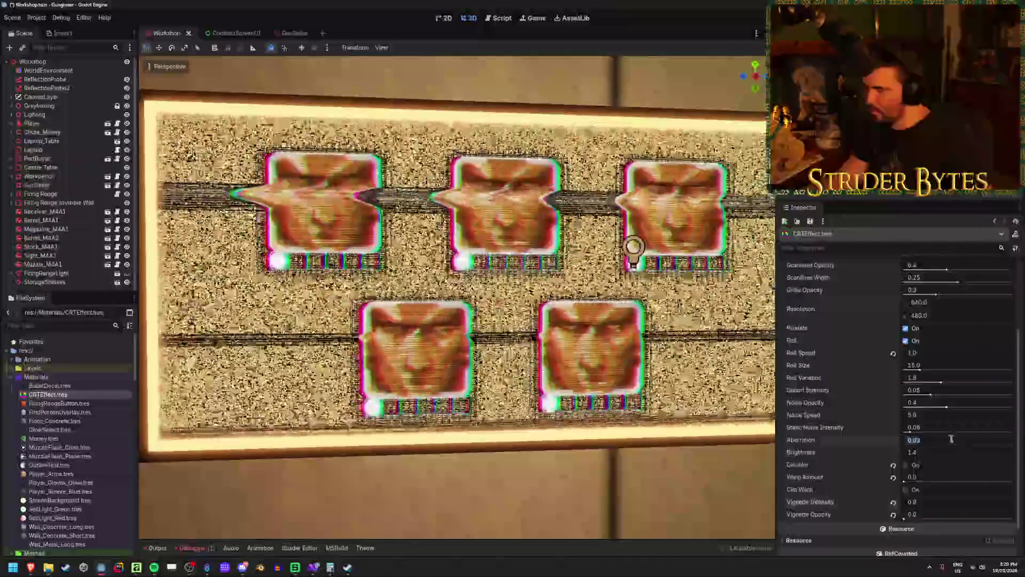
left_click(951, 438)
type("0.01")
key("Return")
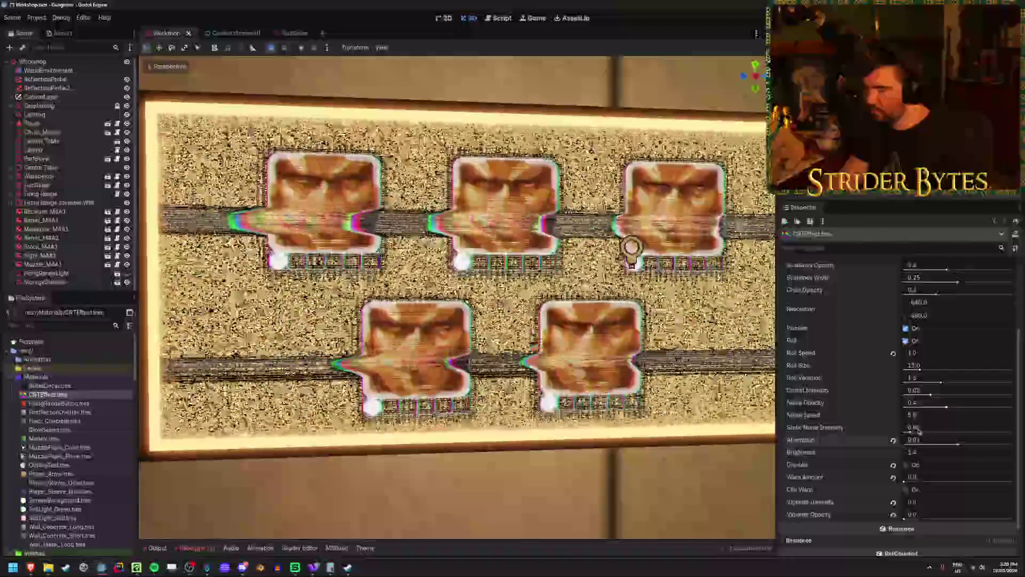
Step: Set Static Noise Intensity to 0.01, Noise Speed to 0.0, and raise Noise Opacity to 0.314
left_click_drag(914, 428, 902, 427)
left_click(936, 427)
key("BackSpace")
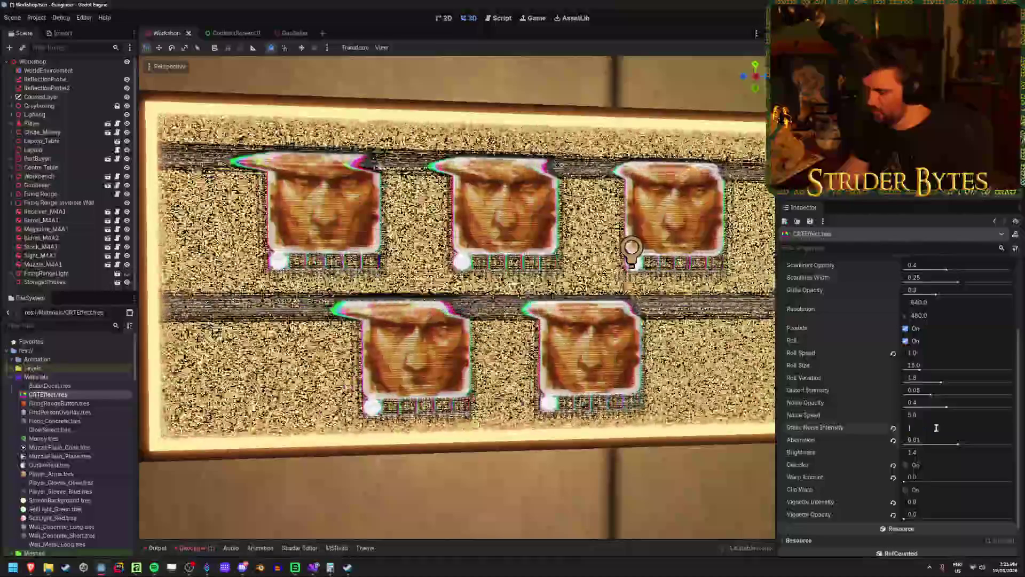
type("0.1")
key("Return")
left_click(937, 416)
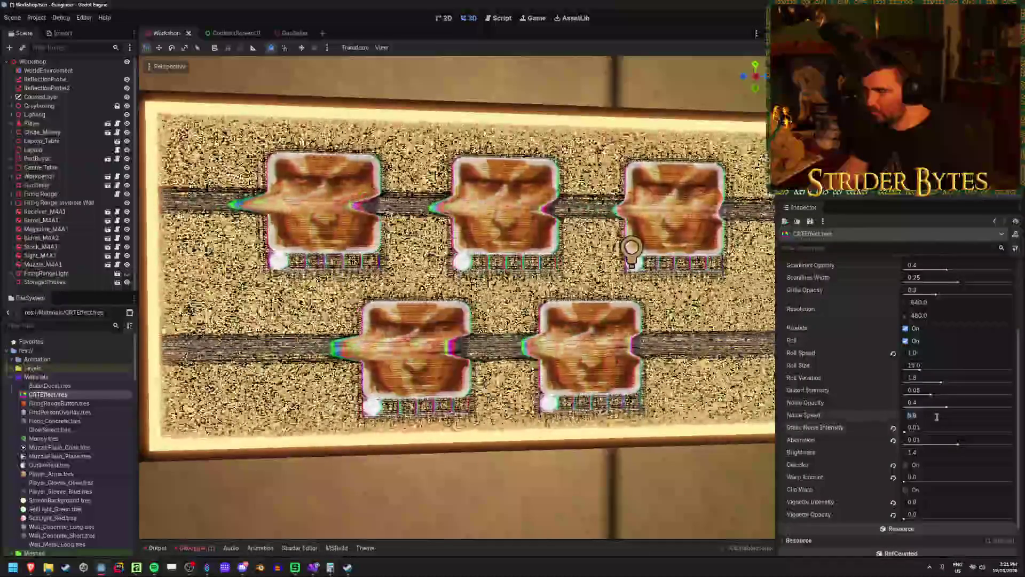
type("0.015")
key("Return")
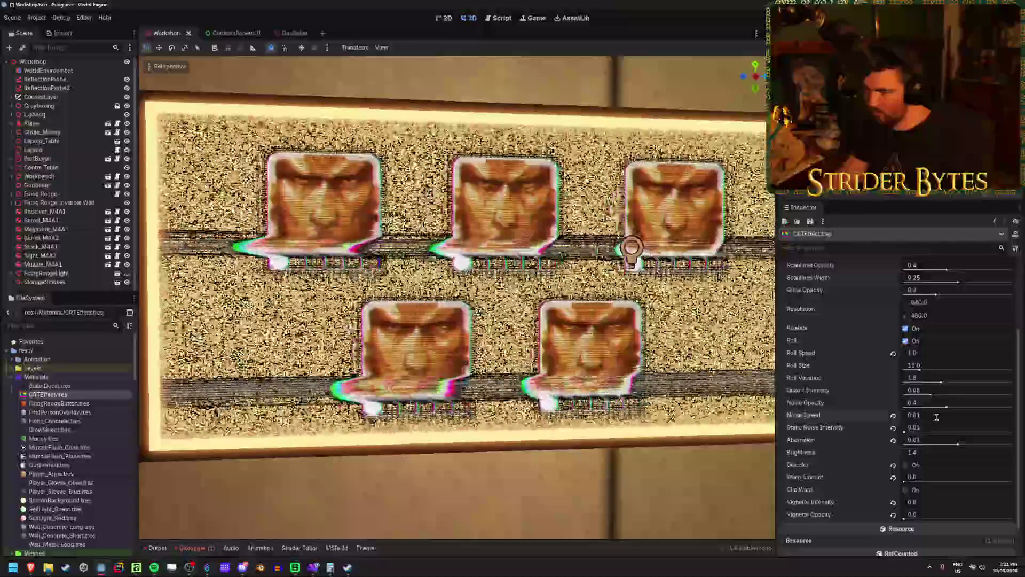
left_click_drag(919, 414, 923, 415)
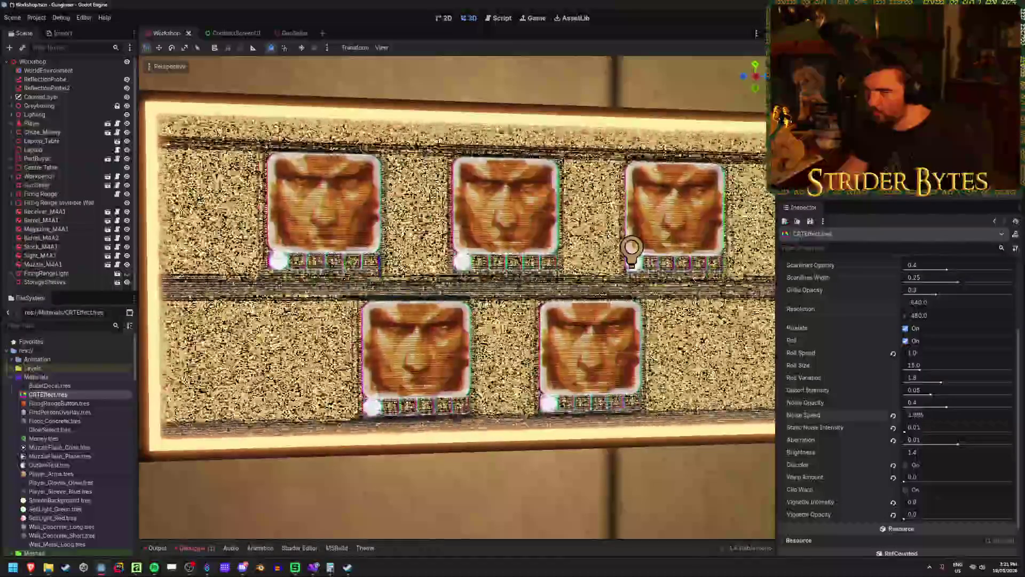
left_click(939, 411)
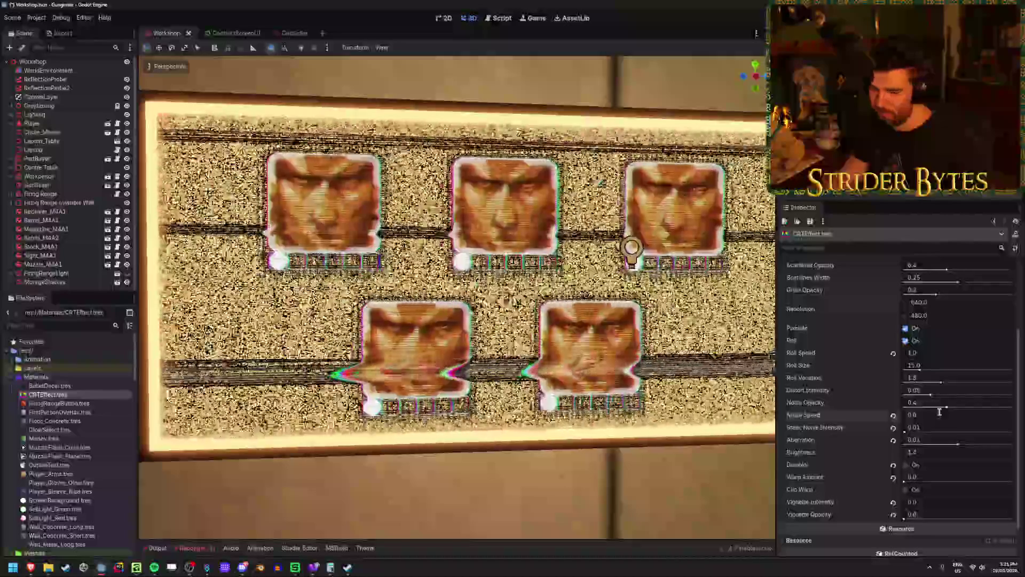
mouse_move(938, 407)
left_mouse_down()
mouse_move(891, 409)
mouse_move(998, 406)
mouse_move(904, 406)
mouse_move(977, 394)
mouse_move(903, 395)
mouse_move(914, 382)
mouse_move(904, 381)
mouse_move(1002, 383)
mouse_move(905, 370)
mouse_move(919, 370)
mouse_move(935, 376)
mouse_move(906, 378)
left_mouse_up()
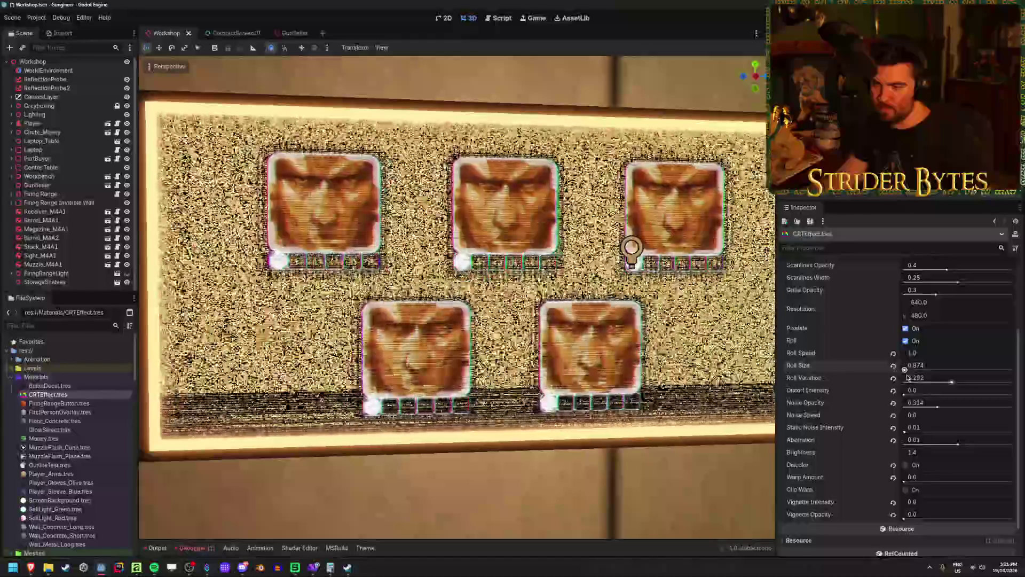
Step: Try several Roll Size values (1, 34.84, about 18) and settle on 15
left_click(931, 366)
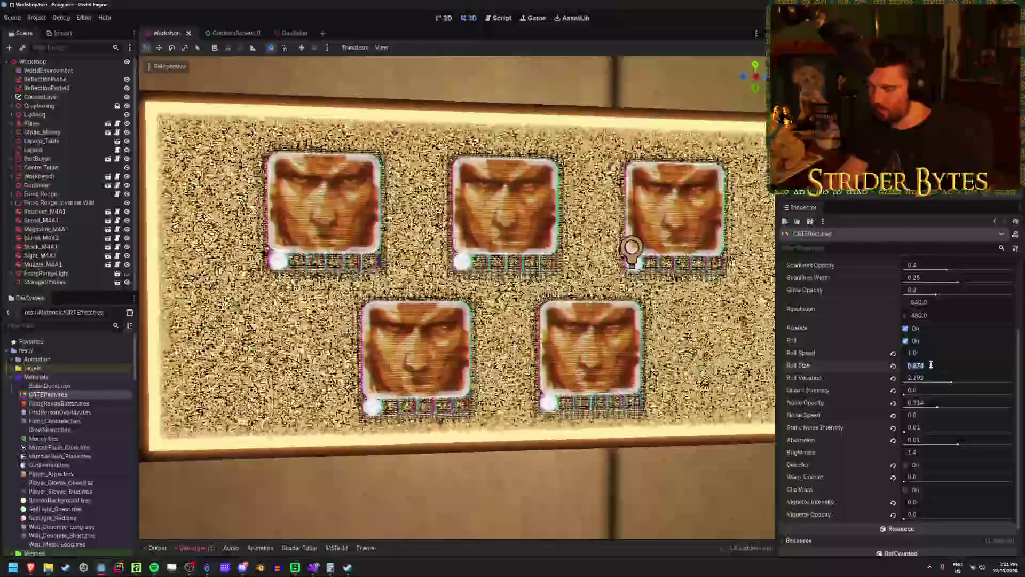
key("BackSpace")
key("BackSpace")
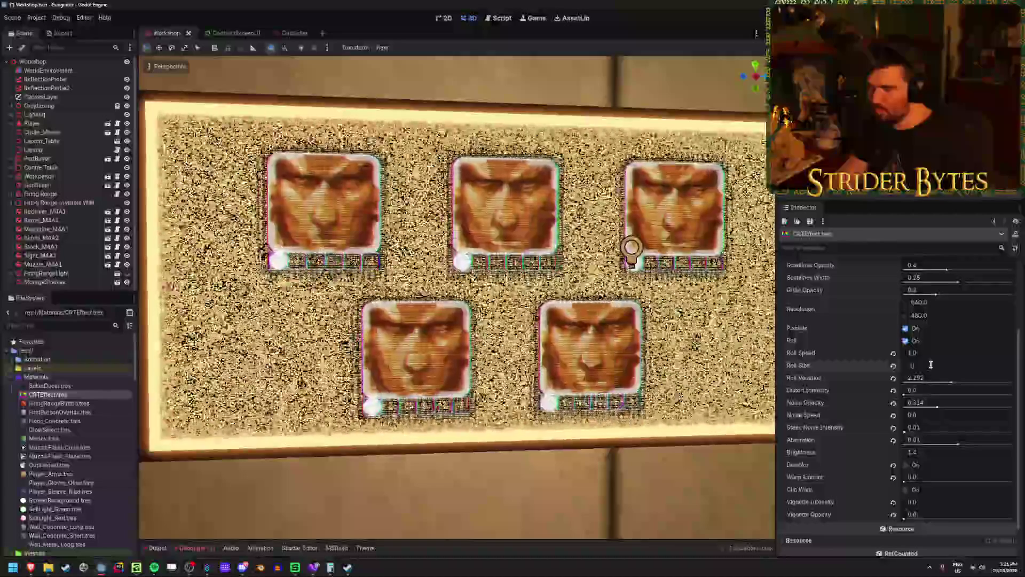
type(".4")
key("Return")
type("1")
key("Return")
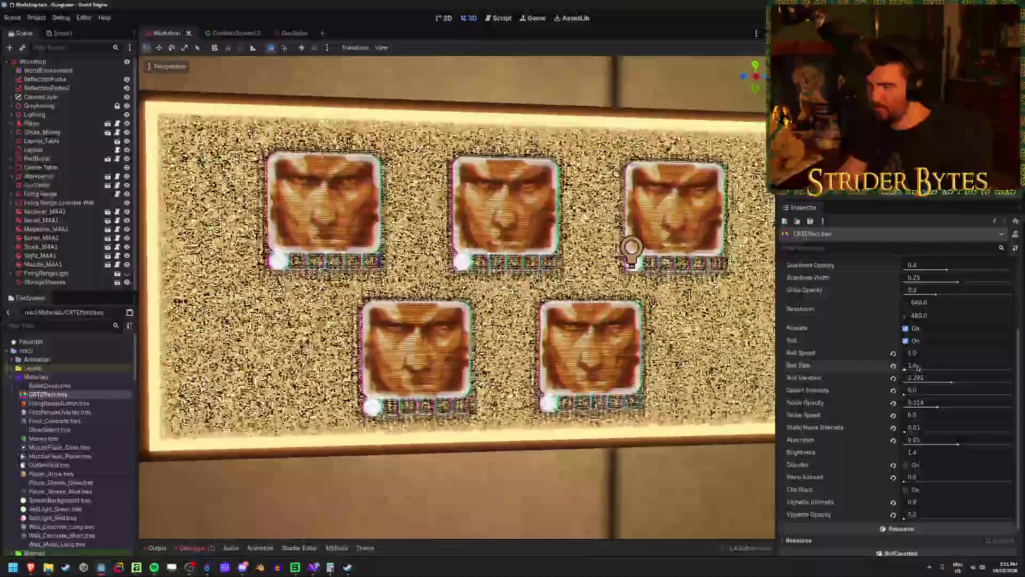
type("34.84")
key("Return")
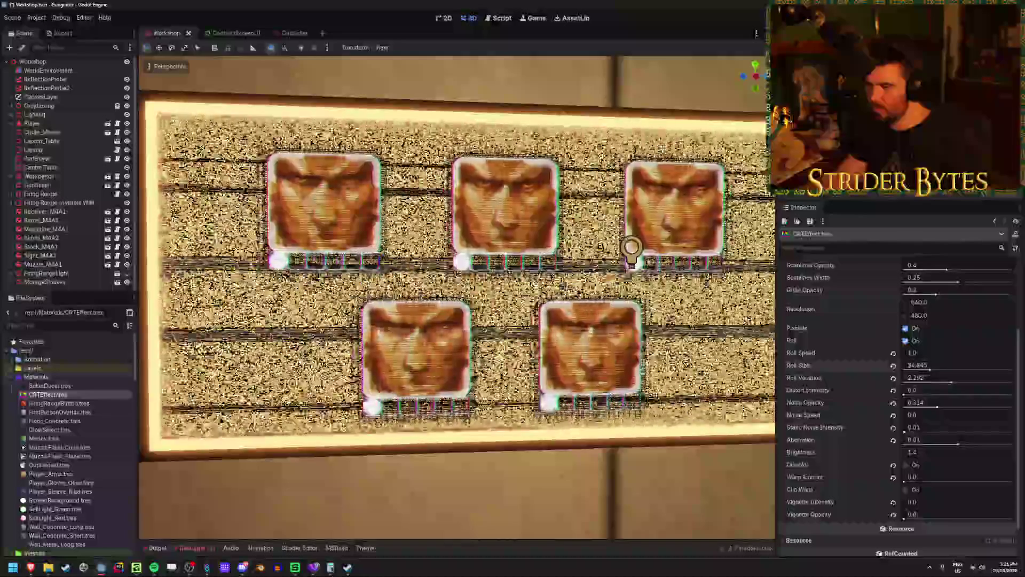
left_click_drag(923, 368, 947, 369)
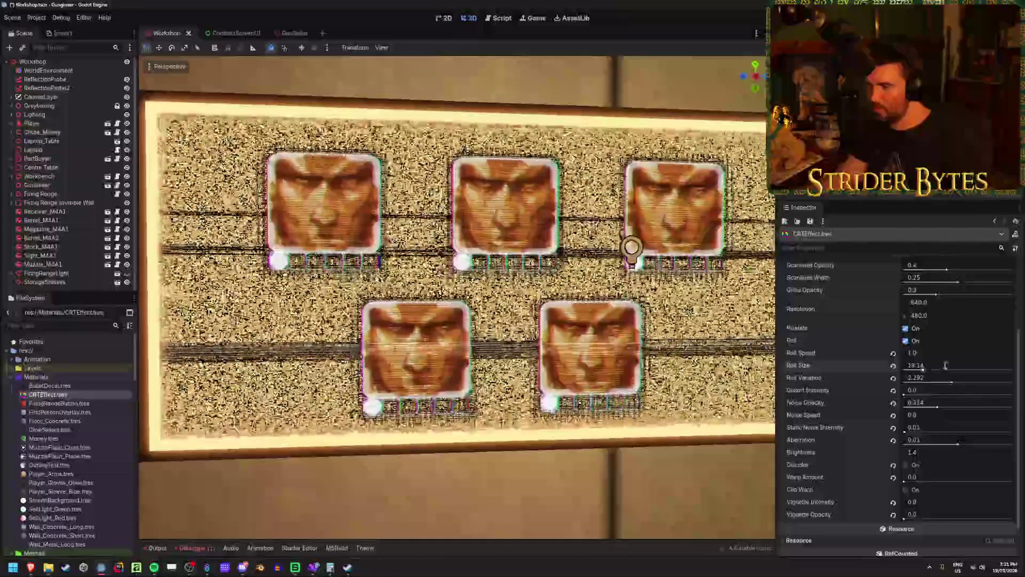
type("10")
key("Return")
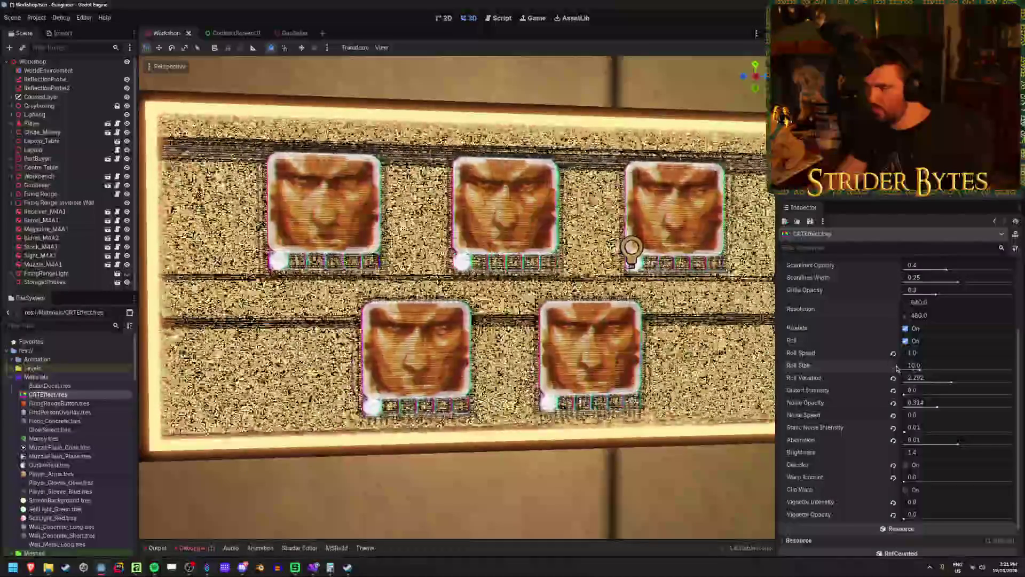
left_click(927, 367)
type("15")
key("Return")
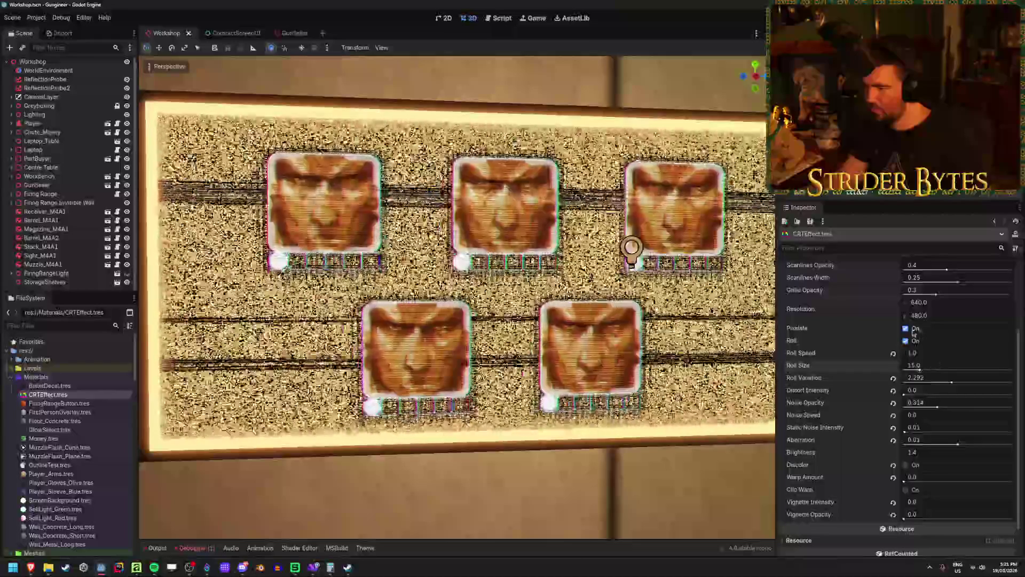
Step: Toggle the Pixelate option to compare, leaving it switched off
left_click(906, 328)
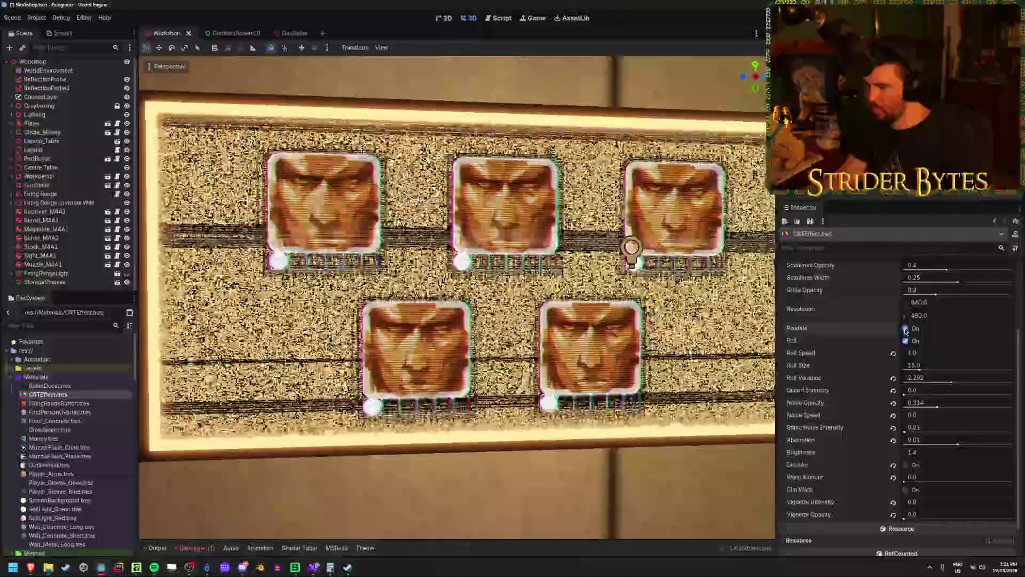
left_click(906, 329)
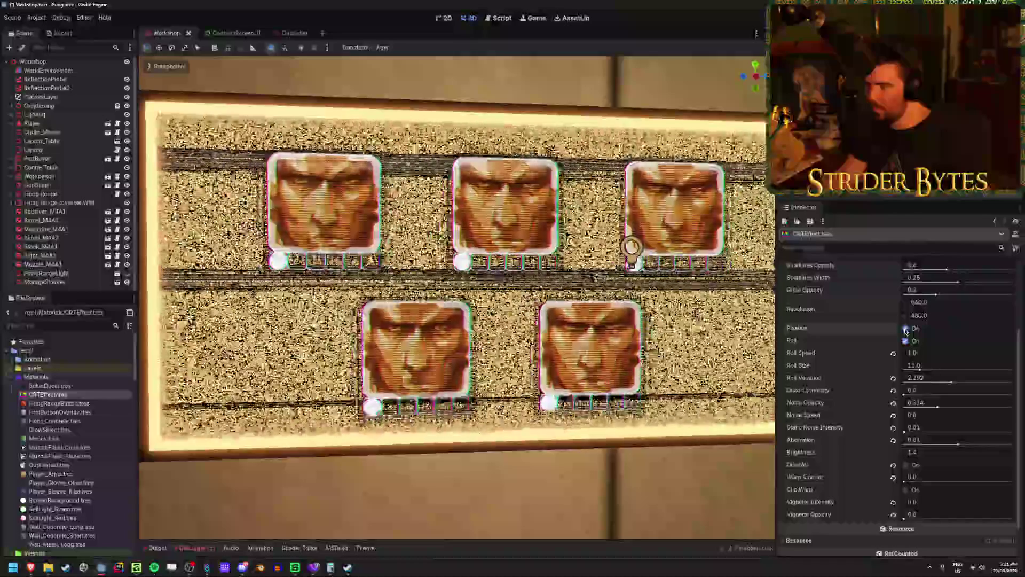
scroll(456, 297, "down", 5)
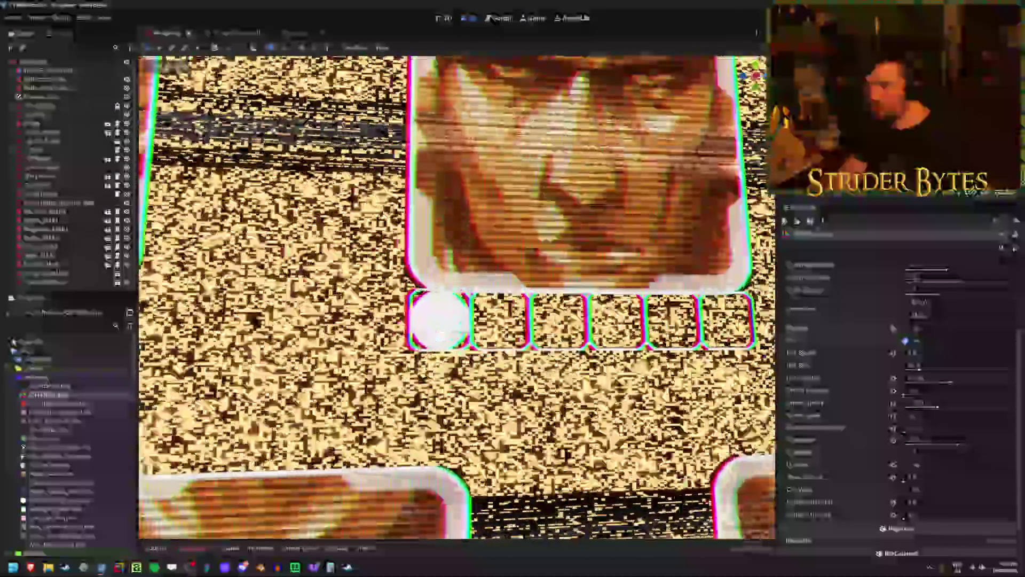
scroll(457, 296, "up", 6)
scroll(457, 296, "down", 2)
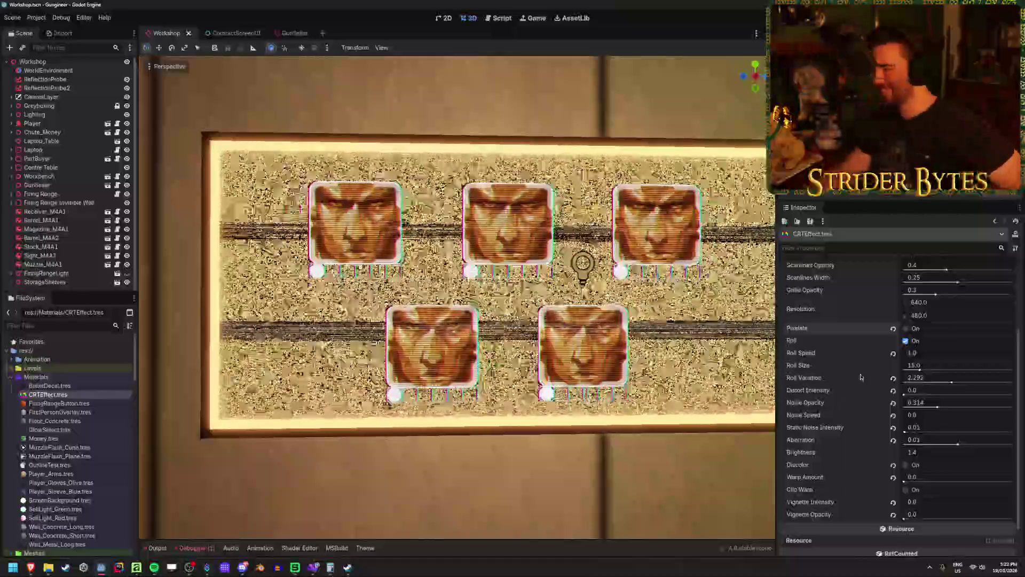
Step: Change the CRT Resolution X/Y fields to 1920 × 1080, then to 1 × 1
left_click_drag(920, 302, 933, 302)
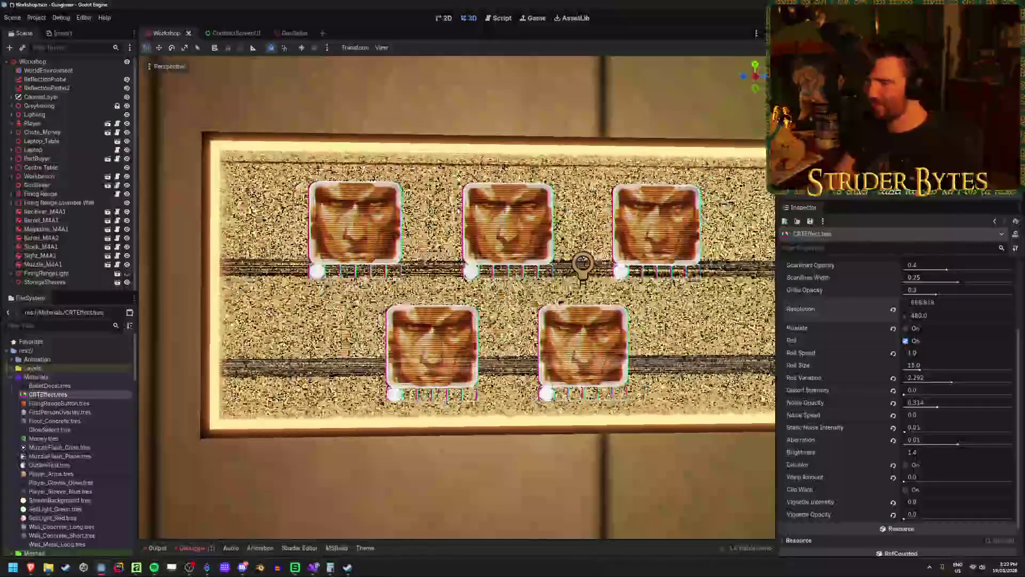
key("ctrl+z")
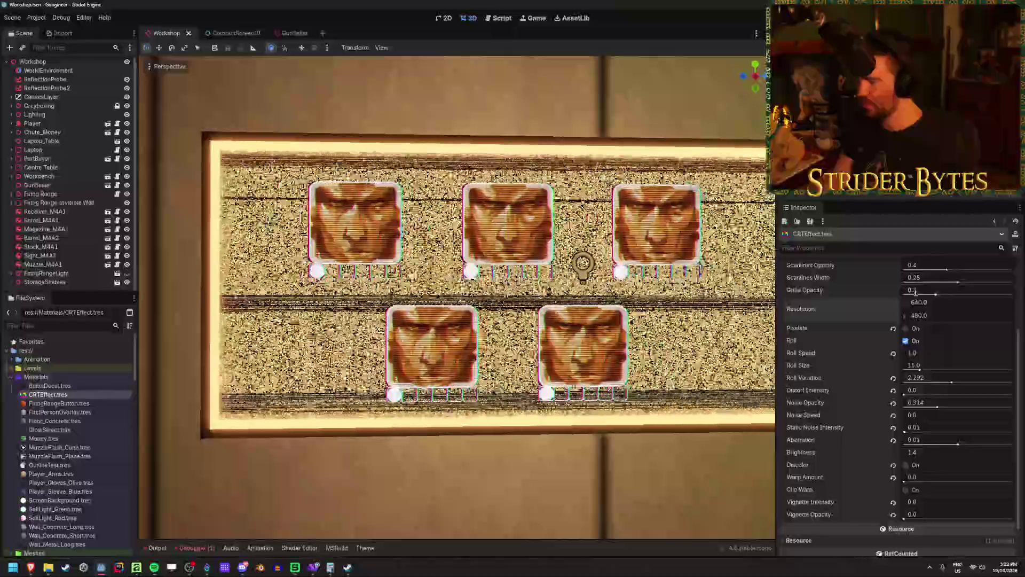
key("Tab")
type("1")
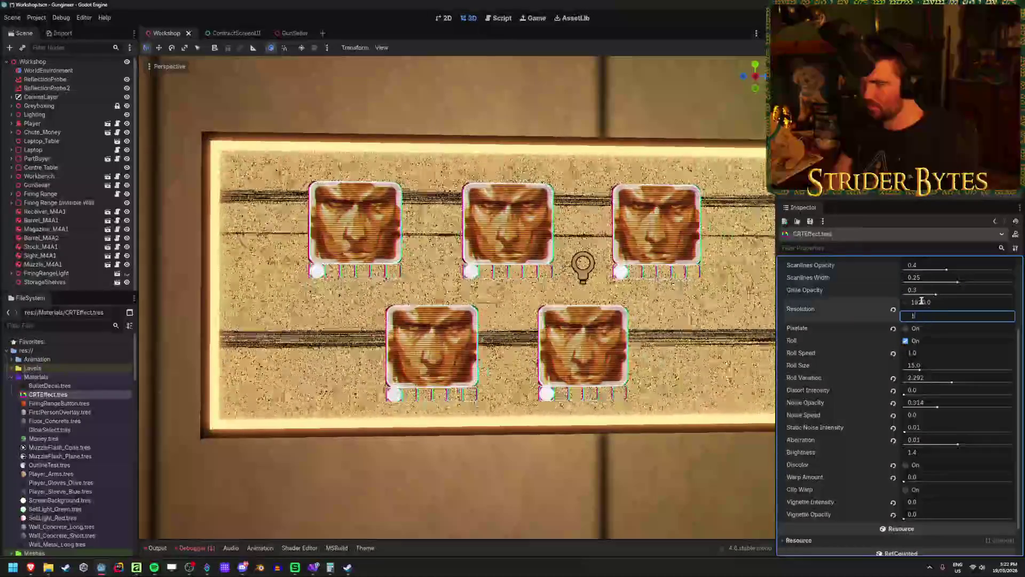
key("Return")
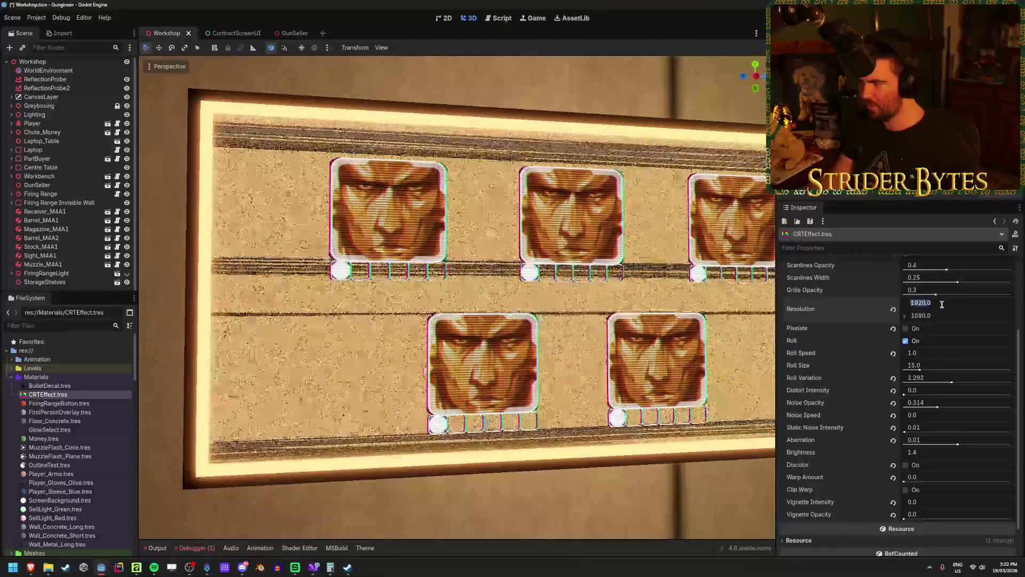
key("Tab")
type("1")
left_click(942, 303)
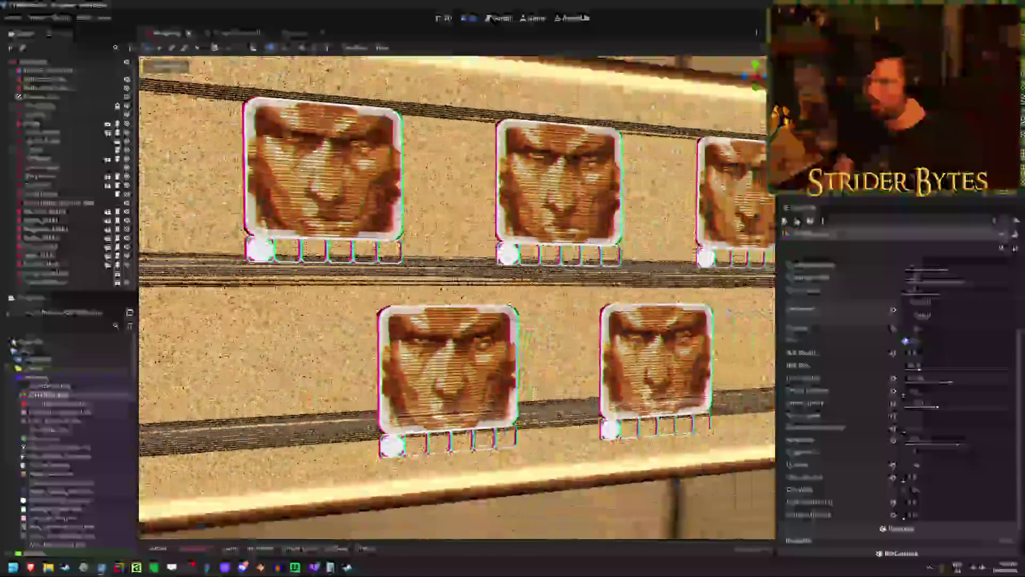
Step: Drag Grille Opacity down to 0 so the faces look clearer
scroll(940, 336, "up", 3)
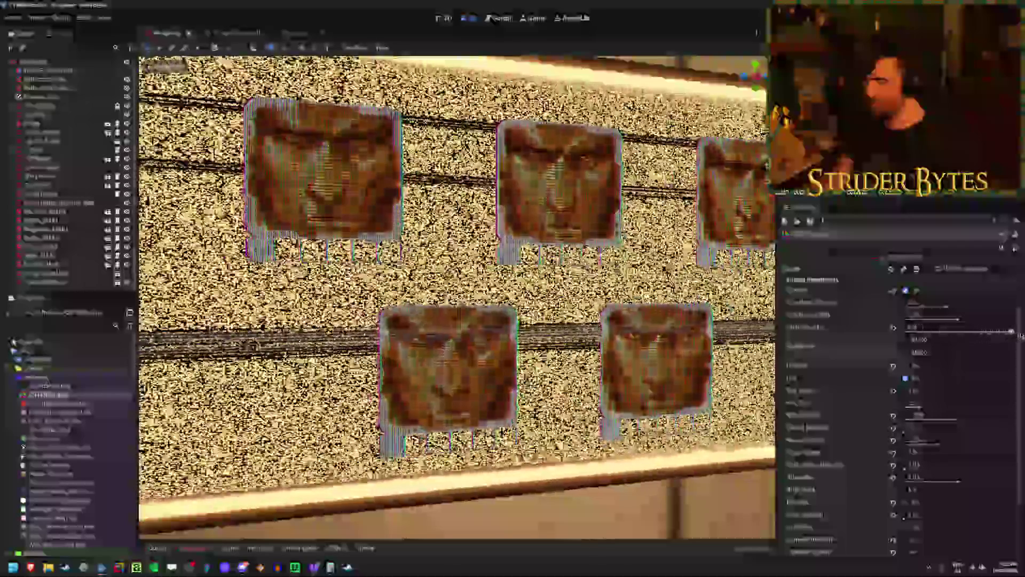
left_click_drag(1020, 335, 876, 338)
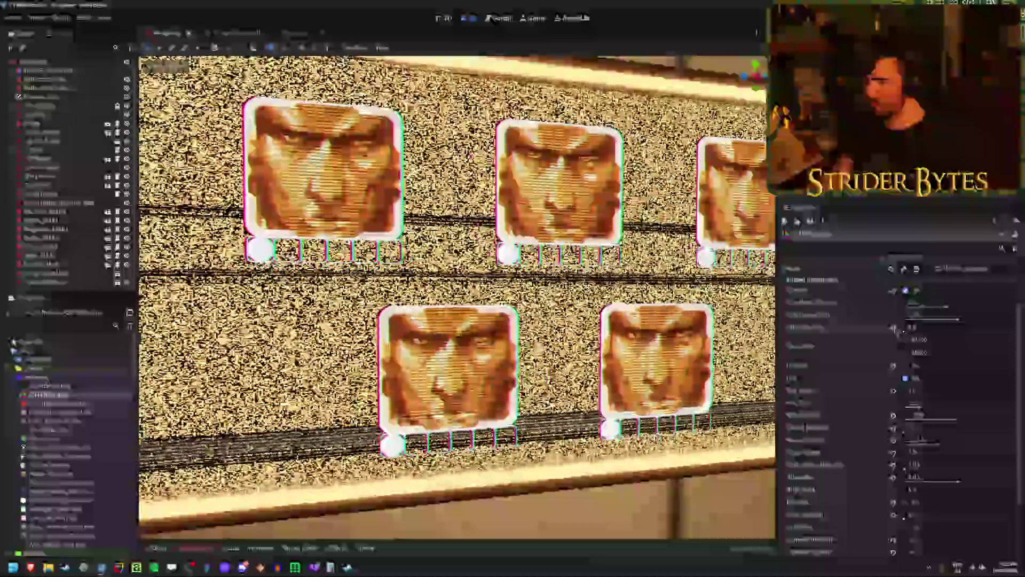
scroll(907, 347, "down", 3)
left_click(927, 406)
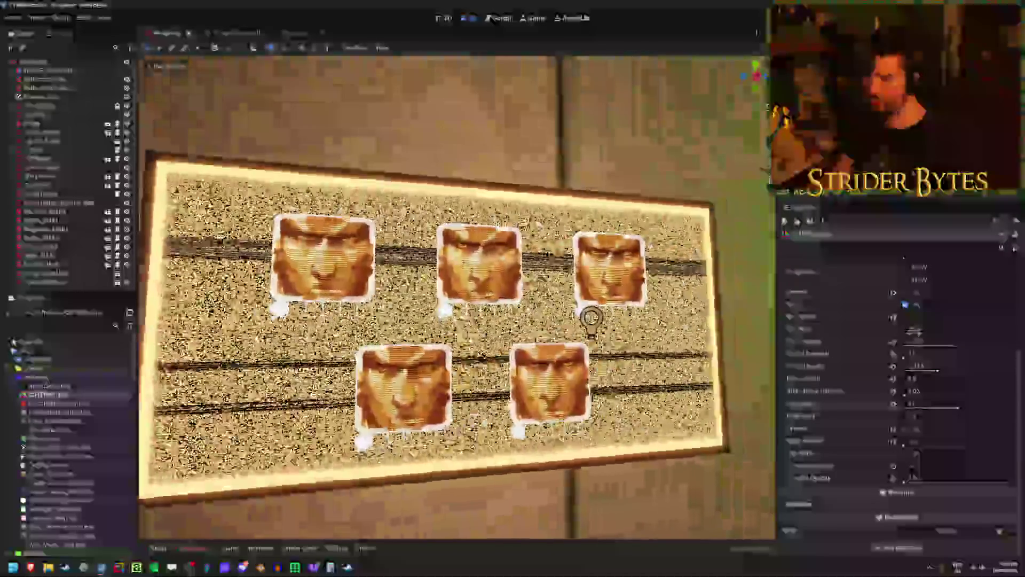
Step: Lower Scanlines Opacity and reduce Scanlines Width to a small value, then view ContractScreenUI
scroll(940, 347, "up", 3)
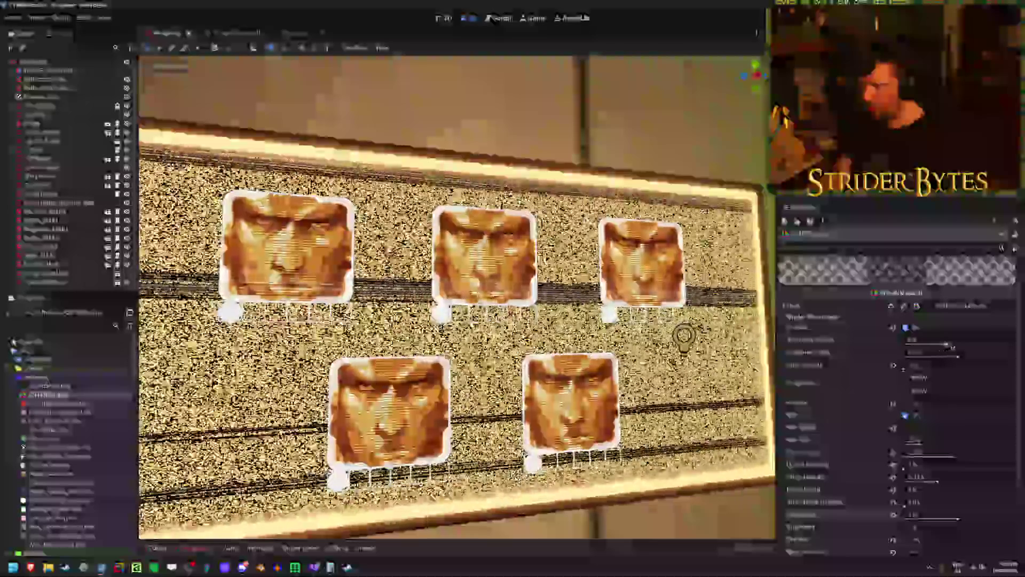
left_click_drag(934, 344, 902, 344)
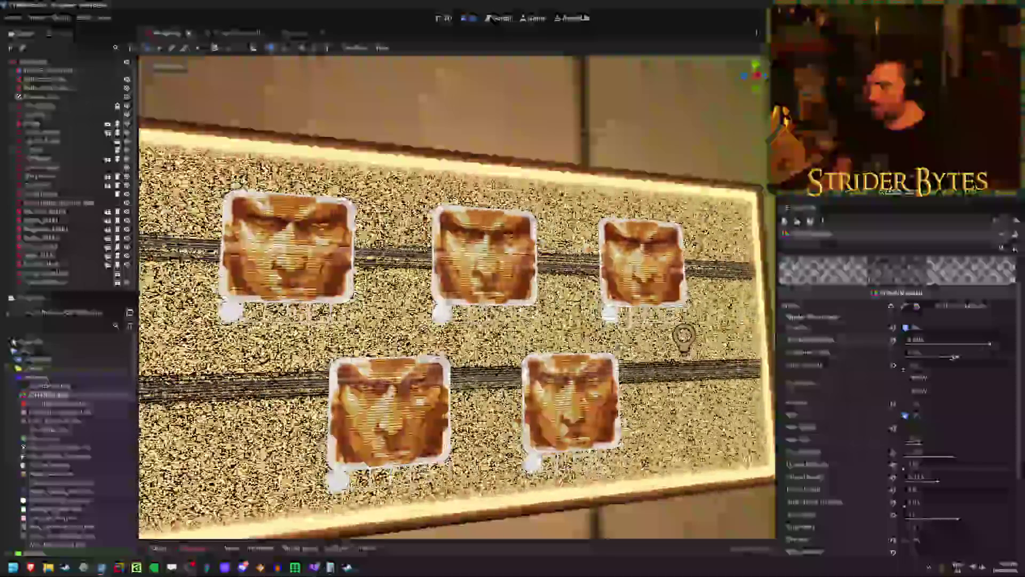
left_click_drag(926, 363, 904, 354)
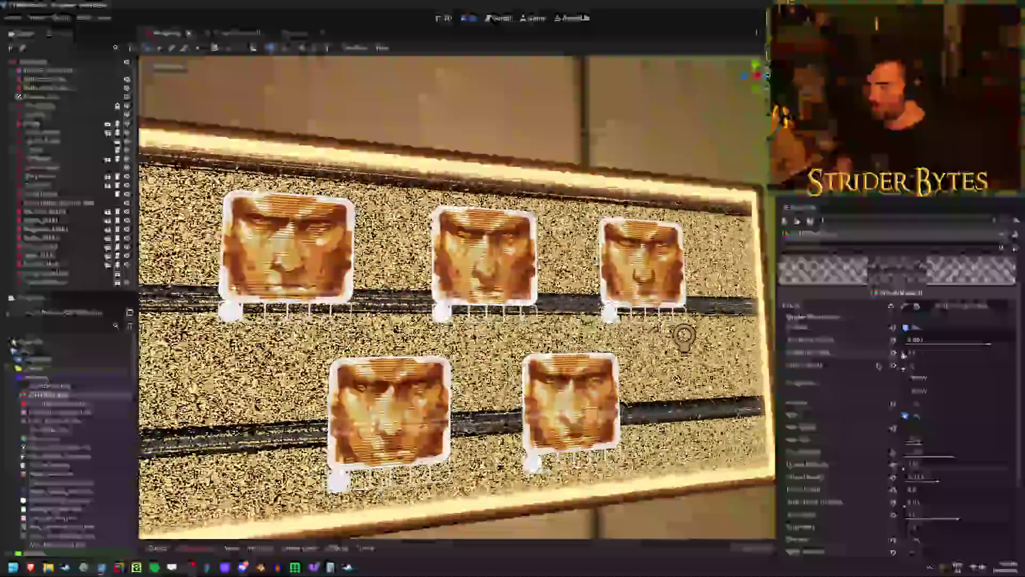
scroll(454, 267, "up", 5)
scroll(713, 286, "up", 4)
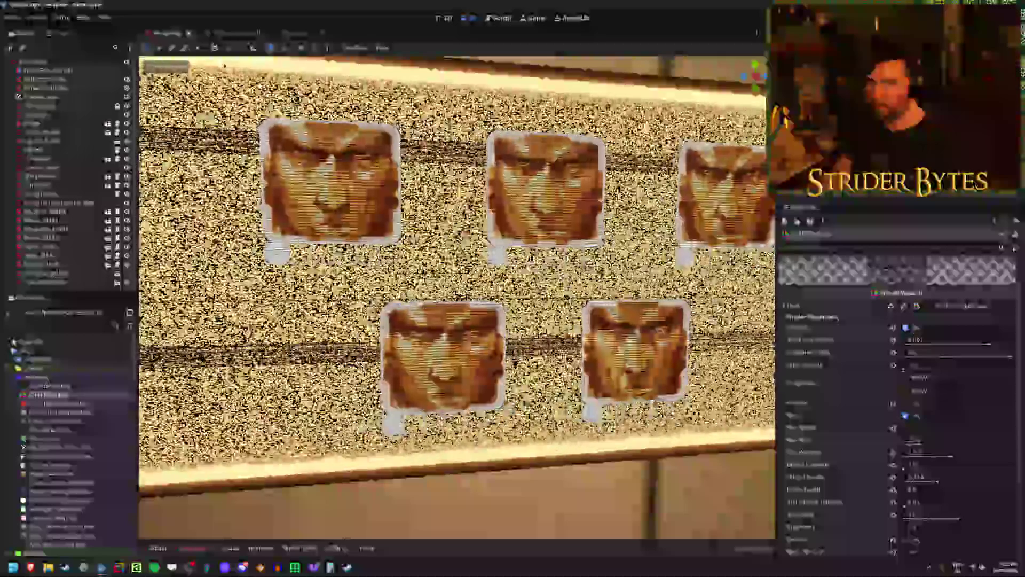
left_click(227, 32)
Step: Select the ColorRect carrying the CRT effect in ContractScreenUI to bring up the CRTEffect.gdshader code
left_click(52, 91)
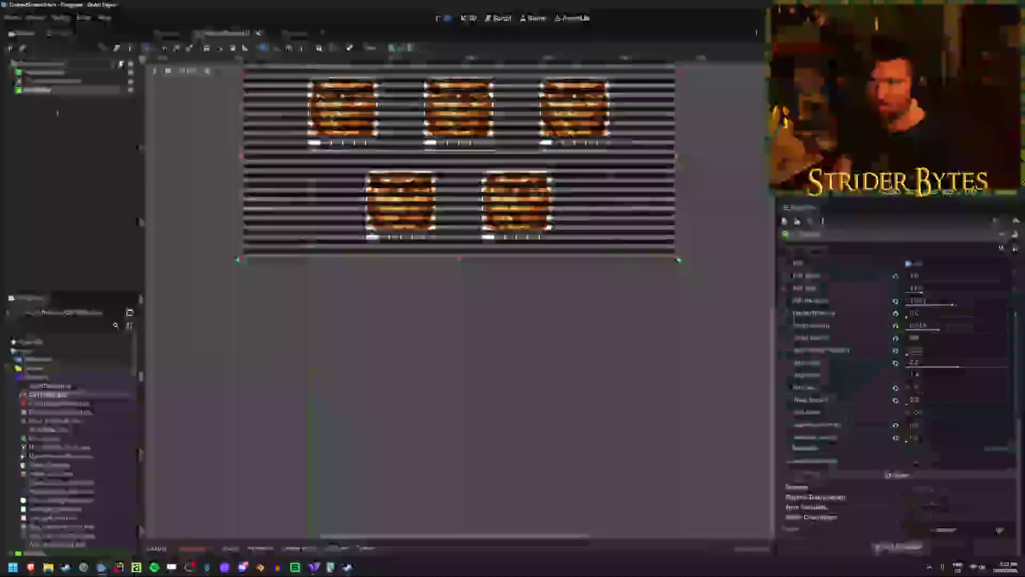
scroll(297, 305, "up", 2)
scroll(459, 299, "up", 1)
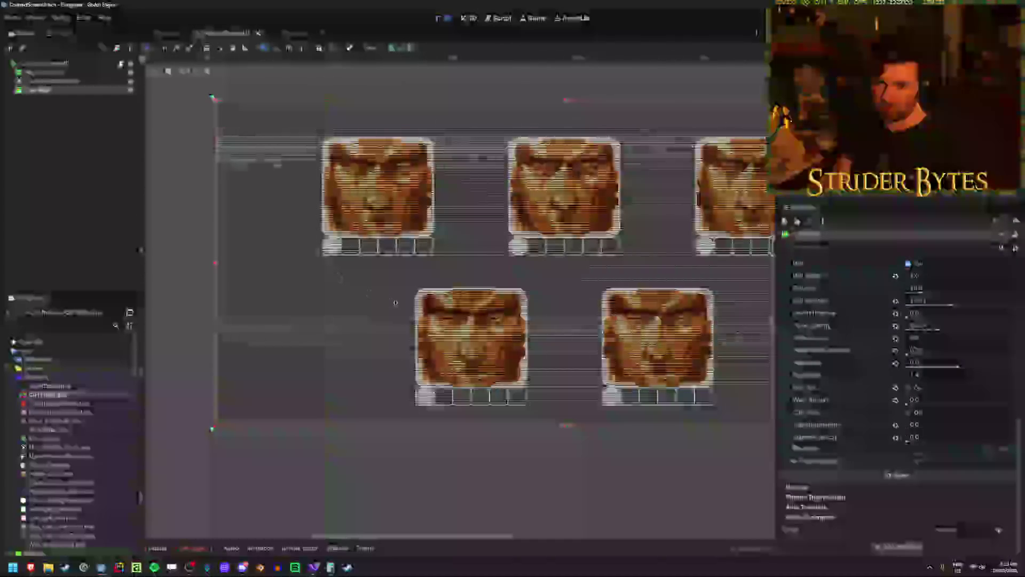
scroll(396, 302, "up", 1)
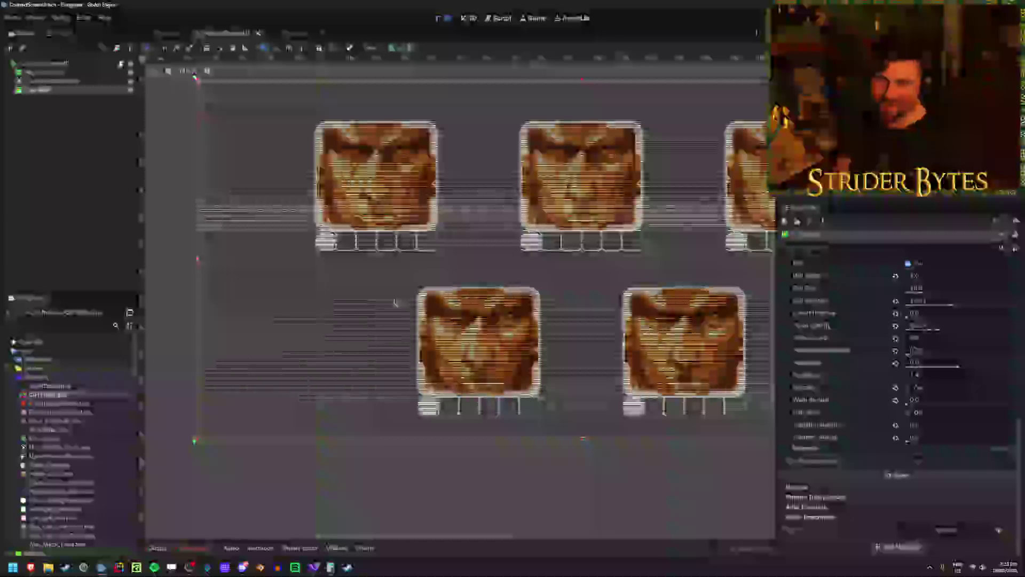
key("alt+Tab")
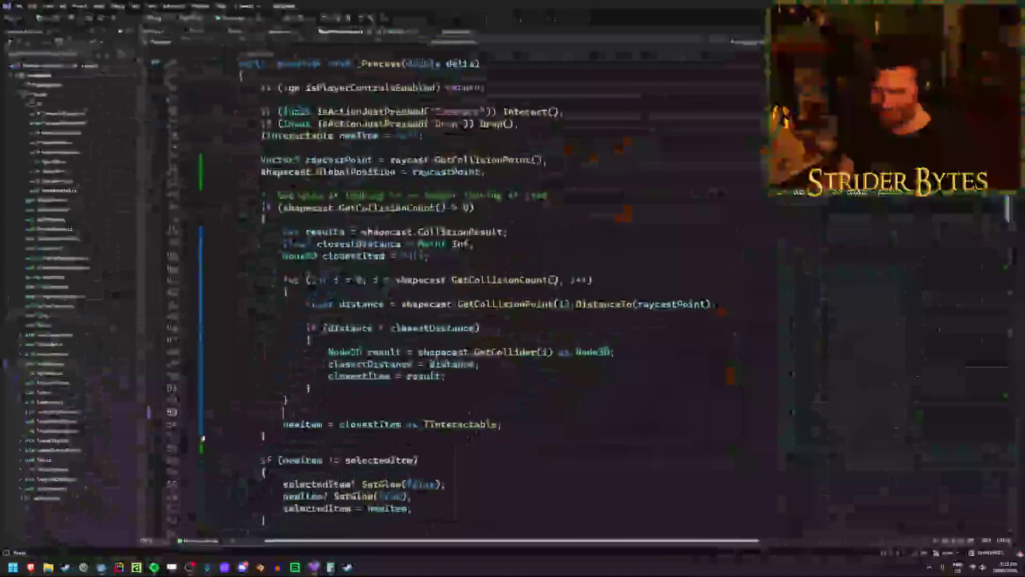
key("alt+Tab")
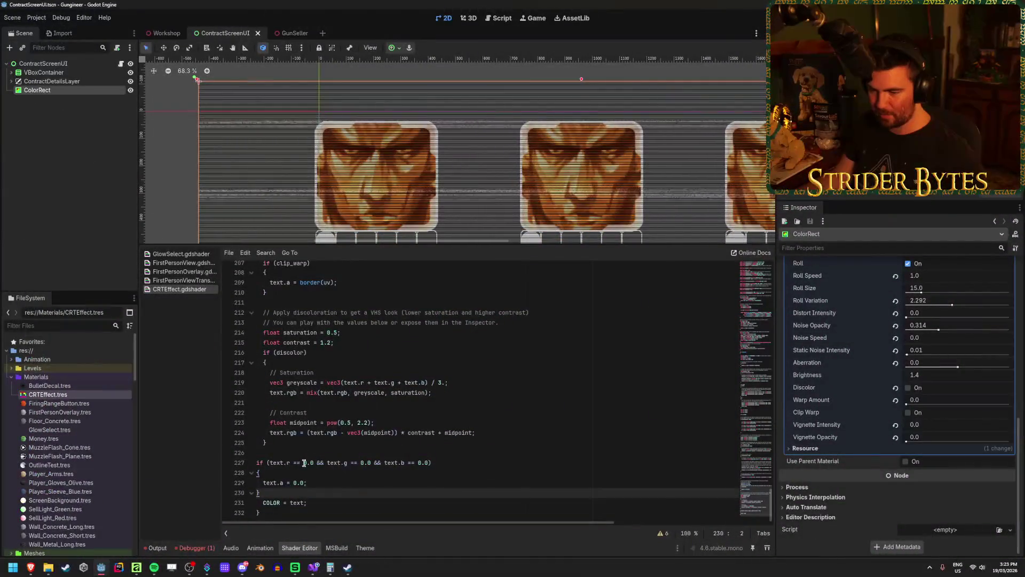
Step: Change line 227's text.r, text.g and text.b checks to < 0.1, save, and return to Workshop
double_click(296, 463)
key("BackSpace")
type("<")
key("Right")
key("Right")
key("Right")
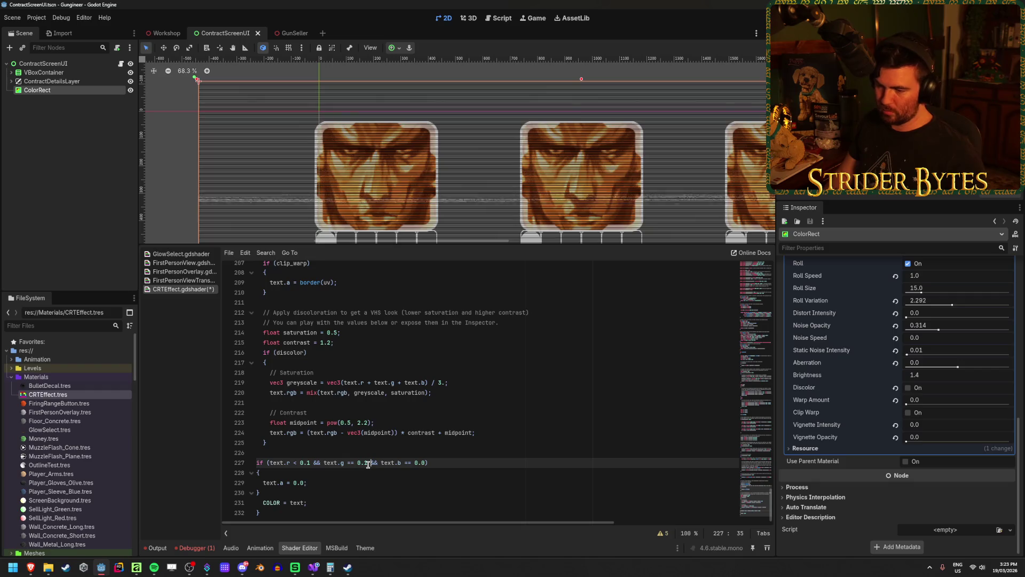
key("Left")
key("Left")
key("Left")
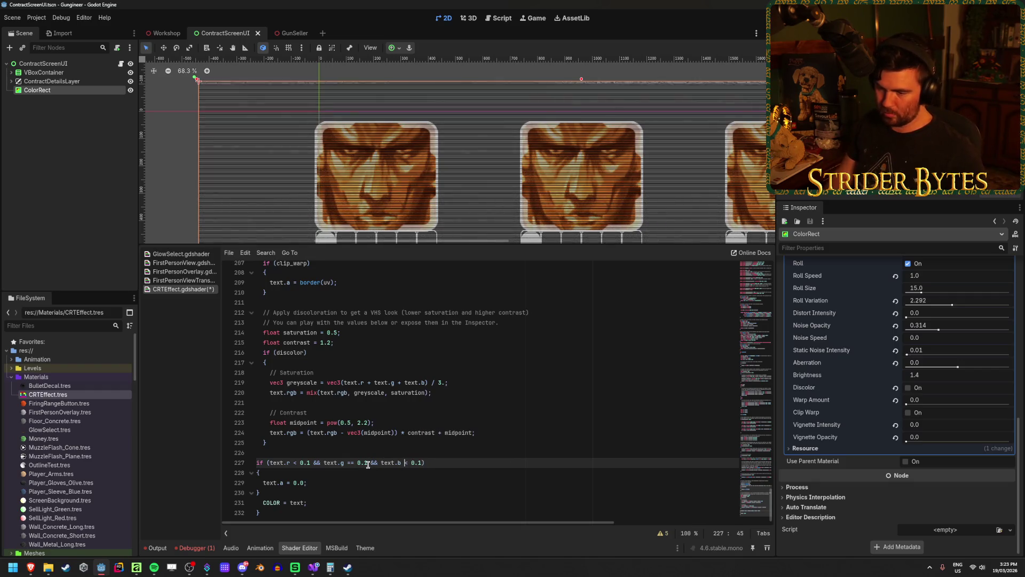
key("Left")
key("Left")
key("Left")
key("BackSpace")
key("BackSpace")
type("<")
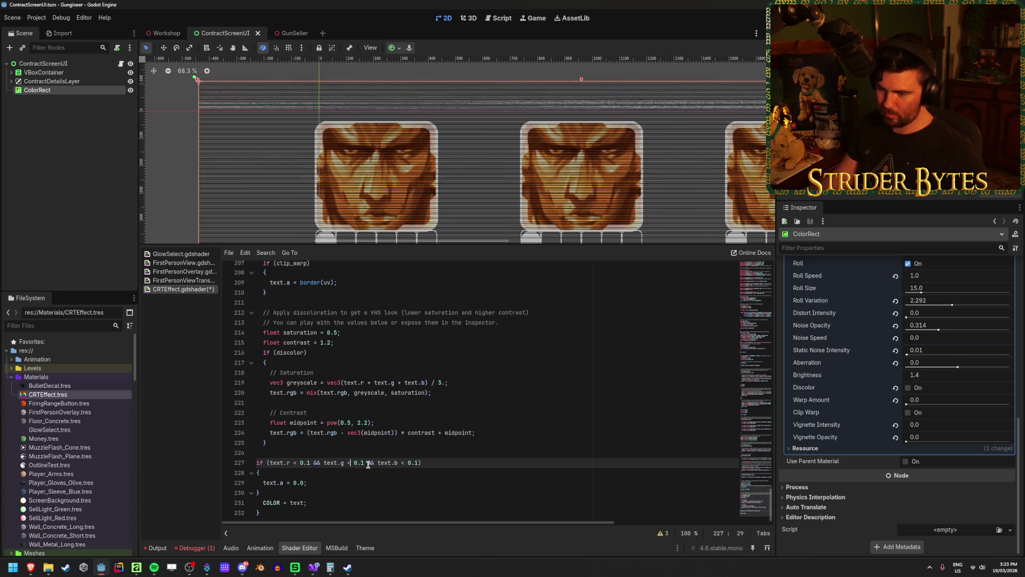
key("ctrl+s")
left_click(154, 34)
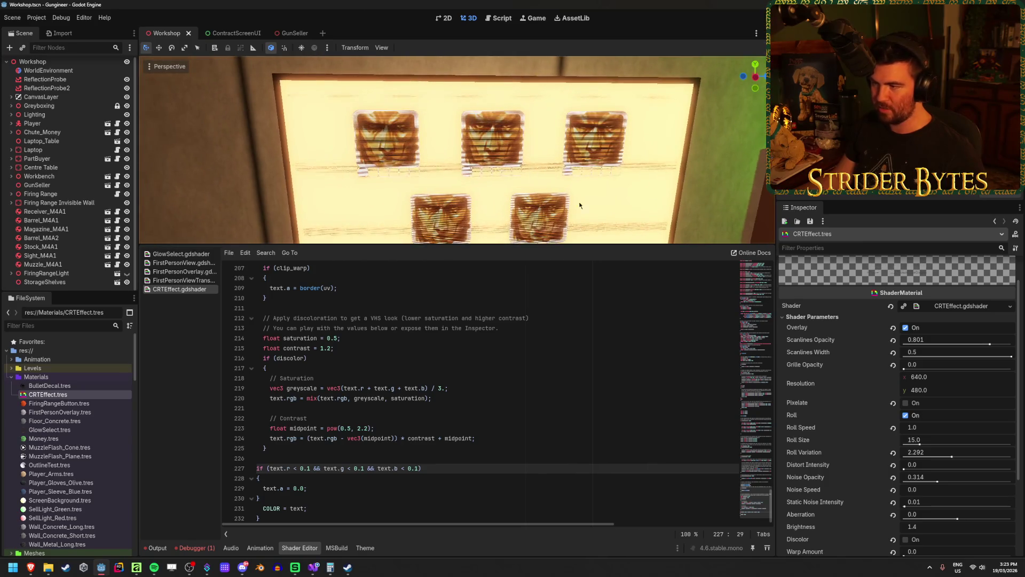
Step: Collapse the Shader Editor panel so the Workshop portrait board fills the 3D view
left_click(309, 547)
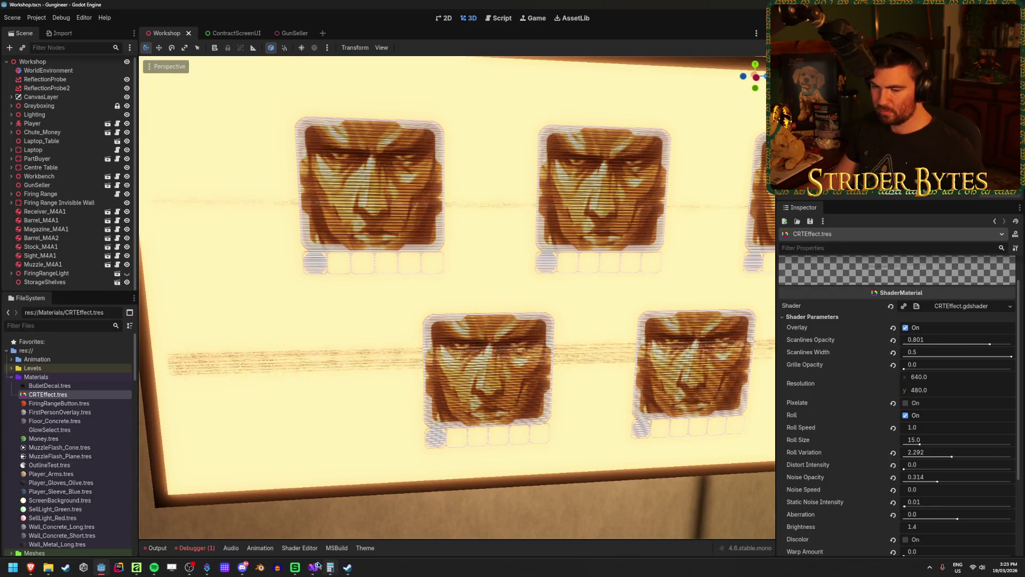
mouse_move(314, 567)
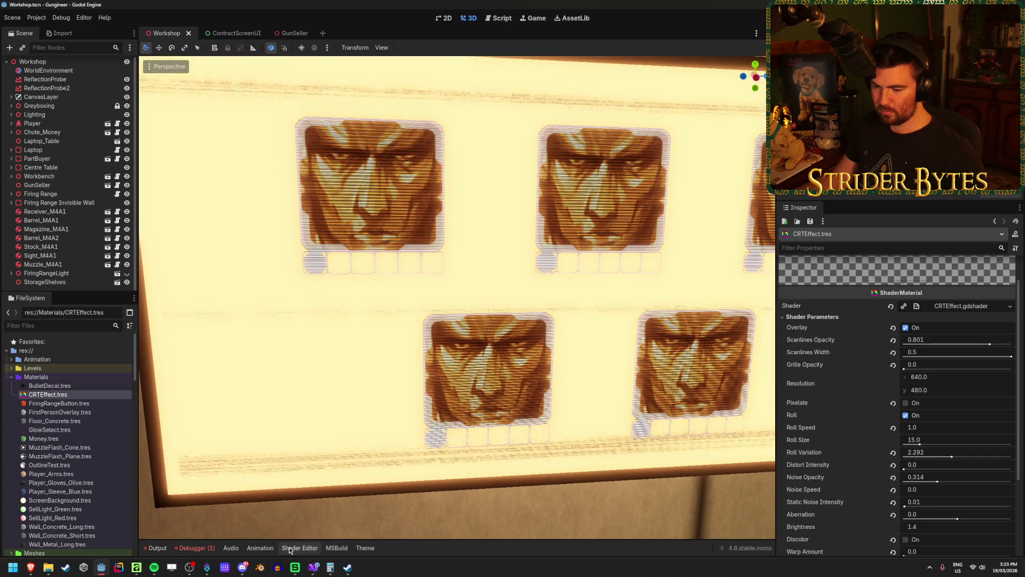
Step: Lower the text.r, text.g and text.b thresholds on line 227 from 0.01 to 0.001 and save the shader
left_click(292, 547)
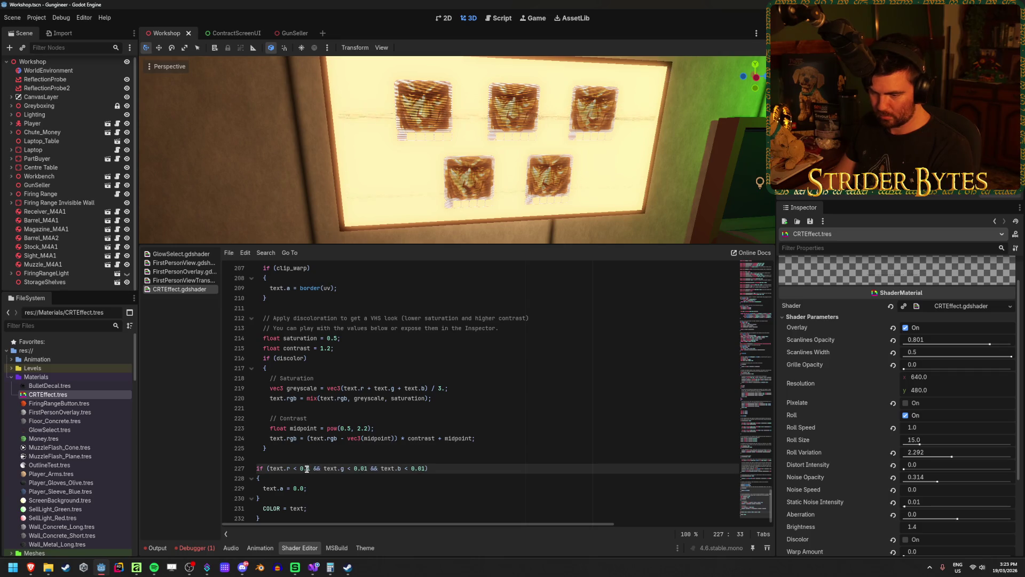
type("0")
left_click(462, 468)
key("ctrl+s")
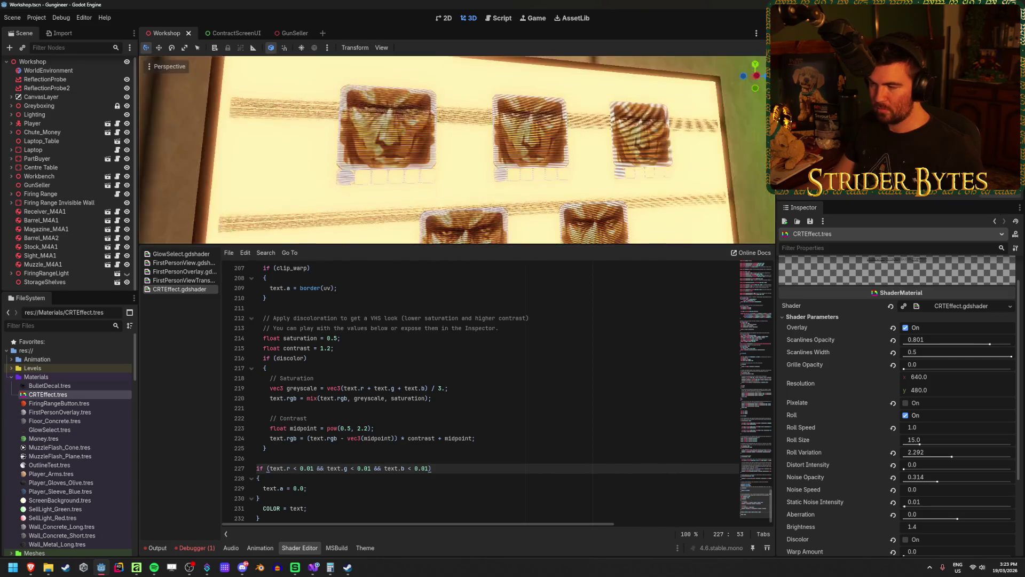
left_click(904, 370)
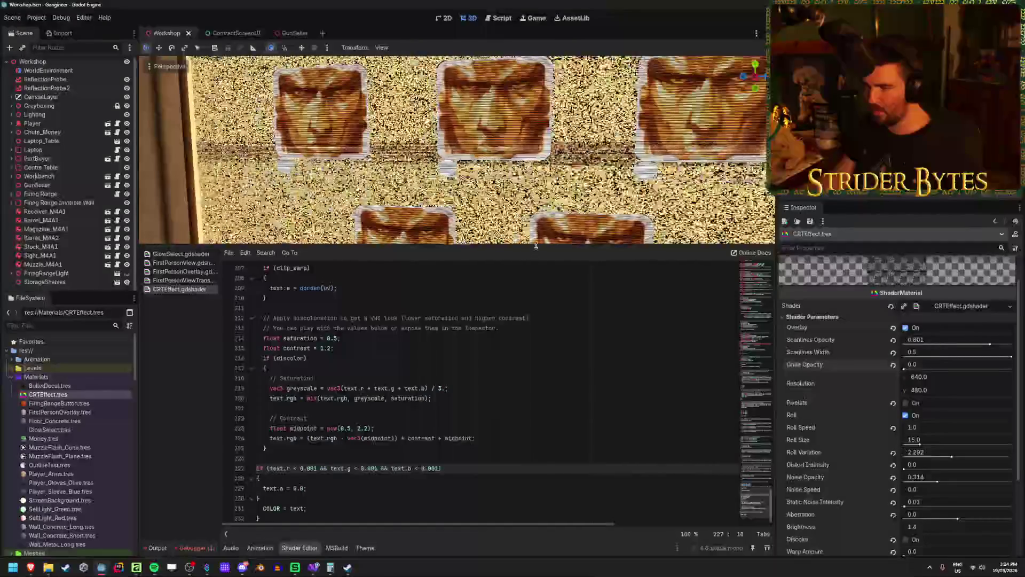
Step: Enlarge the 3D view of the laptop screen and set Noise Speed to 5.0
left_click_drag(532, 248, 532, 396)
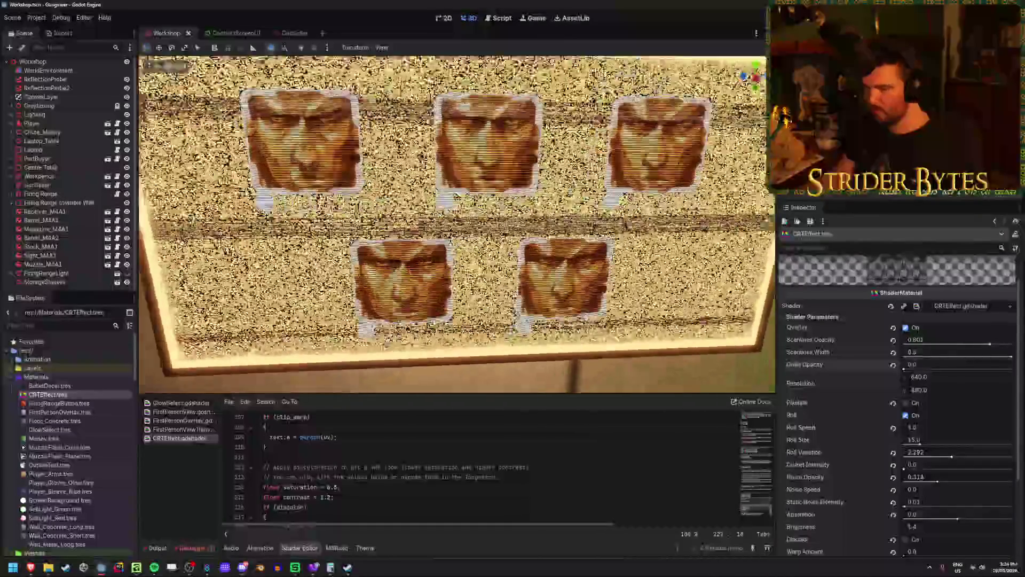
scroll(853, 417, "down", 5)
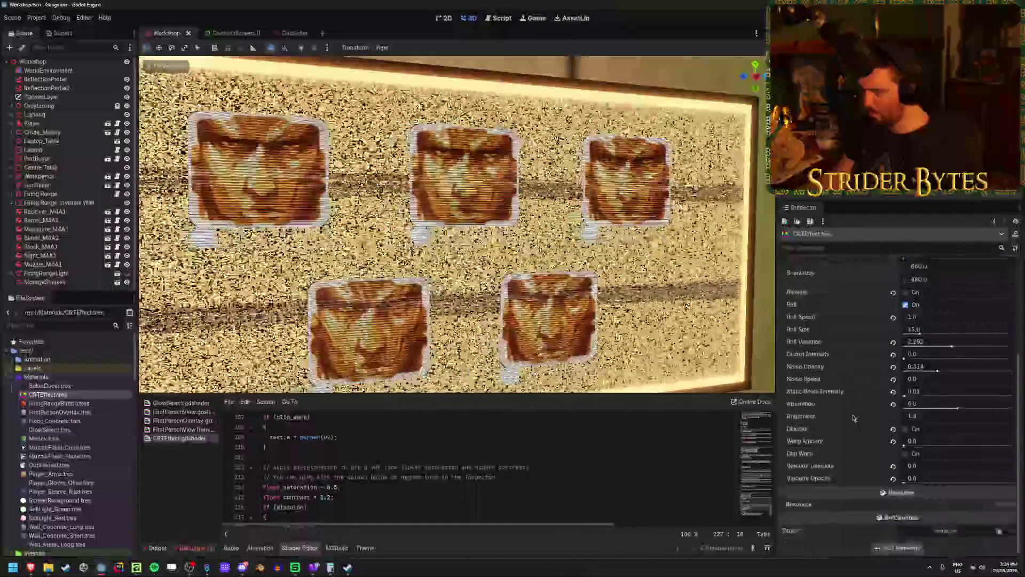
left_click(916, 380)
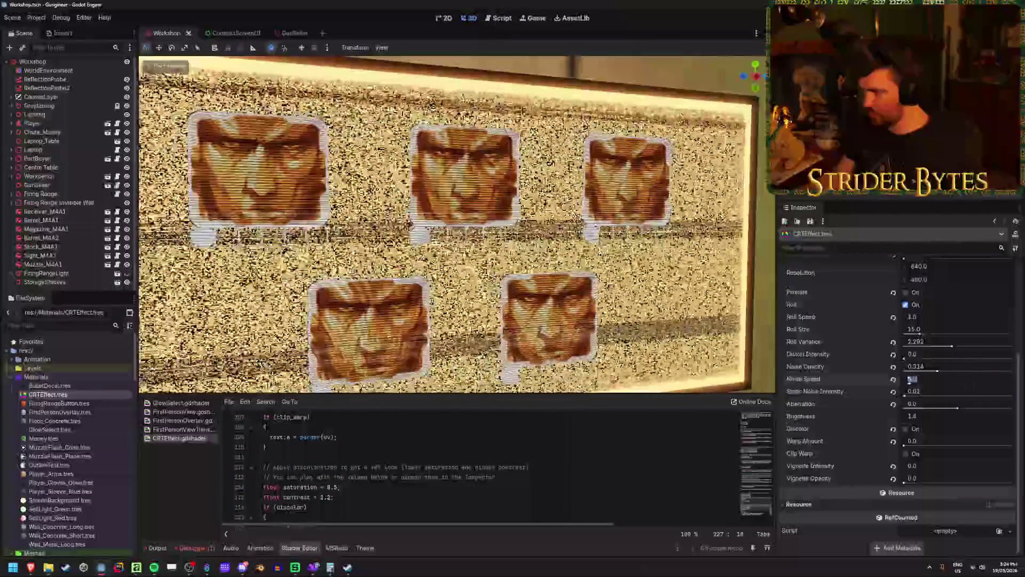
type("5")
key("Return")
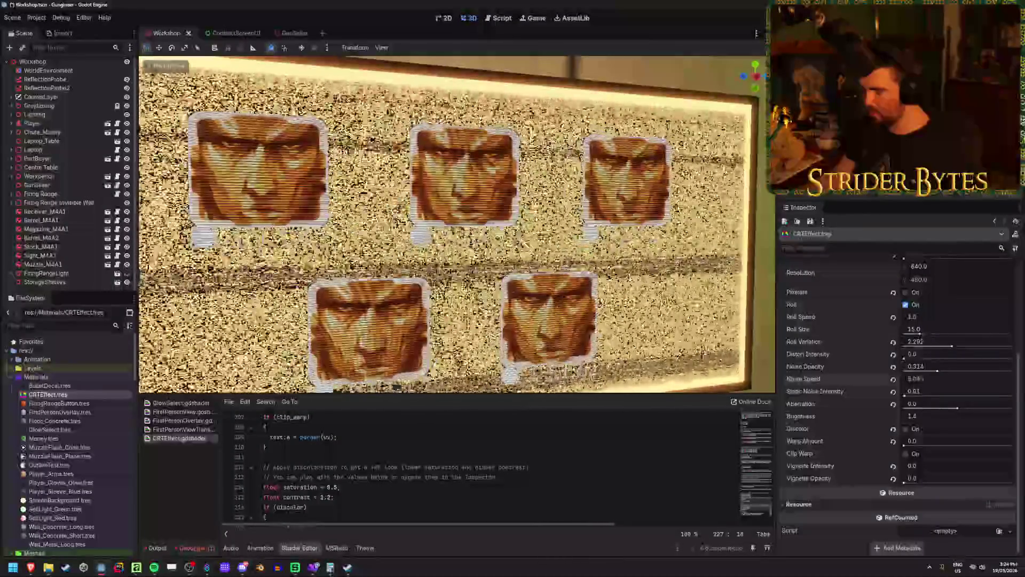
Step: Set Static Noise Intensity to 0.005 after briefly trying 0.001
mouse_move(916, 378)
left_mouse_down()
mouse_move(903, 379)
mouse_move(929, 379)
mouse_move(915, 401)
mouse_move(929, 396)
mouse_move(907, 392)
left_mouse_up()
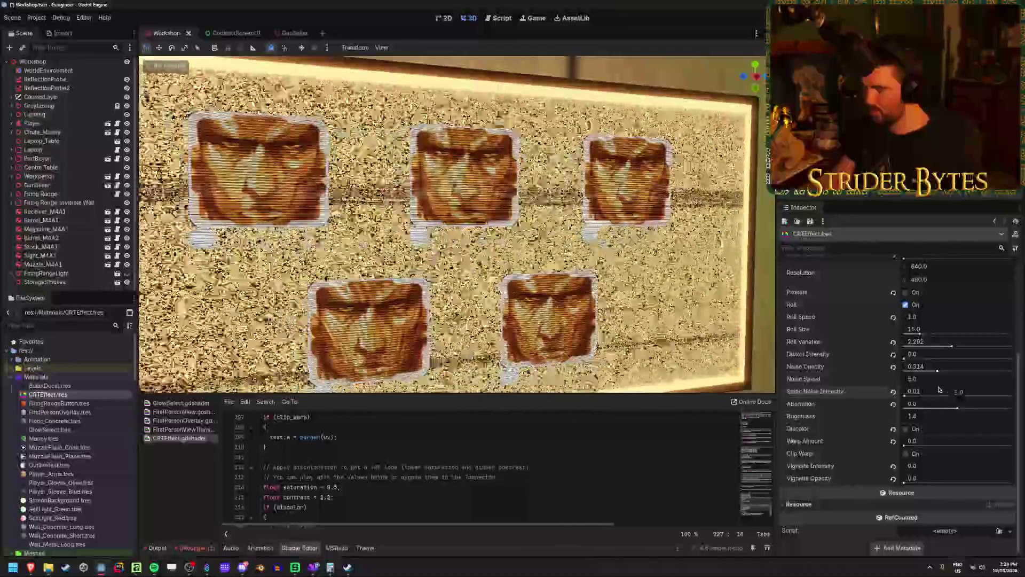
left_click(934, 392)
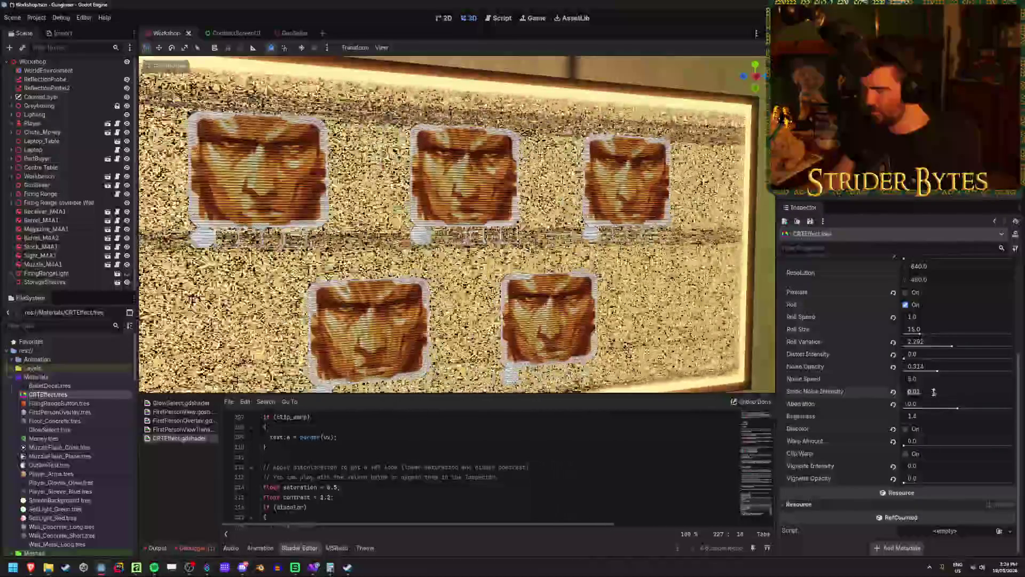
type("0.001")
key("Return")
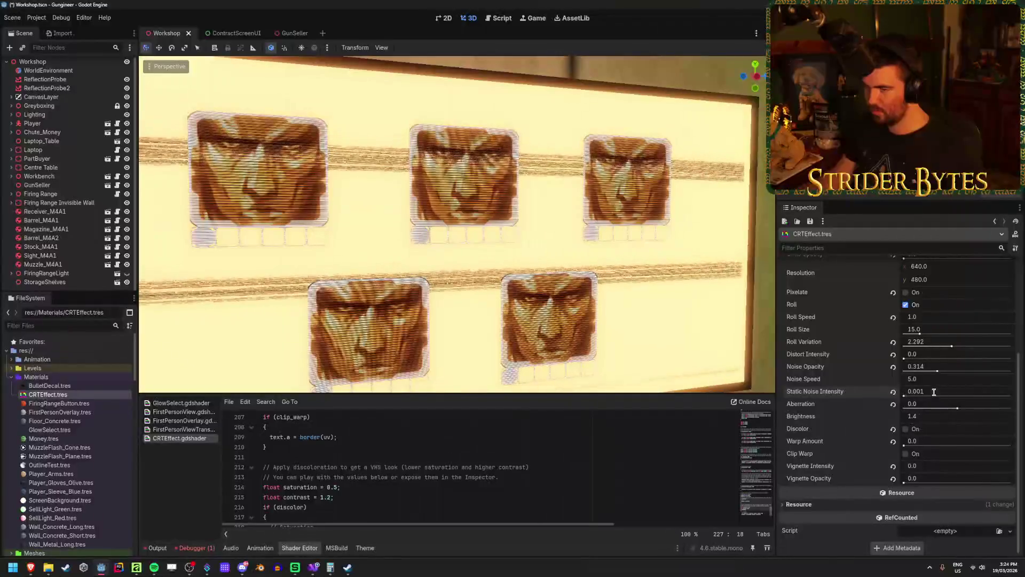
type("0.005")
key("Return")
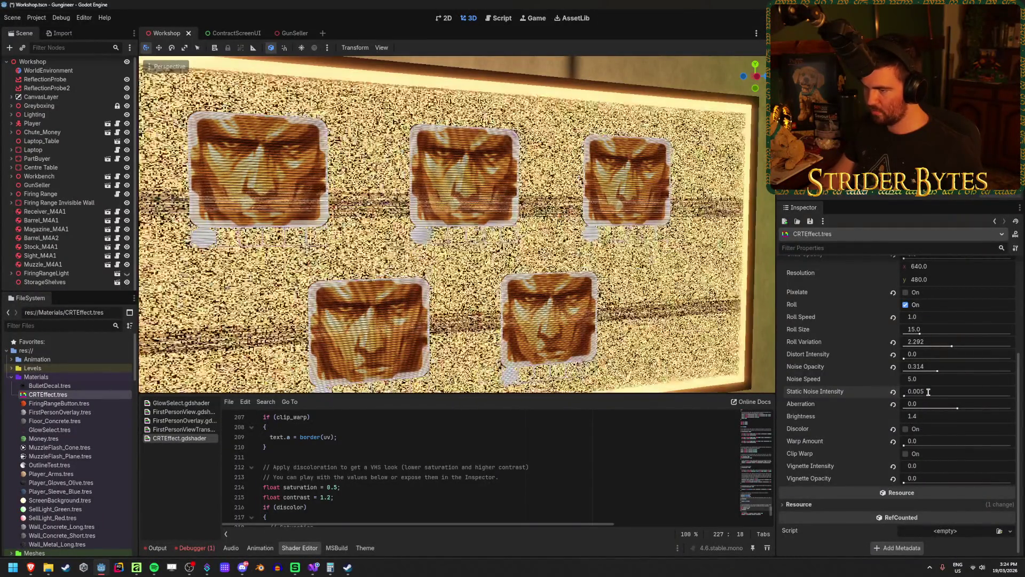
scroll(538, 282, "down", 3)
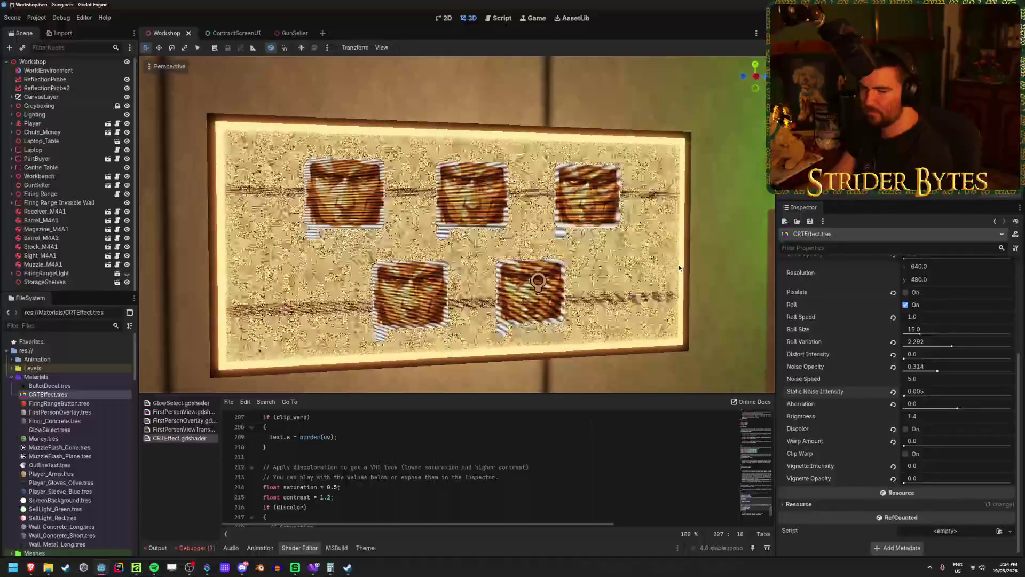
Step: Try a barrel warp on the screen, then return Warp Amount to 0
scroll(825, 330, "up", 5)
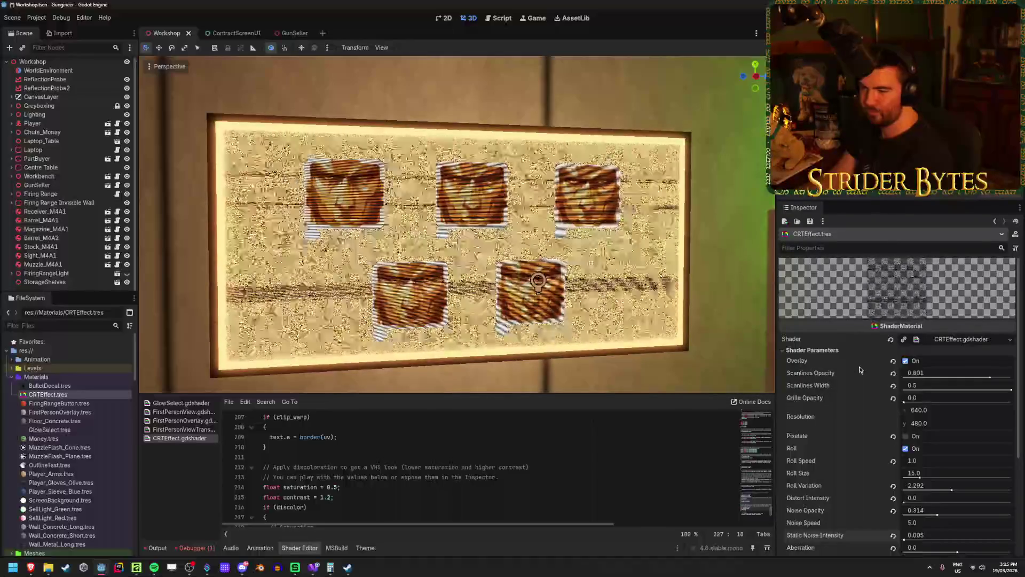
scroll(859, 370, "down", 5)
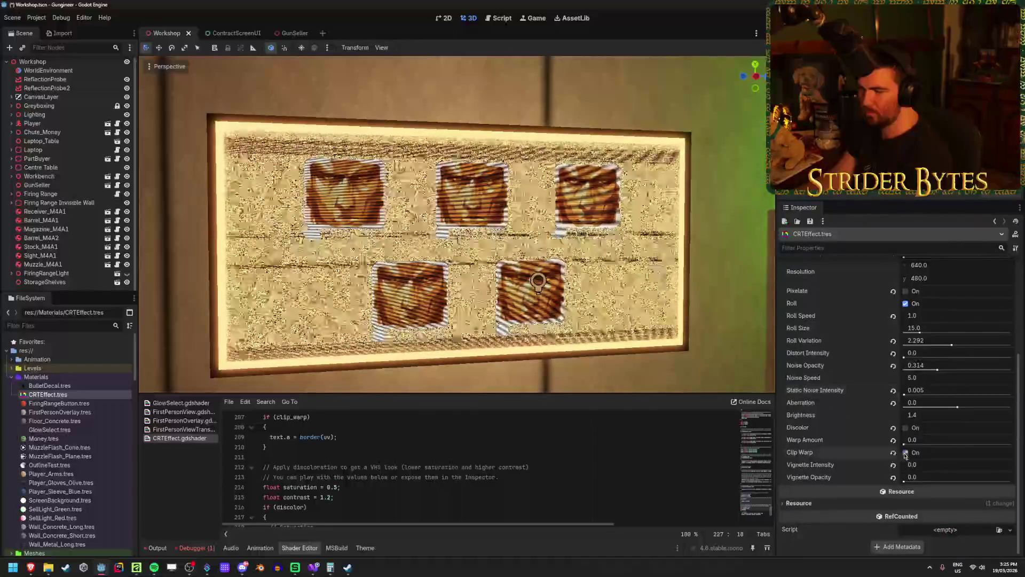
left_click_drag(904, 443, 932, 443)
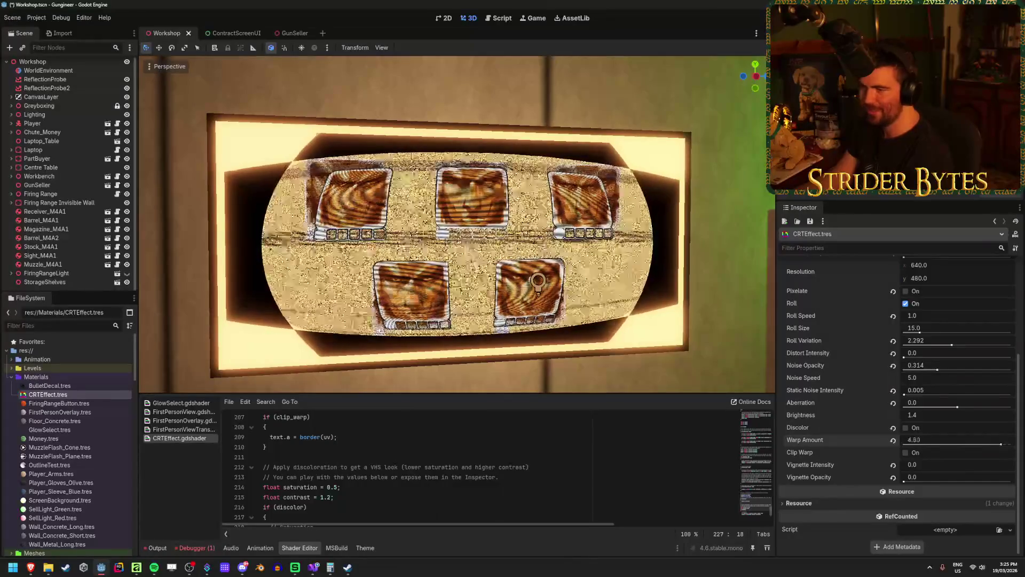
left_click_drag(927, 441, 903, 443)
Step: Toggle Discolor on and back off, then switch to ContractScreenUI and toggle the CRT overlay
scroll(924, 430, "up", 2)
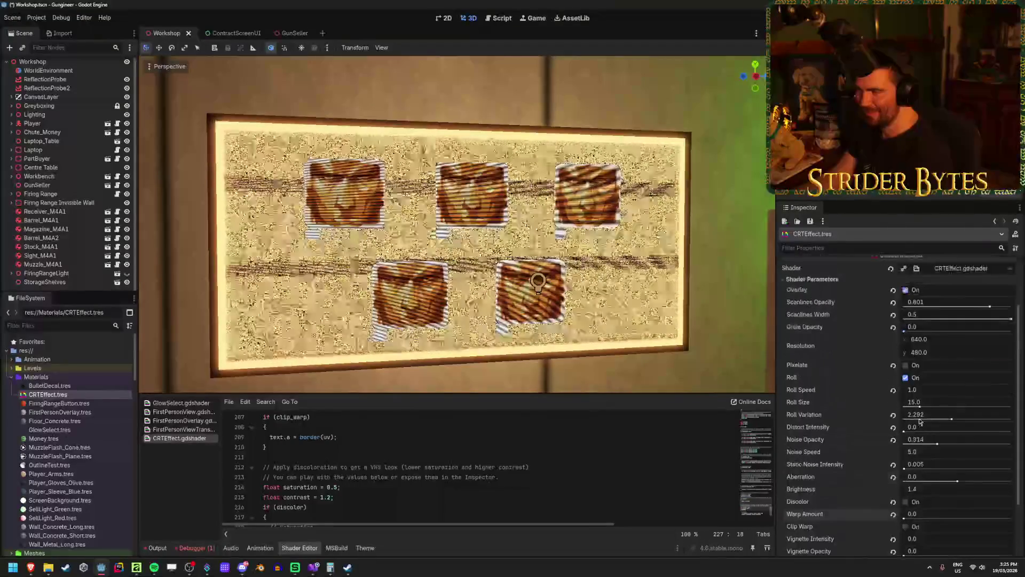
left_click(905, 465)
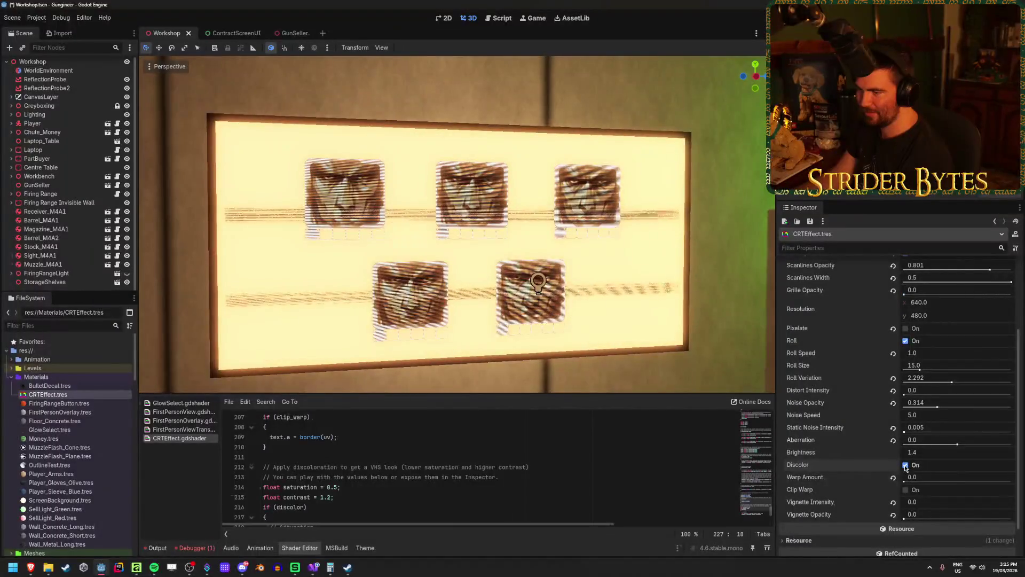
left_click(906, 465)
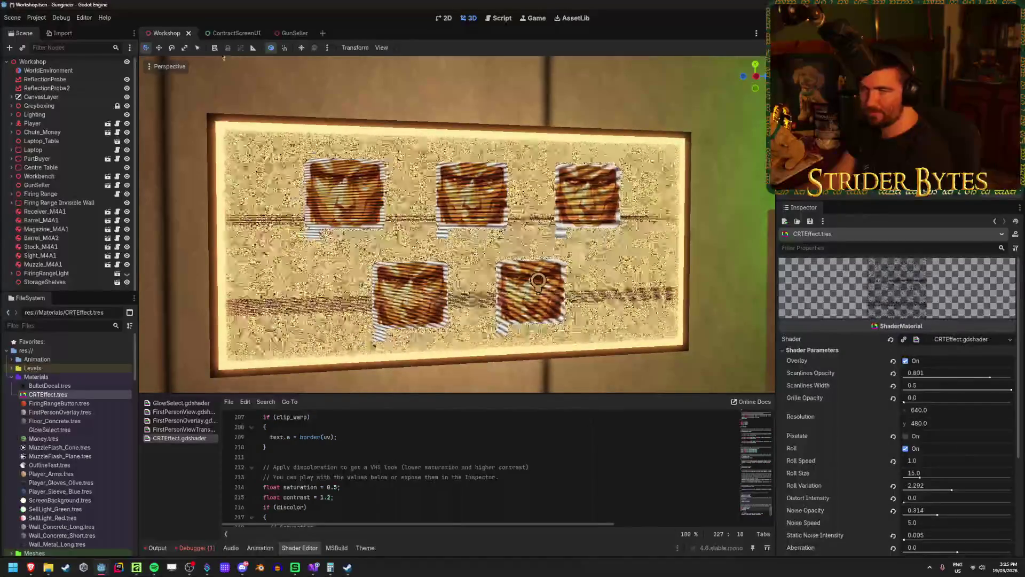
left_click(232, 37)
left_click(130, 90)
Step: Hide the ColorRect CRT overlay and compare ContractScreenUI against the Workshop laptop screen
left_click(130, 90)
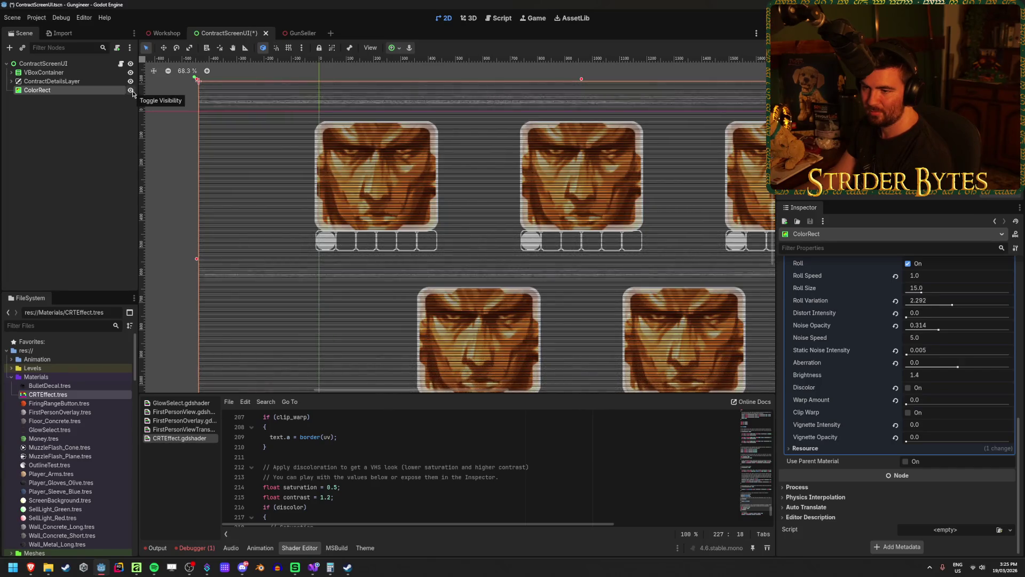
left_click(131, 90)
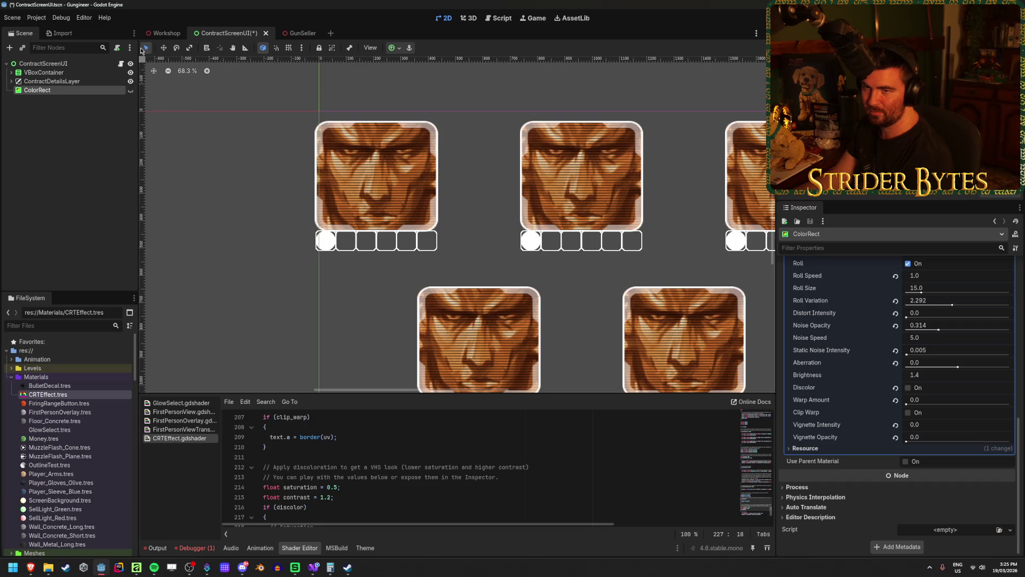
left_click(161, 34)
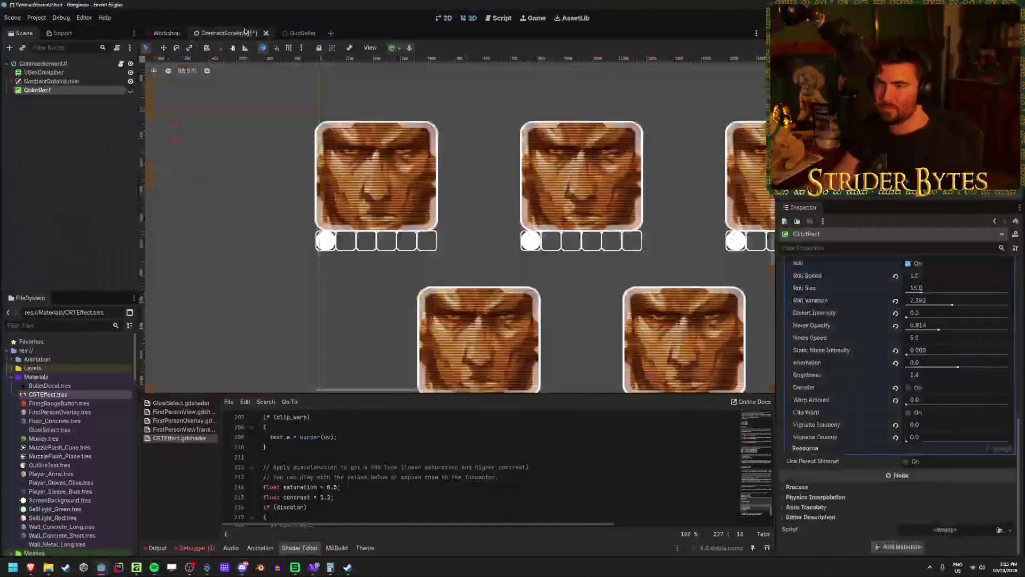
left_click(198, 34)
left_click(163, 33)
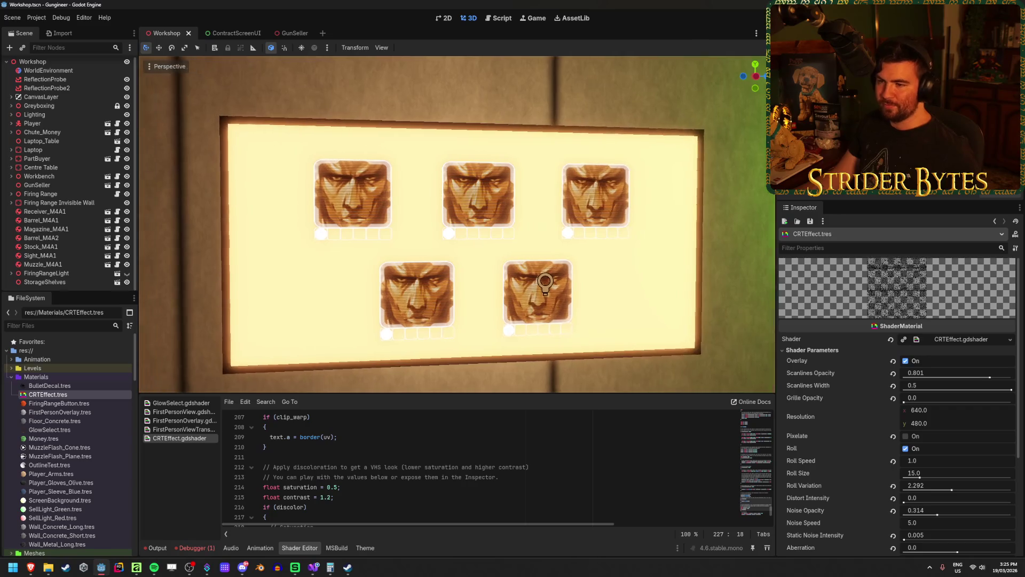
scroll(457, 225, "up", 5)
scroll(456, 224, "down", 5)
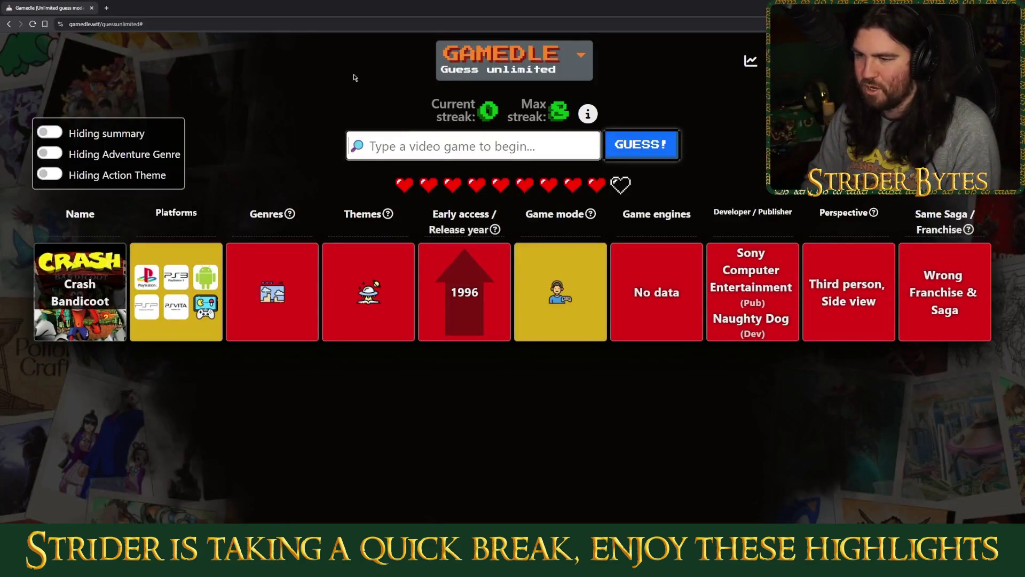
Step: Search 'diablo iii' and submit Diablo III as the next Gamedle guess
type("diablo 3")
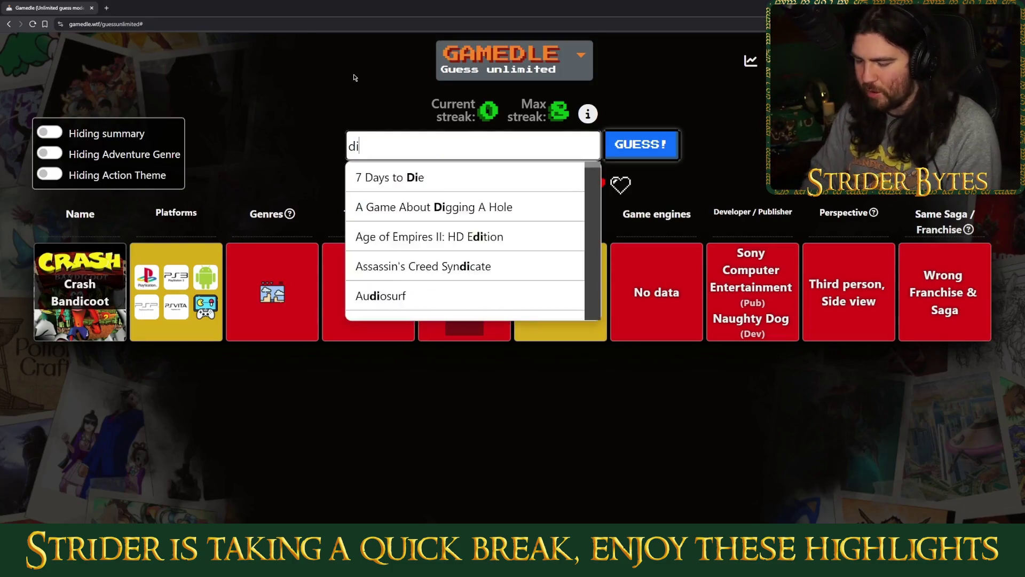
key("BackSpace")
key("BackSpace")
type("iii")
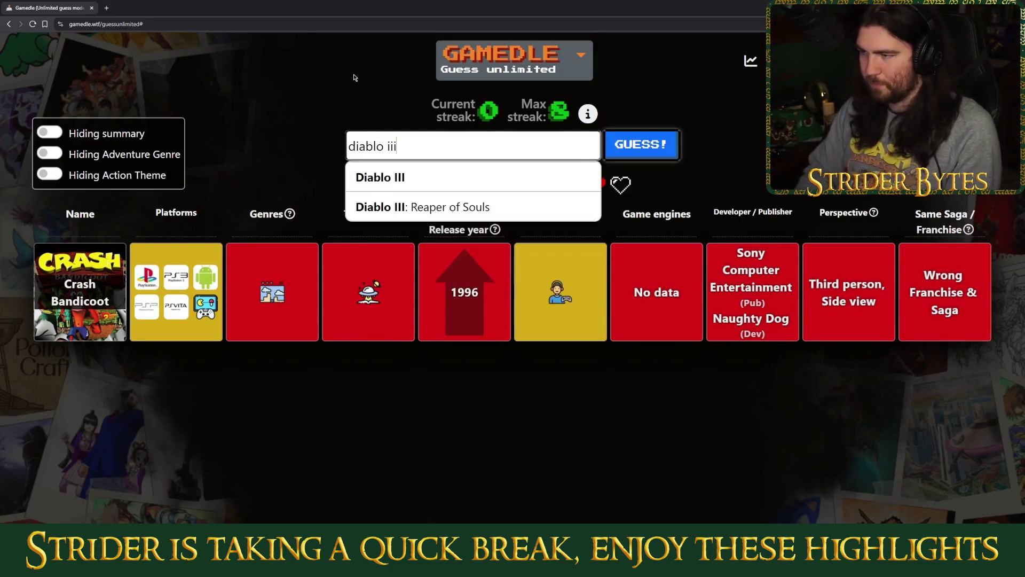
left_click(376, 176)
left_click(640, 145)
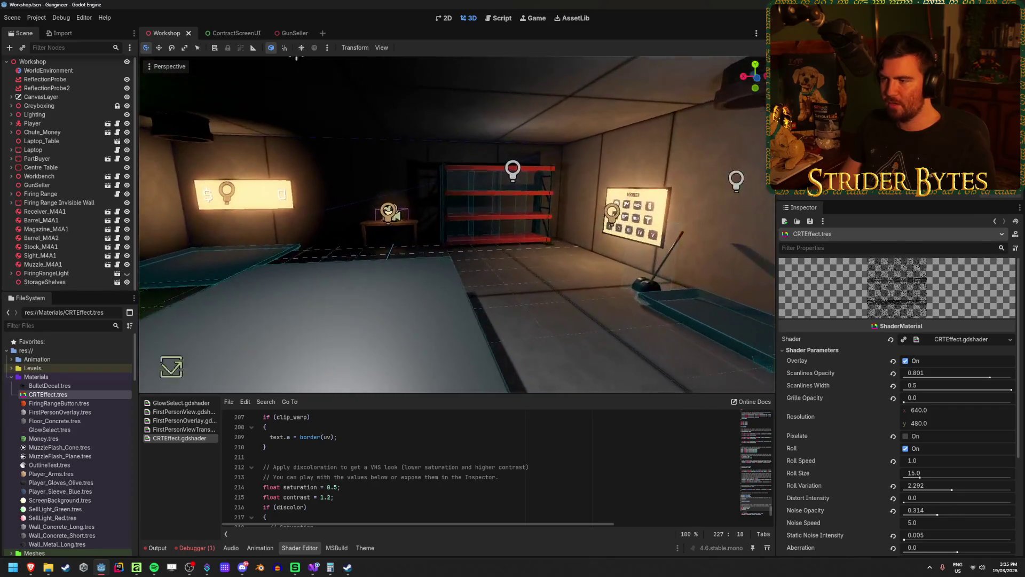
key("f")
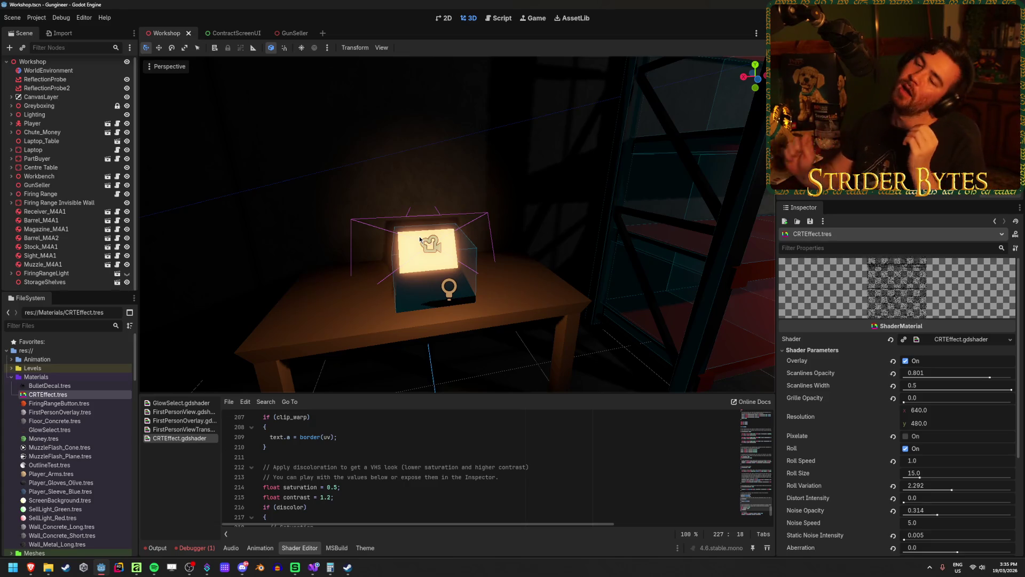
key("ctrl+s")
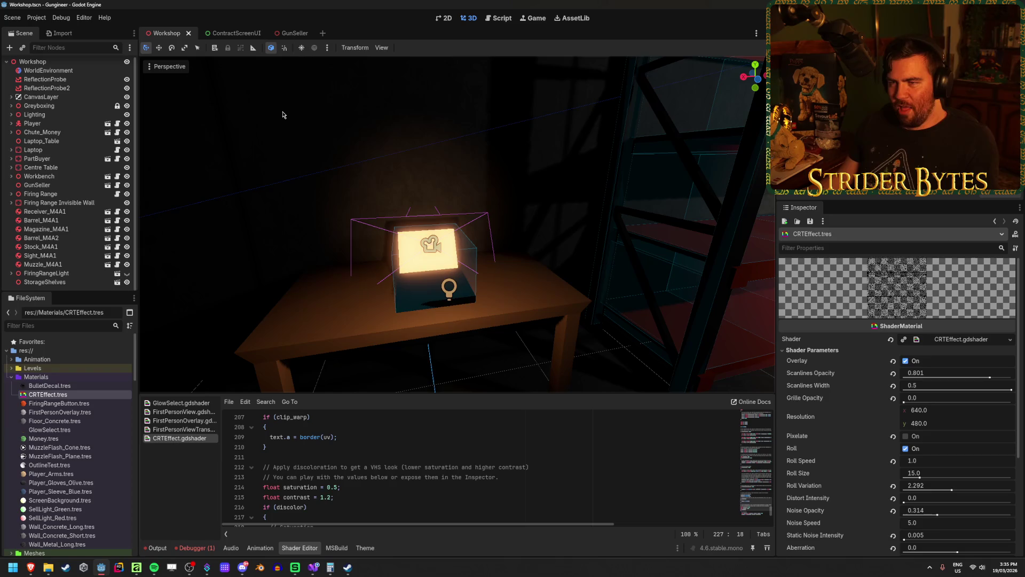
left_click_drag(279, 113, 209, 176)
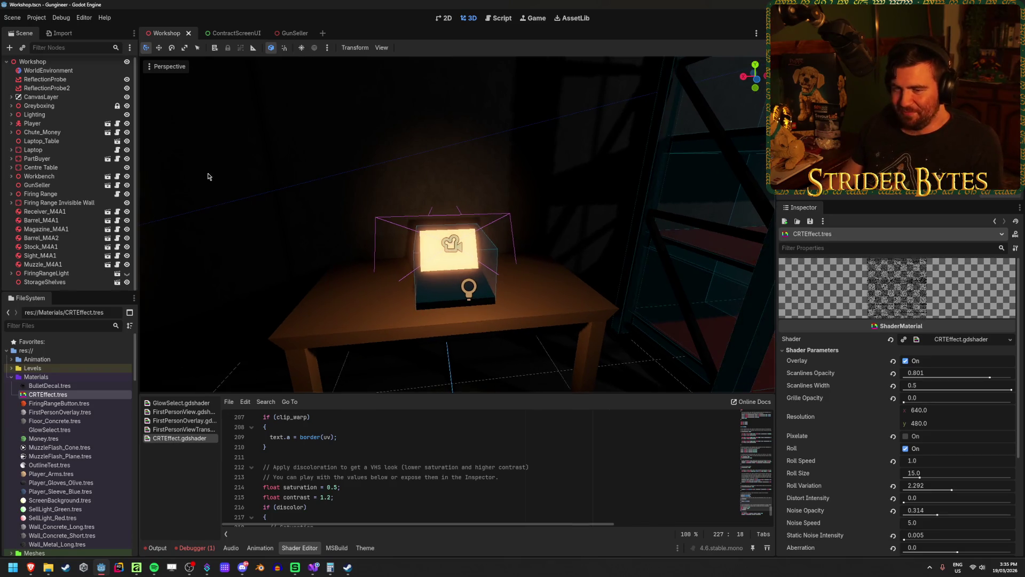
left_click(317, 548)
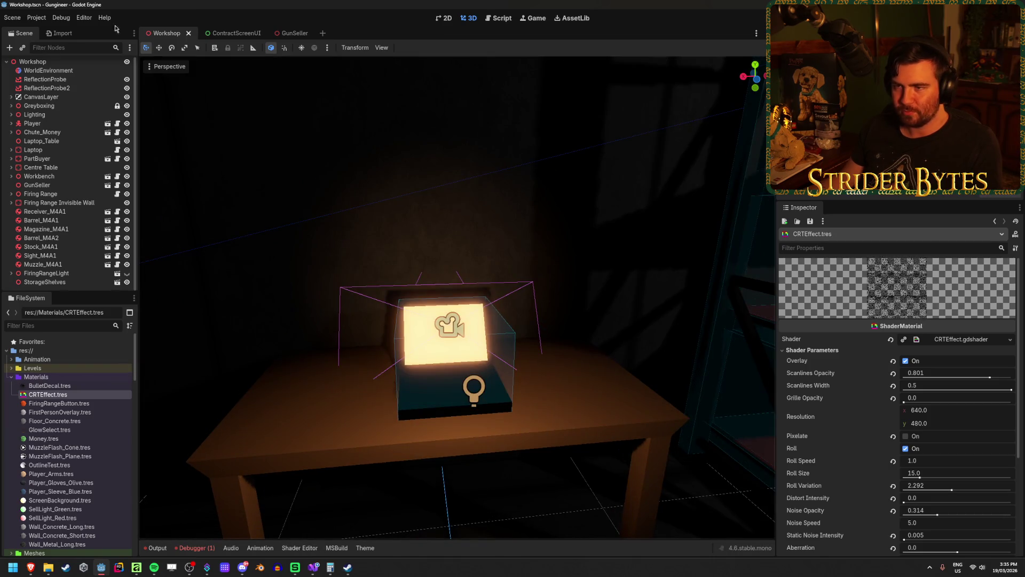
middle_click(236, 33)
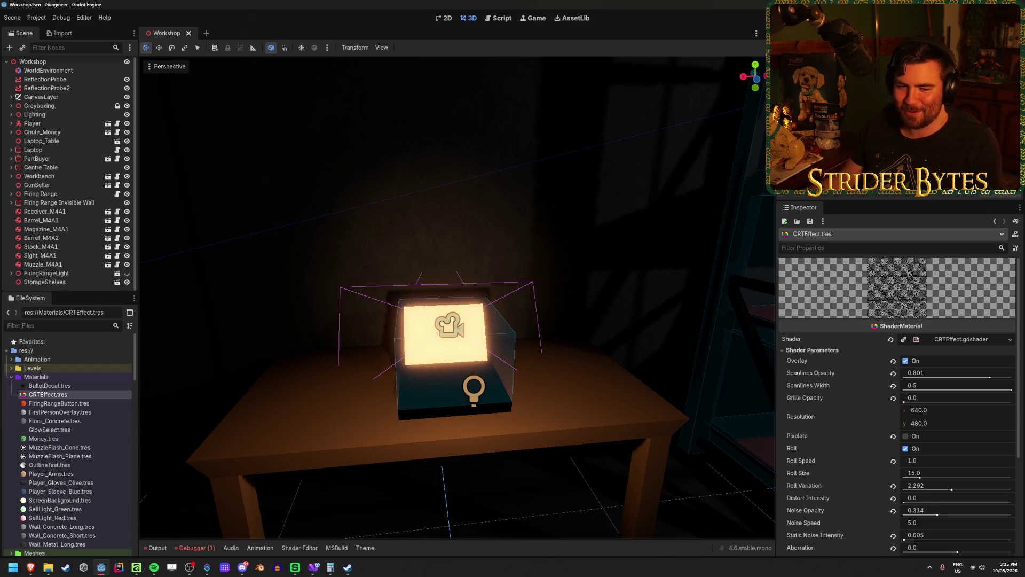
key("w")
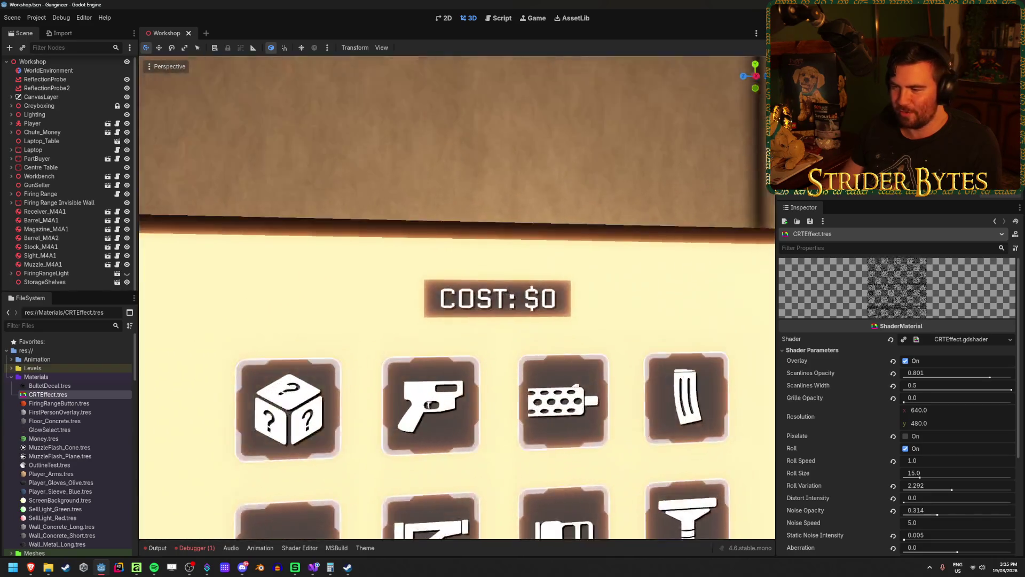
key("s")
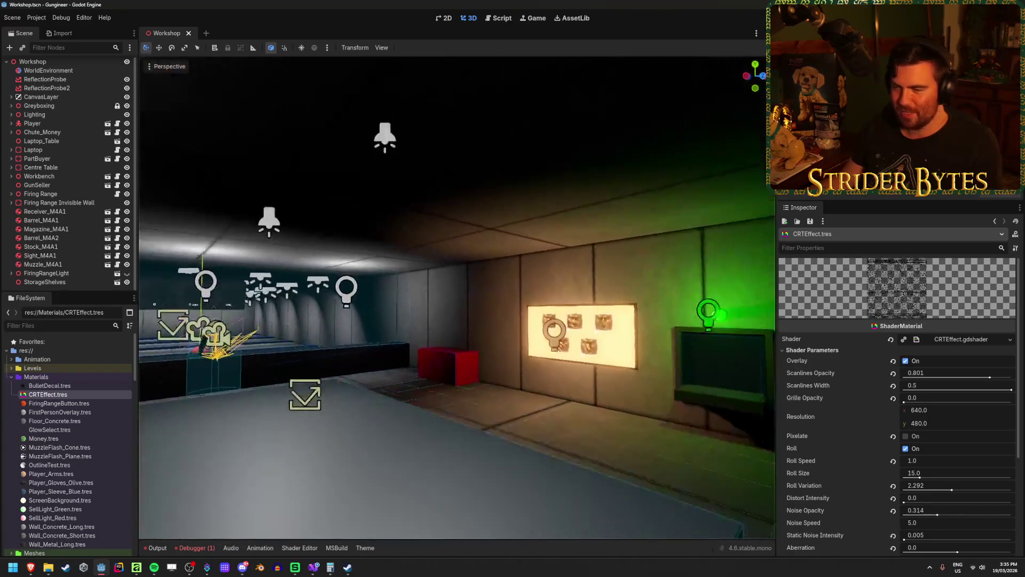
key("w")
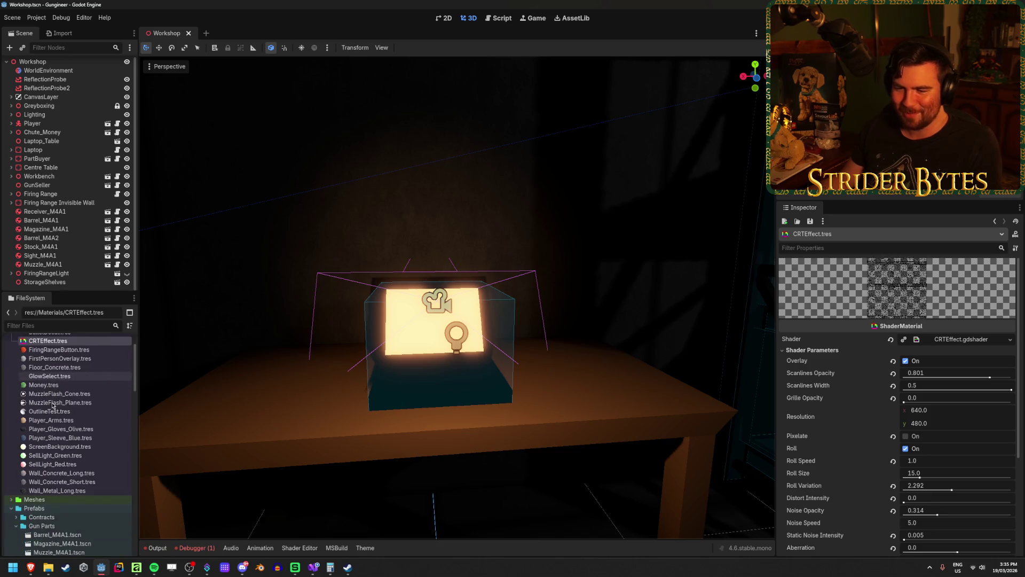
Step: Open the ContractButtonUI, ContractScreenUI and FiringRangeScreenUI scenes from the UI folder
scroll(59, 396, "down", 5)
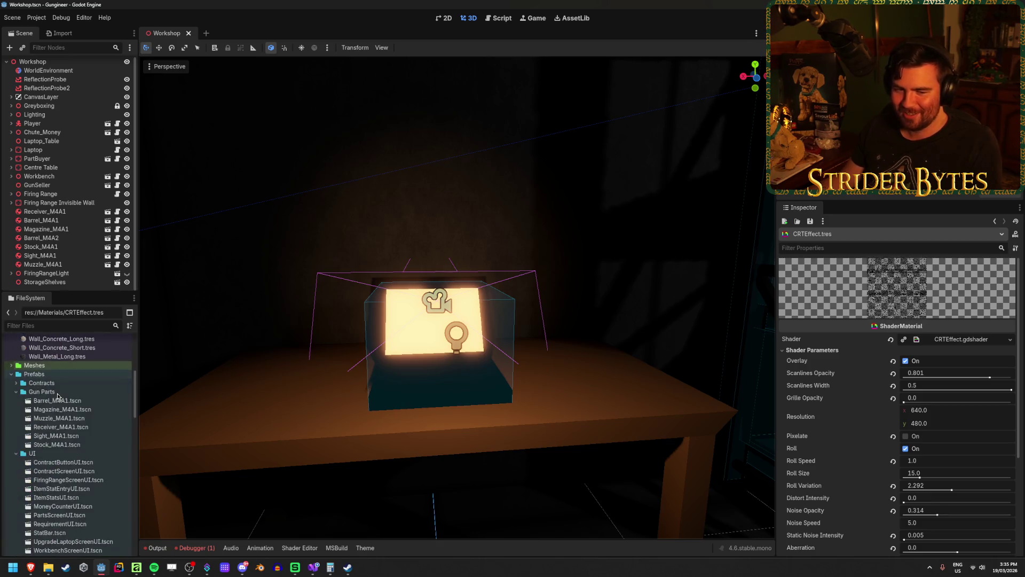
scroll(58, 395, "down", 4)
scroll(58, 395, "up", 3)
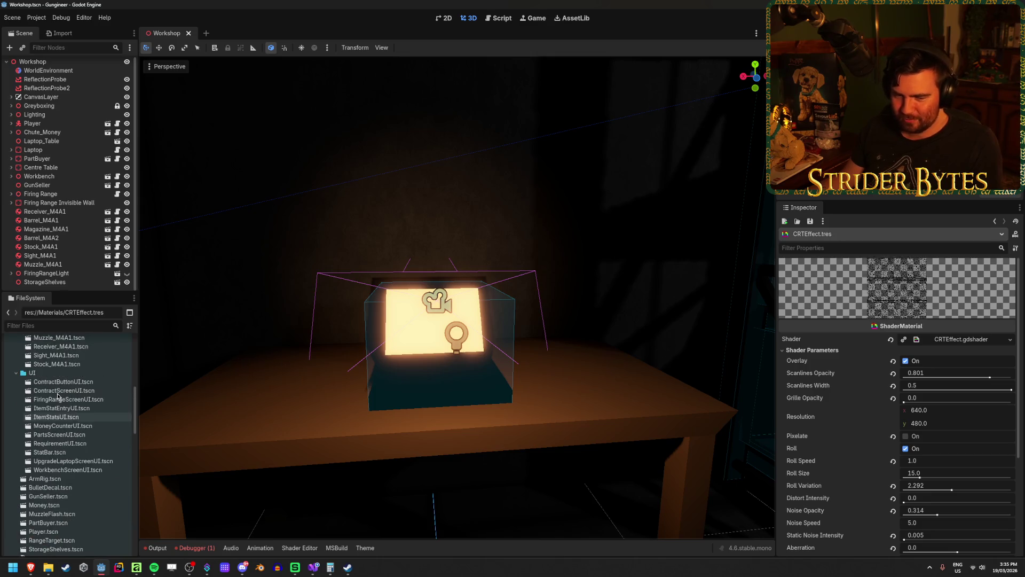
left_click(16, 400)
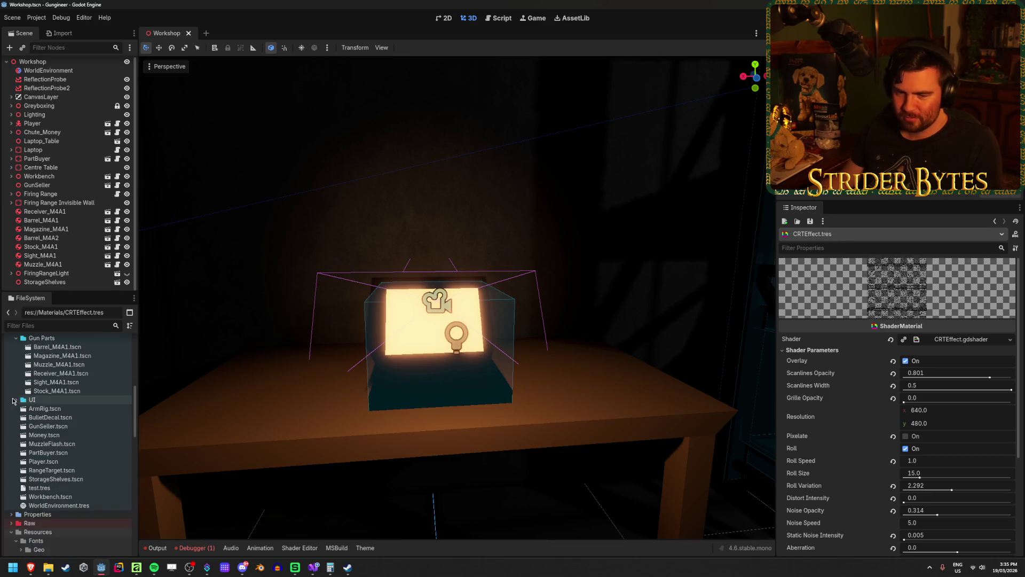
left_click(15, 401)
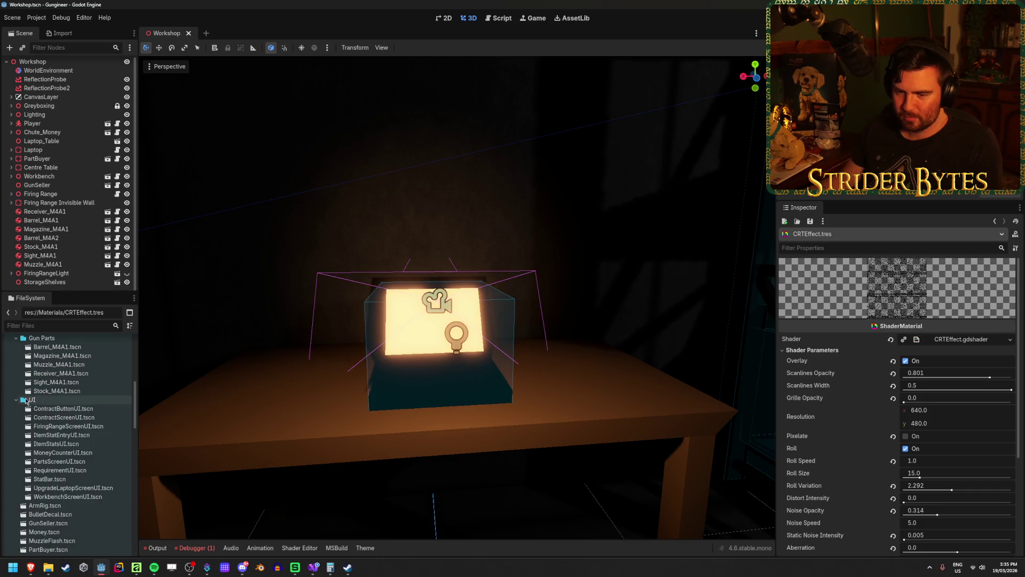
double_click(59, 408)
left_click(85, 419)
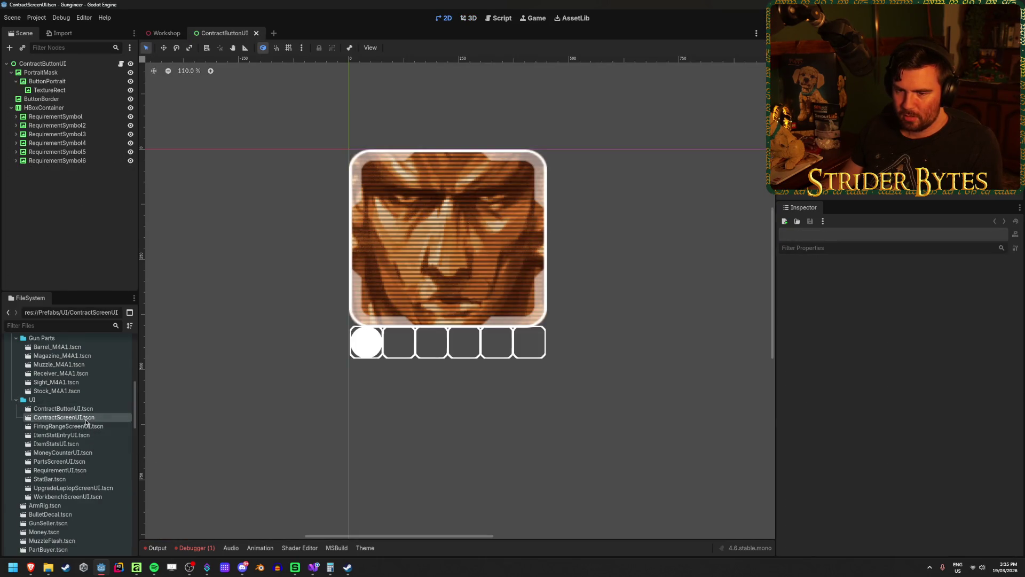
double_click(86, 417)
double_click(81, 426)
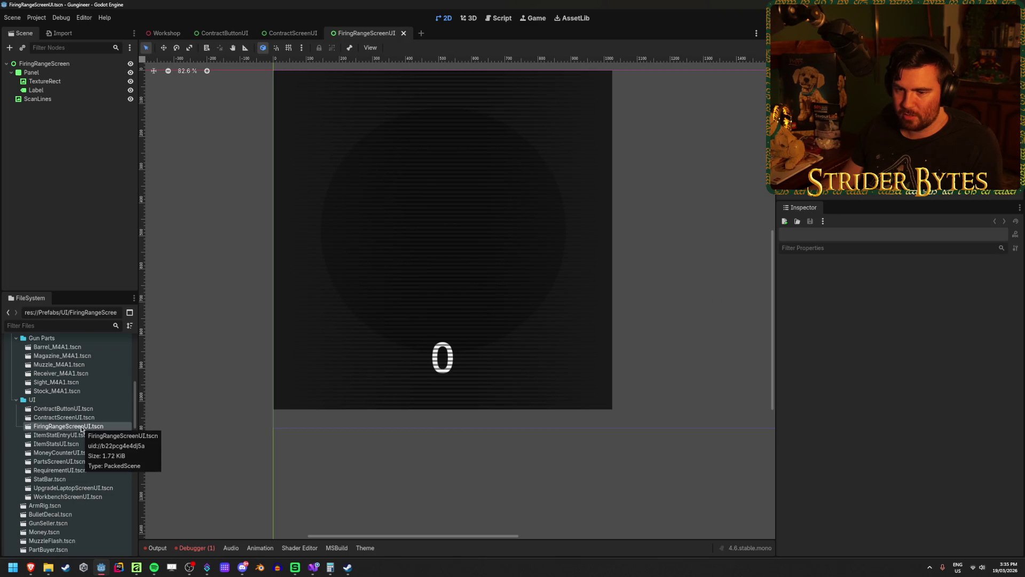
Step: Clear the firing range Label's Label Settings and assign Font.tres as its theme
left_click(36, 90)
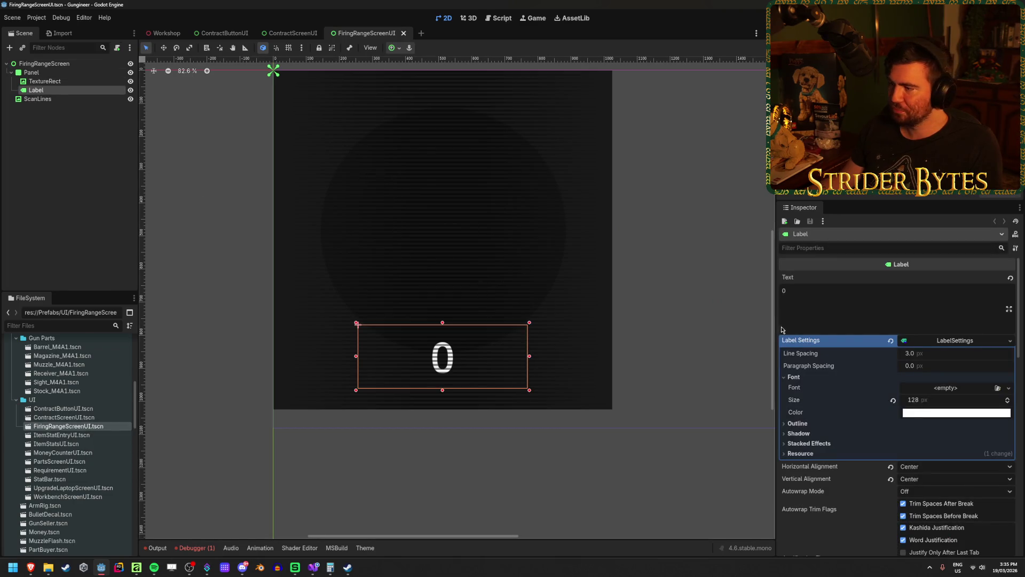
left_click(891, 341)
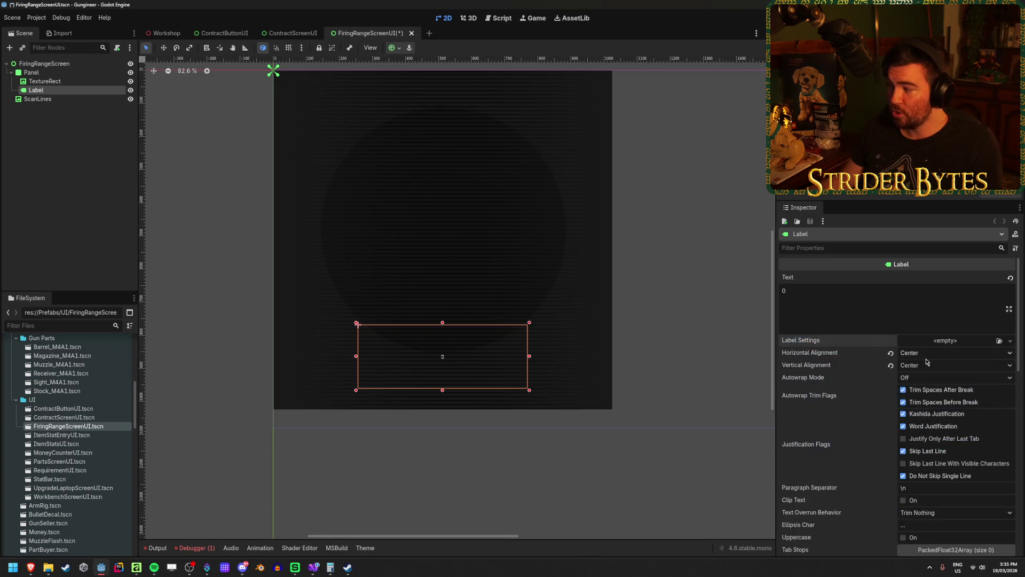
scroll(925, 363, "down", 5)
left_click(796, 415)
left_click(999, 426)
double_click(403, 188)
Step: Enable the Label's Font Size override at 128 and save the scene
left_click(815, 450)
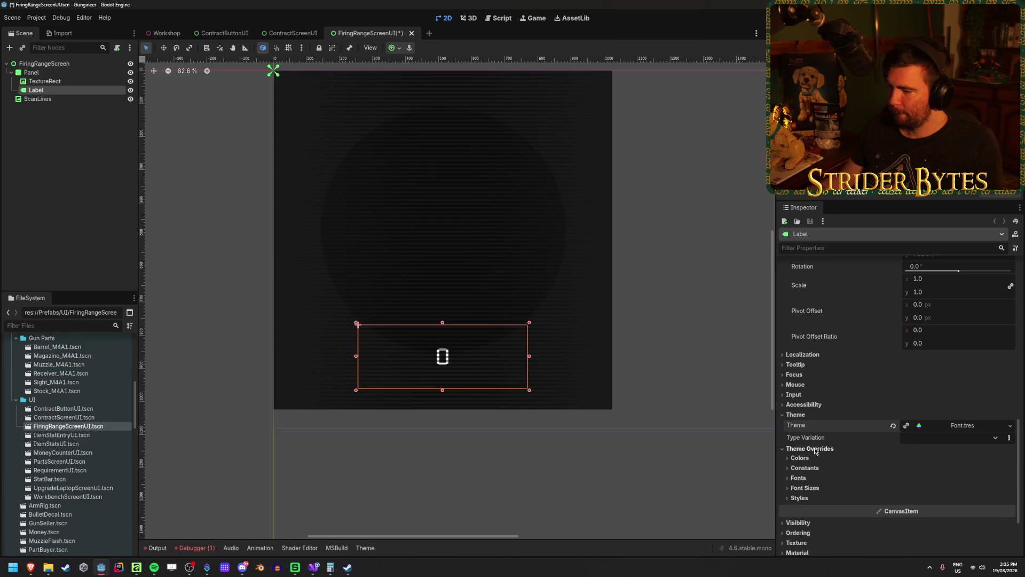
left_click(806, 488)
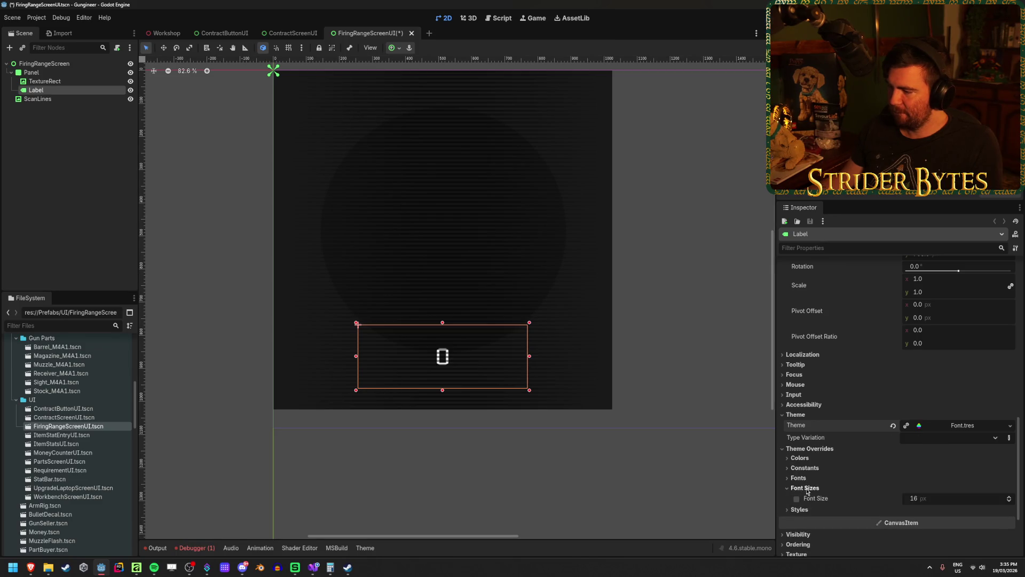
left_click(934, 497)
type("128")
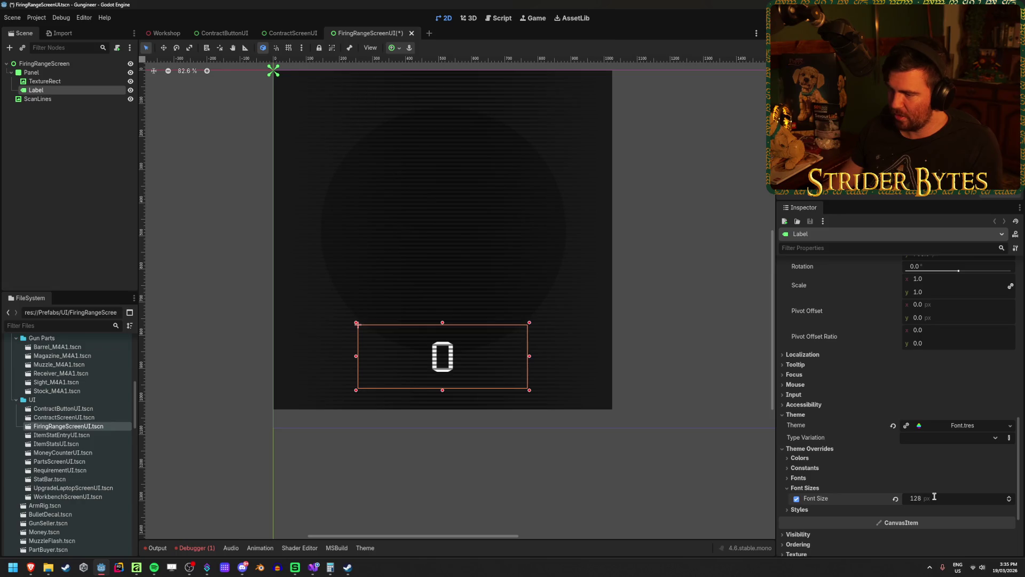
key("ctrl+s")
scroll(433, 381, "up", 3)
scroll(434, 381, "down", 1)
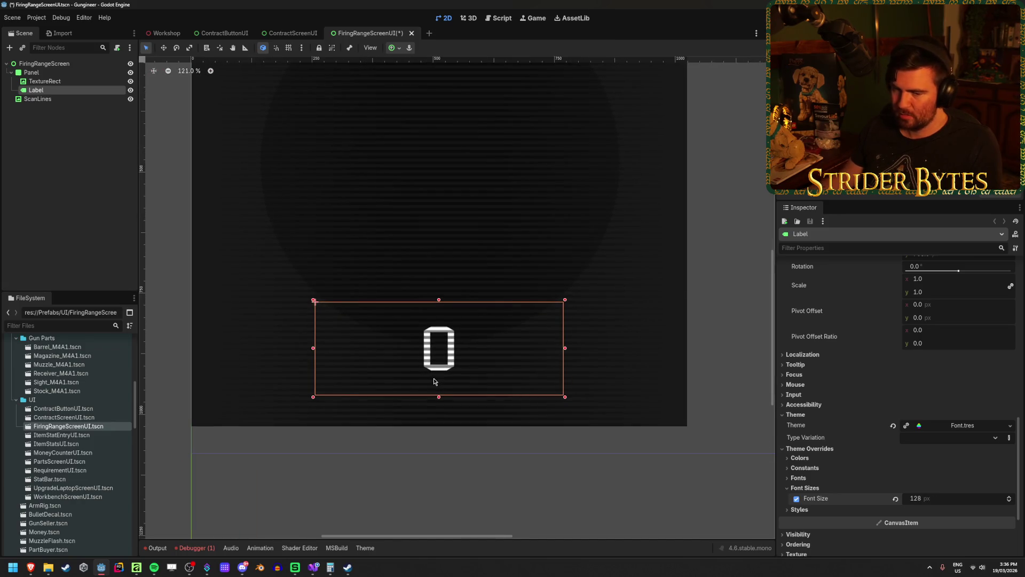
scroll(434, 381, "down", 2)
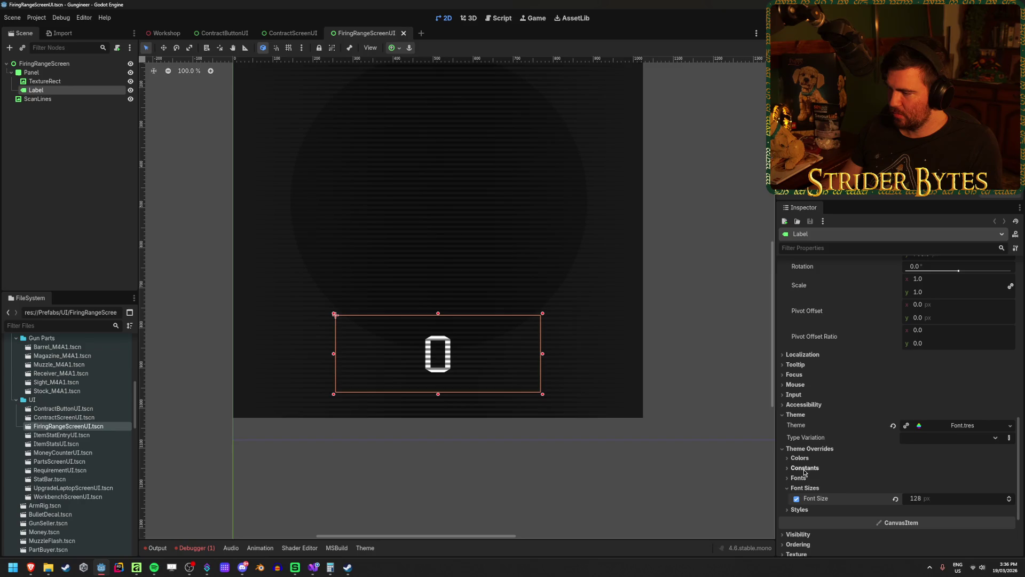
left_click(79, 143)
Step: Close the extra UI scene tabs, open ItemStatEntryUI.tscn, and inspect the Debugger error's stack trace
key("ctrl+shift+w")
key("ctrl+shift+w")
key("ctrl+shift+w")
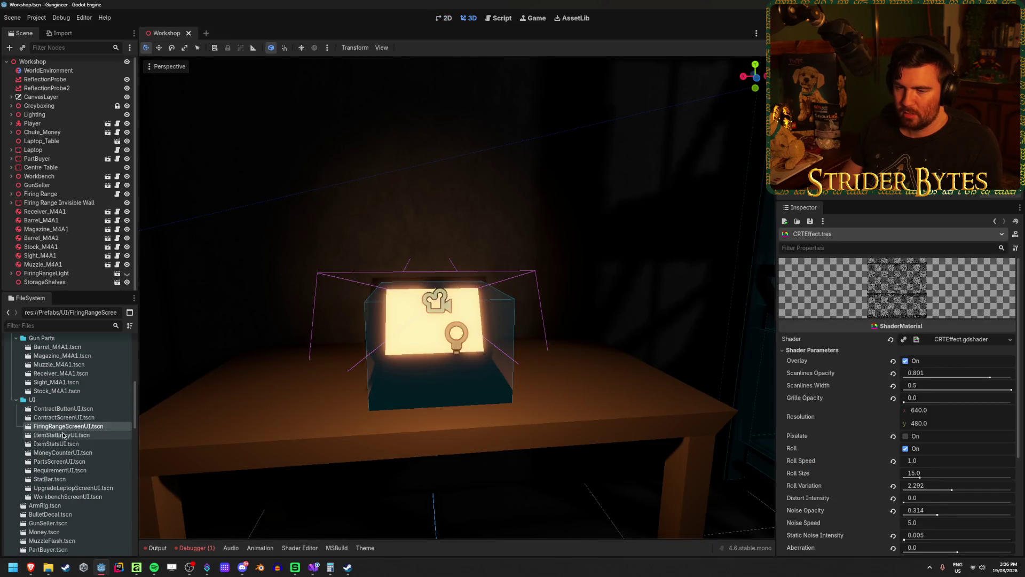
double_click(62, 435)
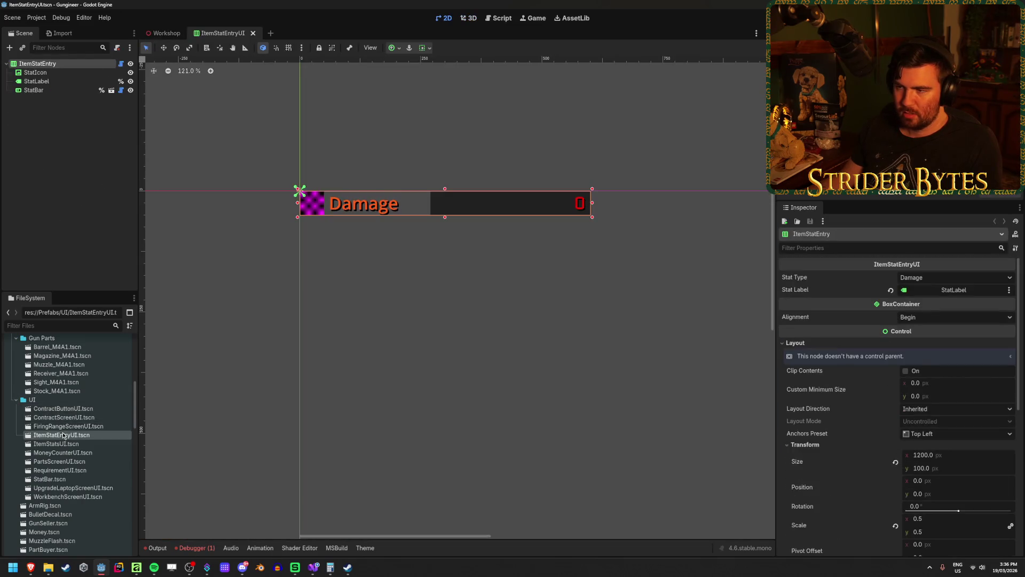
left_click(196, 547)
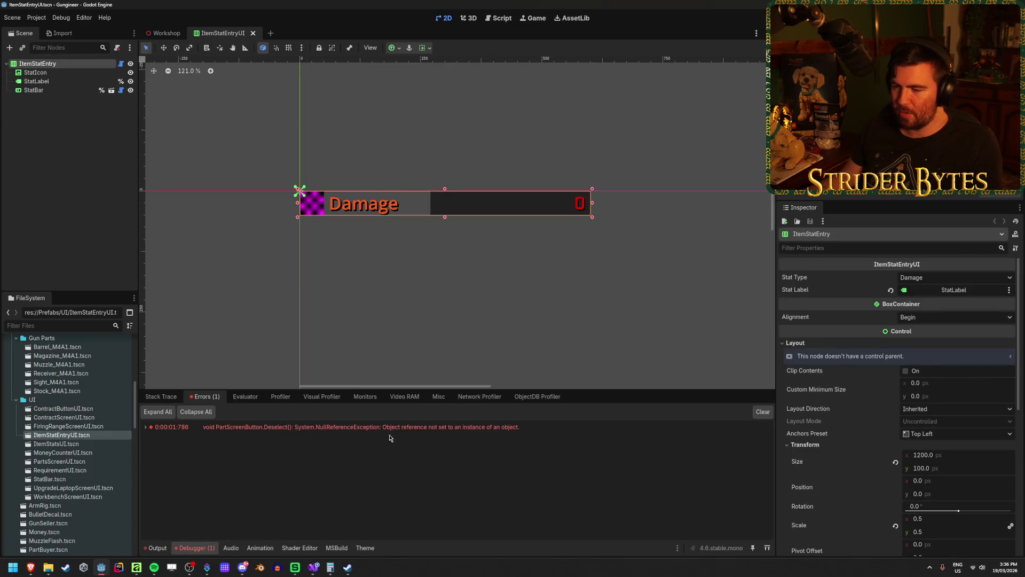
left_click(165, 396)
left_click(191, 396)
left_click(160, 396)
Step: Switch to the Output panel and clear its log
left_click(158, 547)
scroll(238, 452, "up", 5)
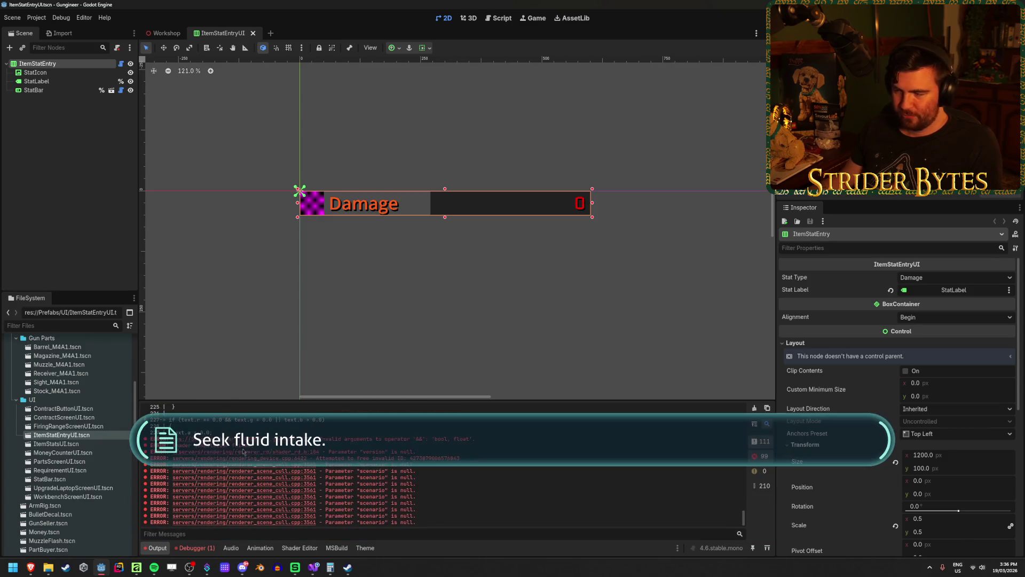
left_click(754, 408)
left_click(73, 181)
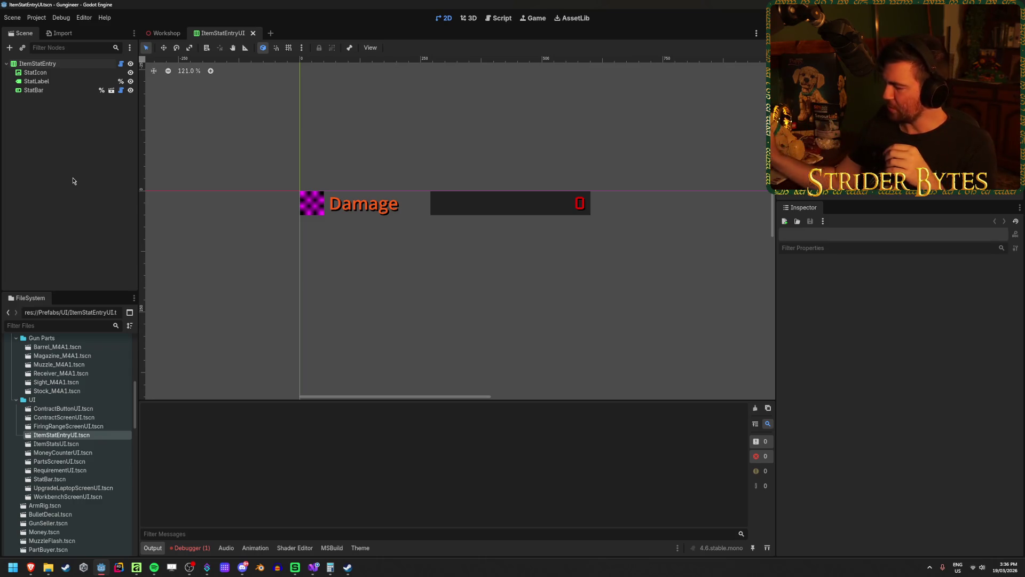
Step: Return to the Workshop scene, build and run the game with F5, and fire toward the range
left_click(163, 33)
key("F5")
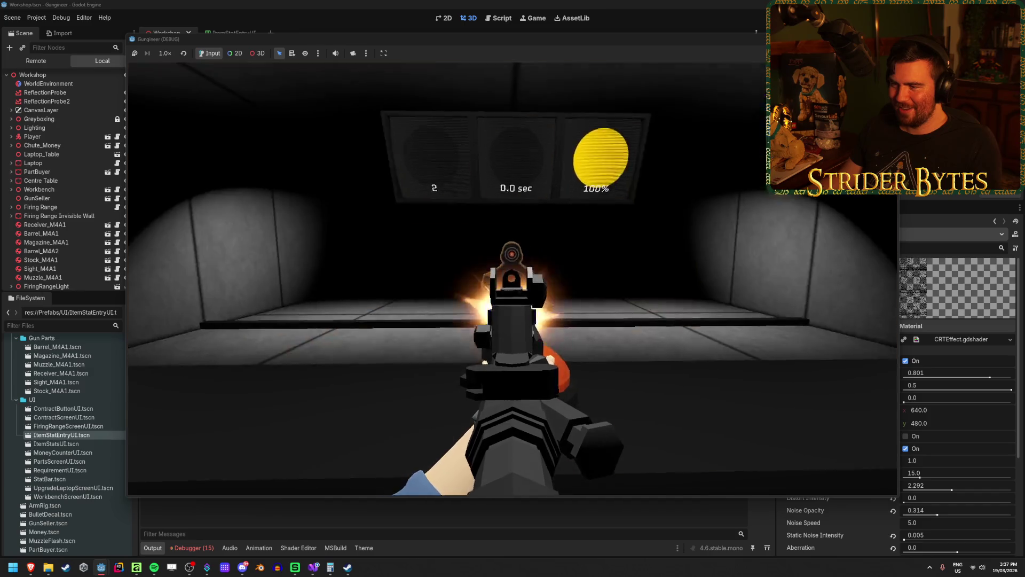
left_click_drag(512, 289, 513, 288)
Step: Inspect the held gun, then aim down its sights and lower it again
mouse_move(512, 288)
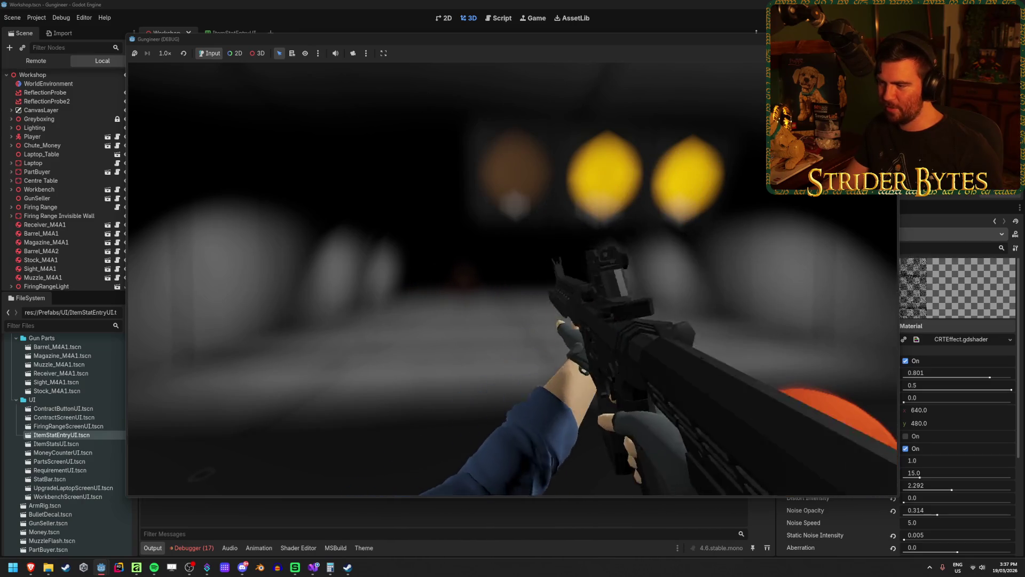
key("f")
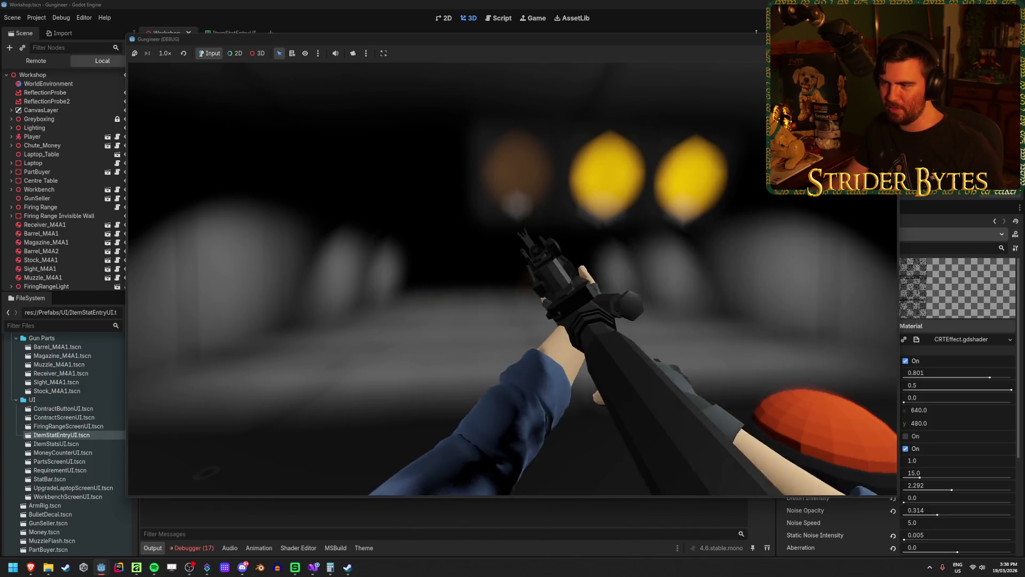
key("f")
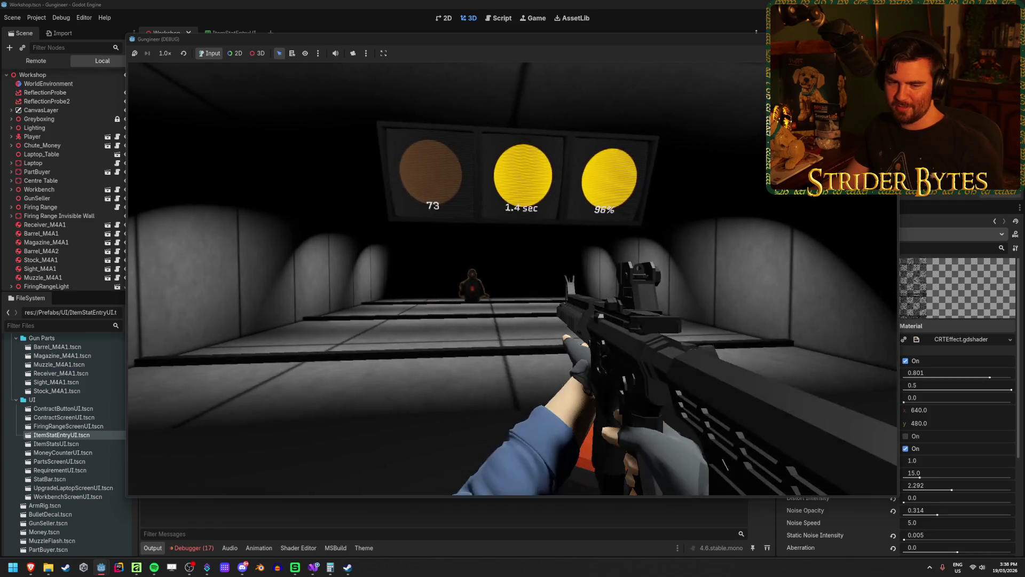
right_click(513, 288)
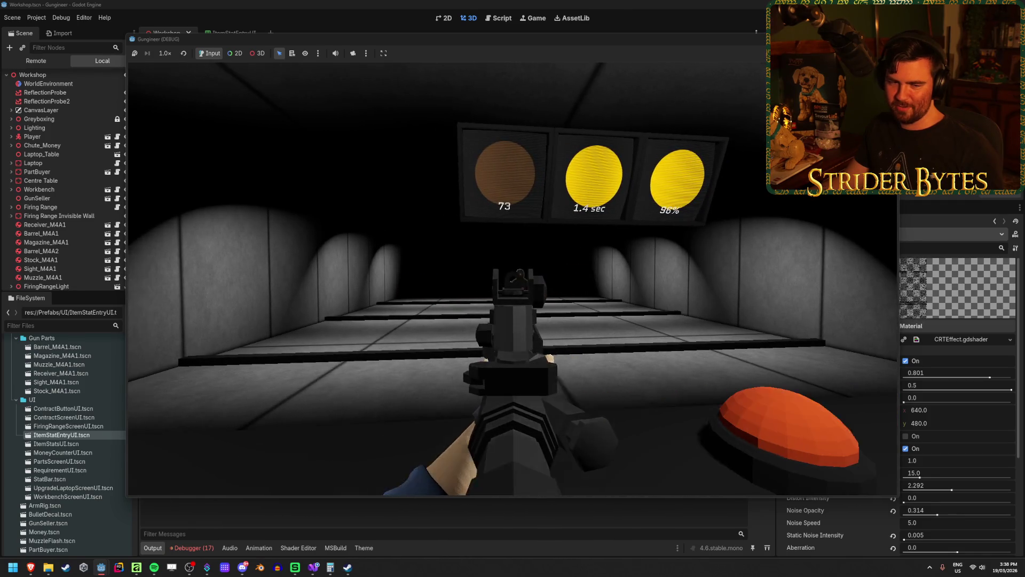
right_click(513, 288)
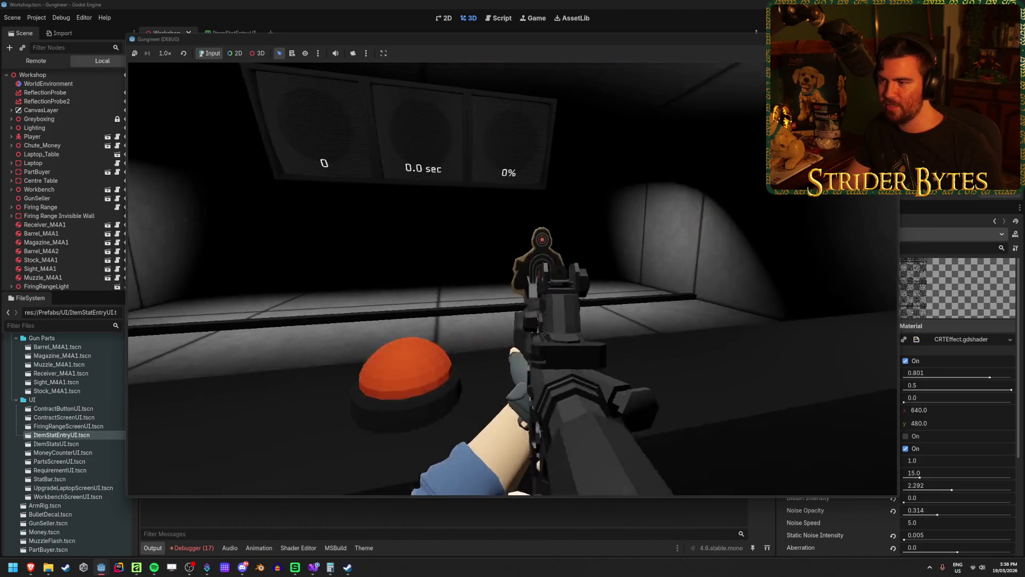
Step: Fire a sustained burst at the range targets and reload the rifle
left_click(512, 278)
left_click_drag(513, 279, 513, 279)
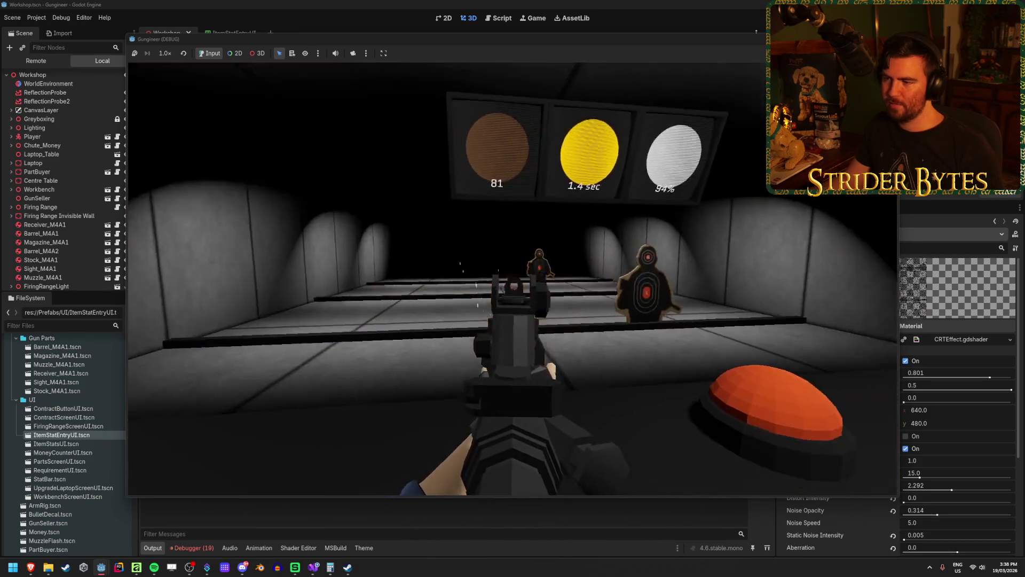
key("r")
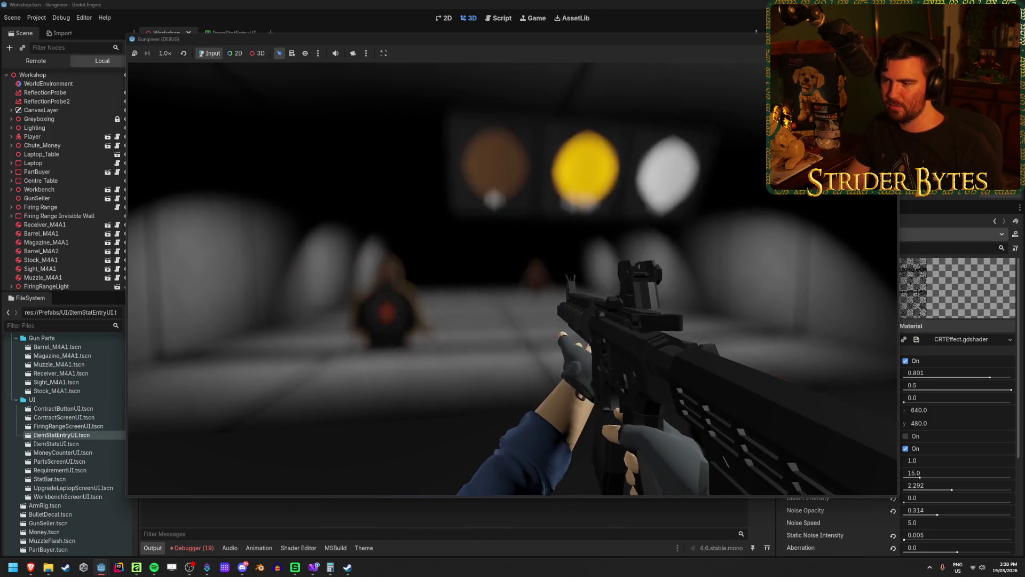
key("r")
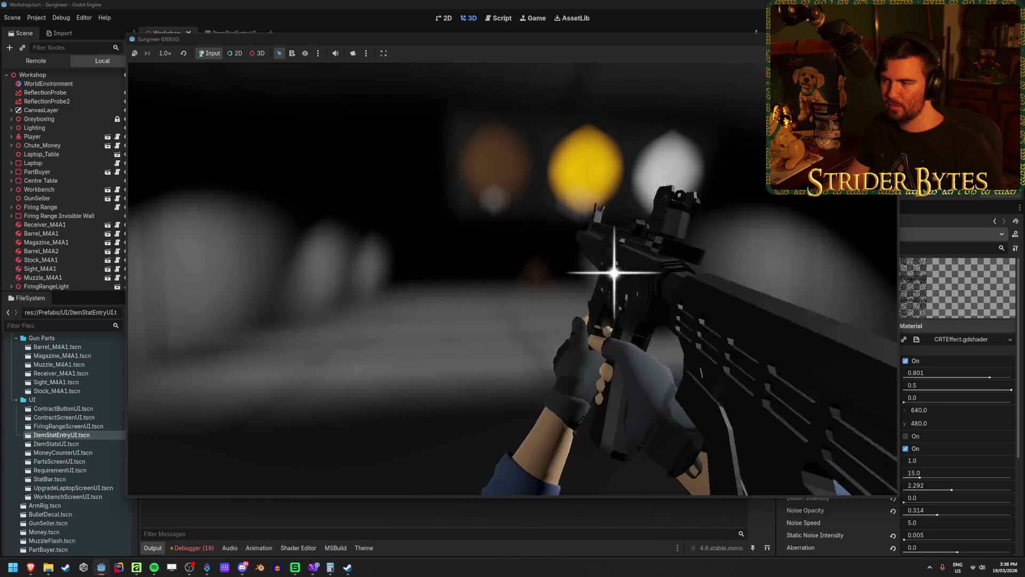
Step: Fire six more shots at the range targets, then reload the rifle again
left_click(513, 279)
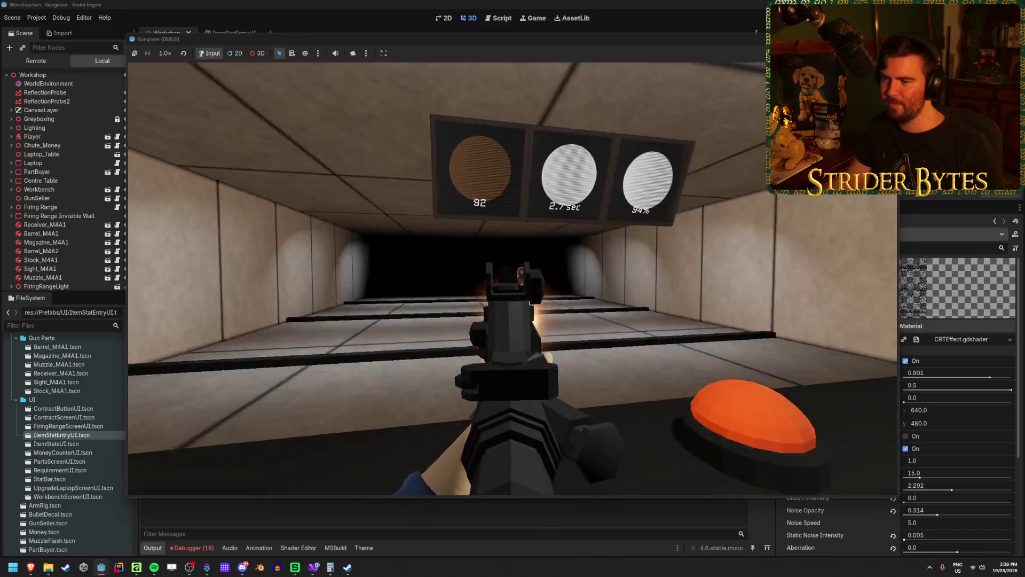
left_click(512, 280)
left_click(513, 288)
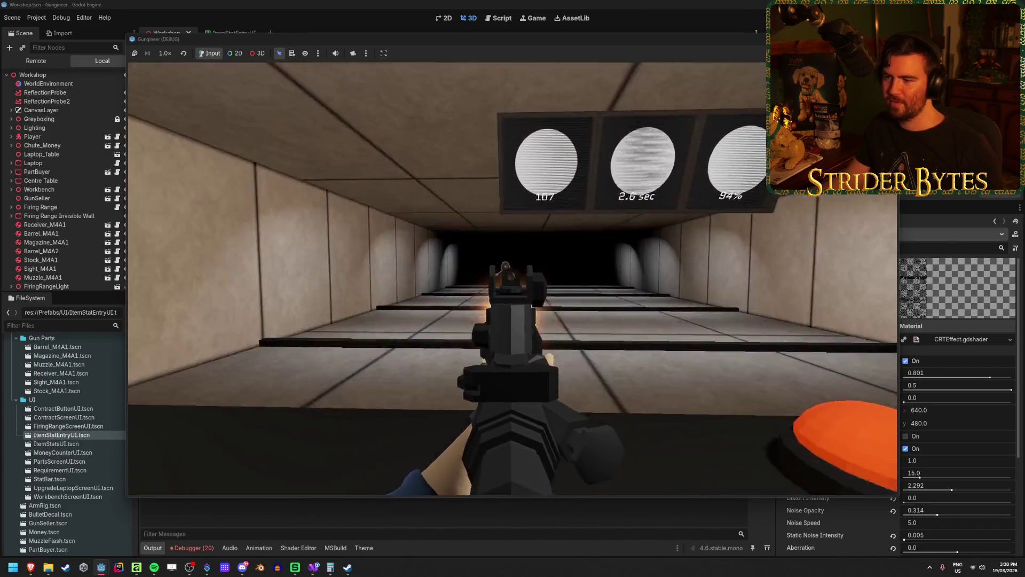
left_click(513, 288)
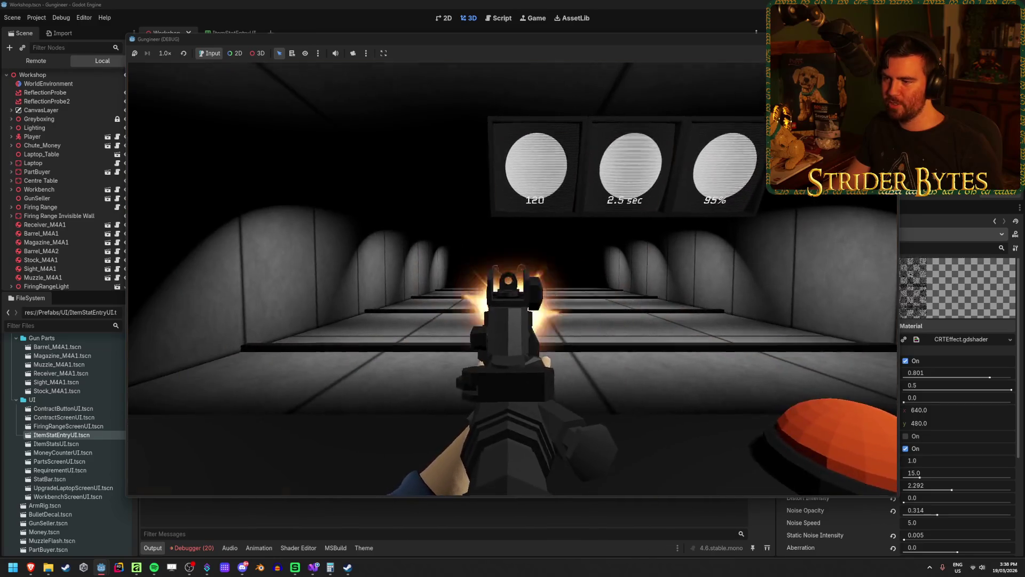
left_click(512, 288)
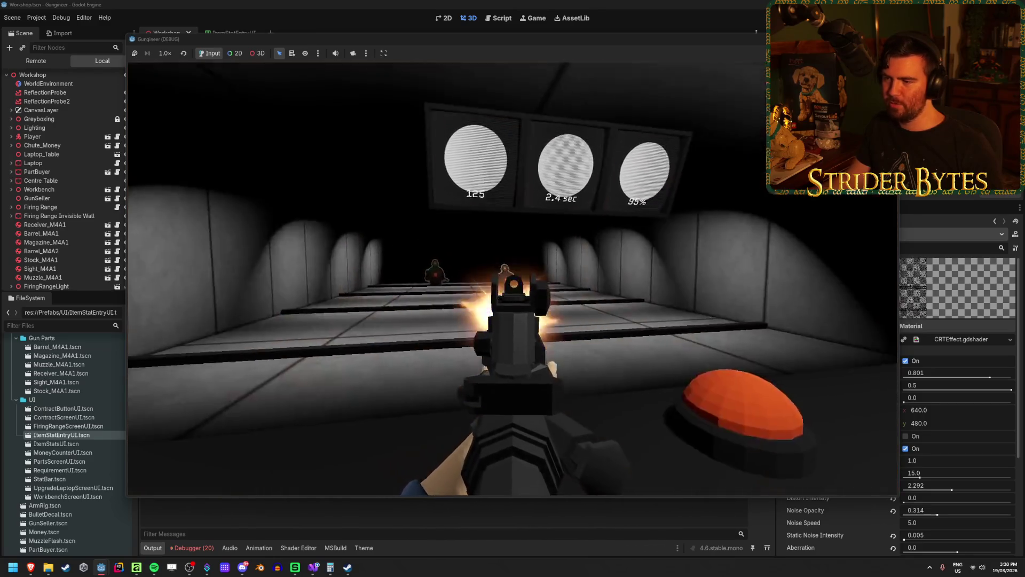
left_click(513, 288)
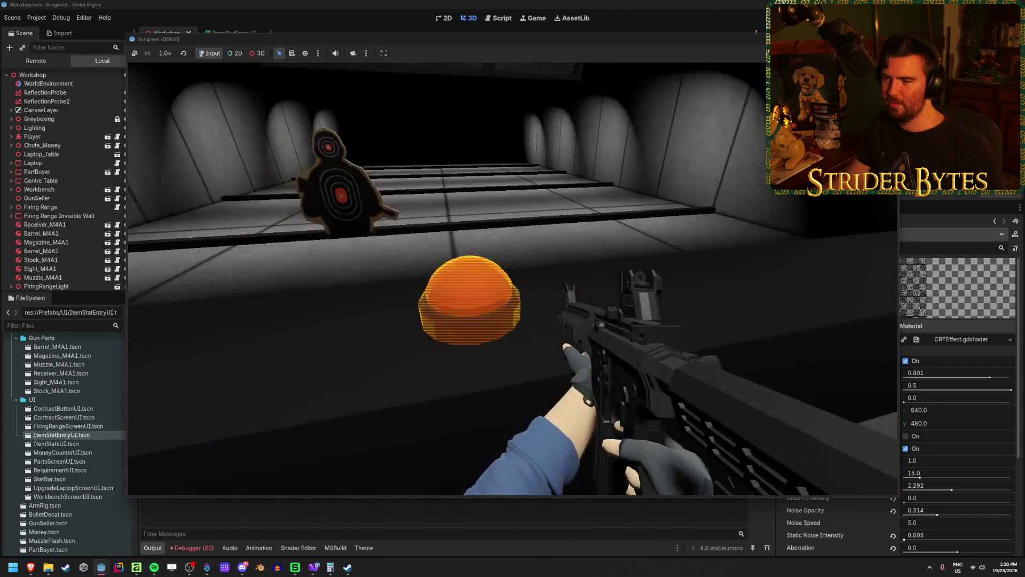
key("r")
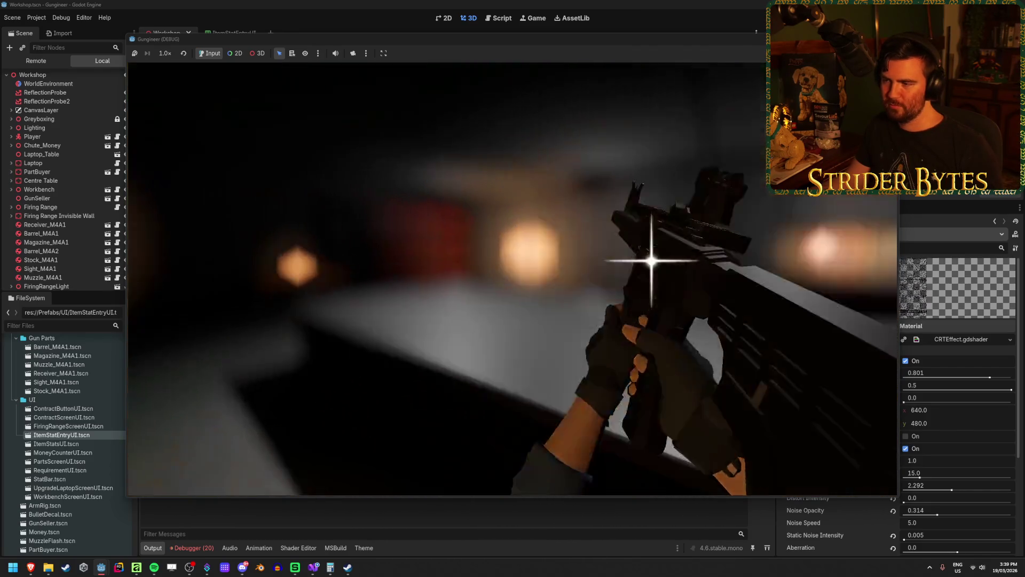
key("r")
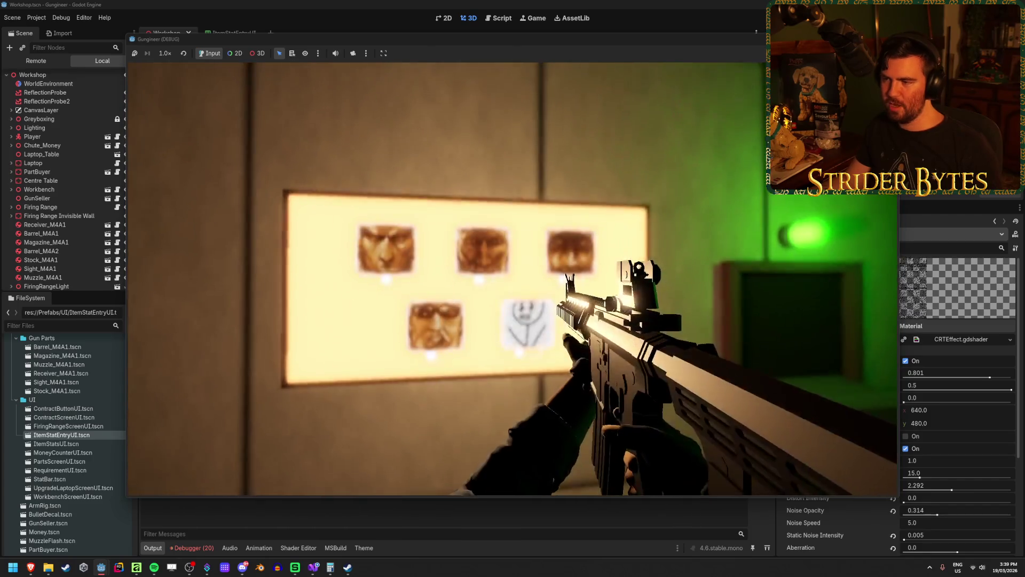
Step: Walk up to the contract board, open two contracts' requirements cards, and close them
key("w")
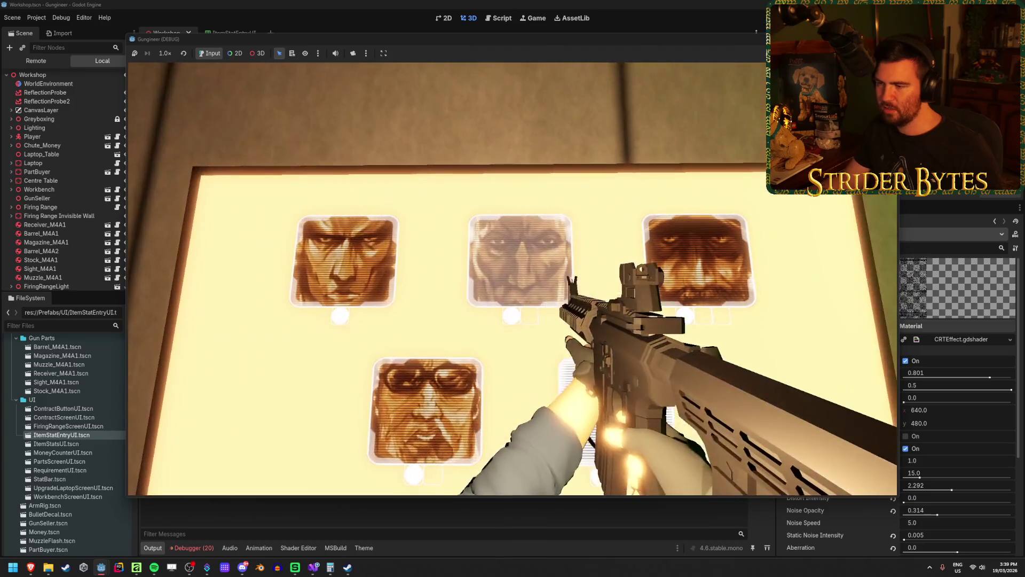
left_click(512, 279)
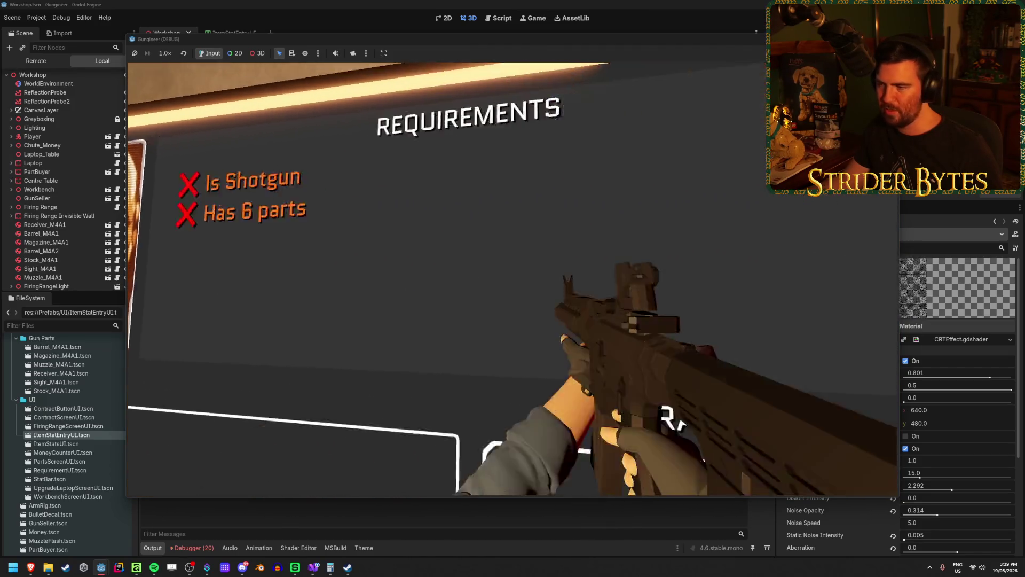
left_click(512, 279)
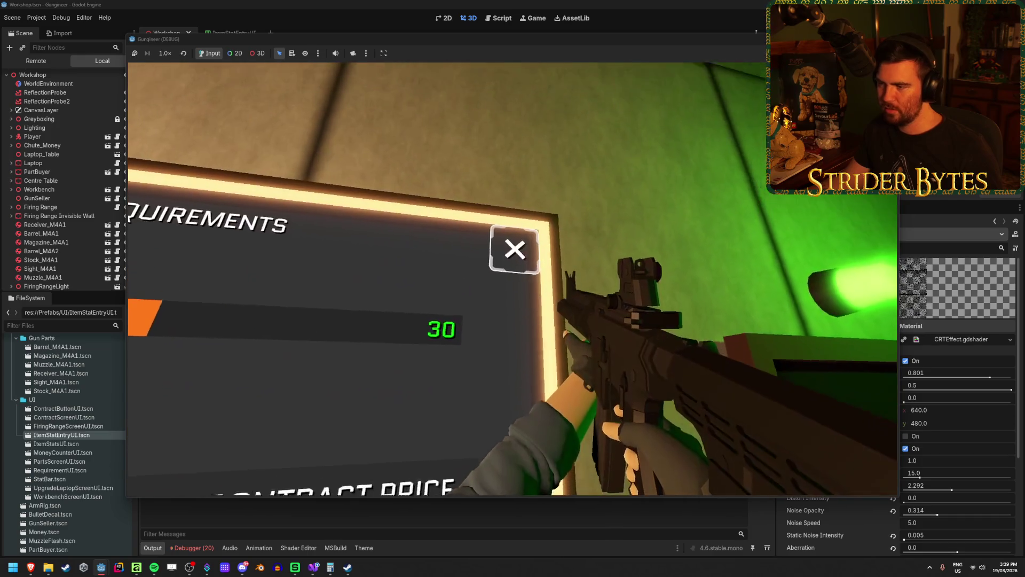
left_click(512, 279)
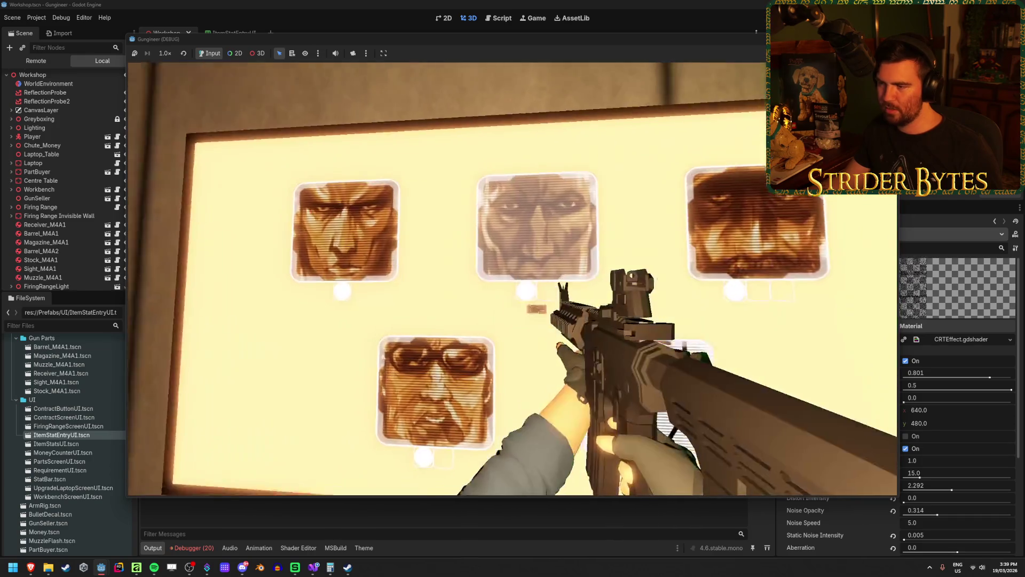
Step: View the sunglasses portrait's contract requirements, then step back and walk toward the laptop table
left_click(512, 279)
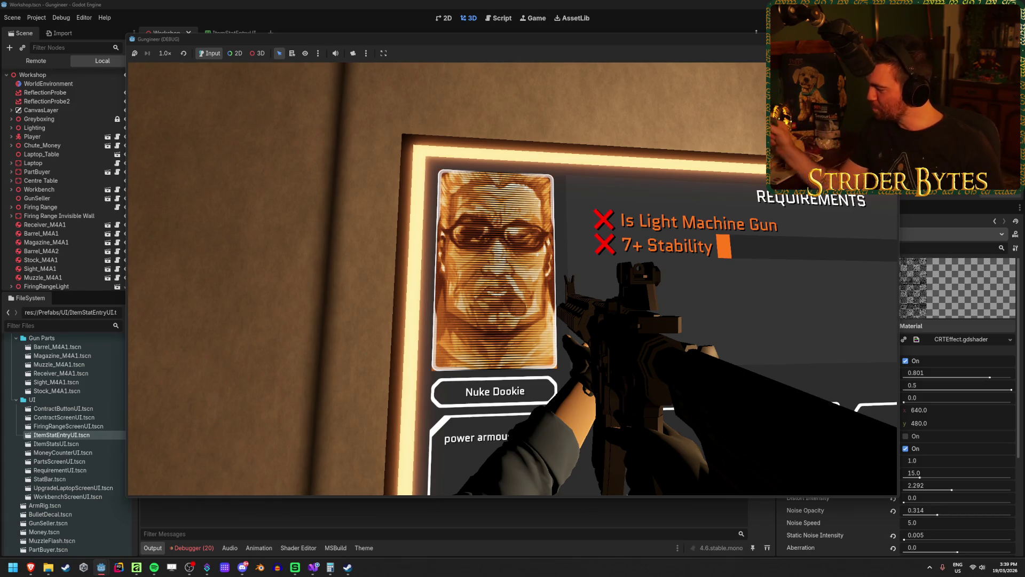
left_click(513, 278)
key("Escape")
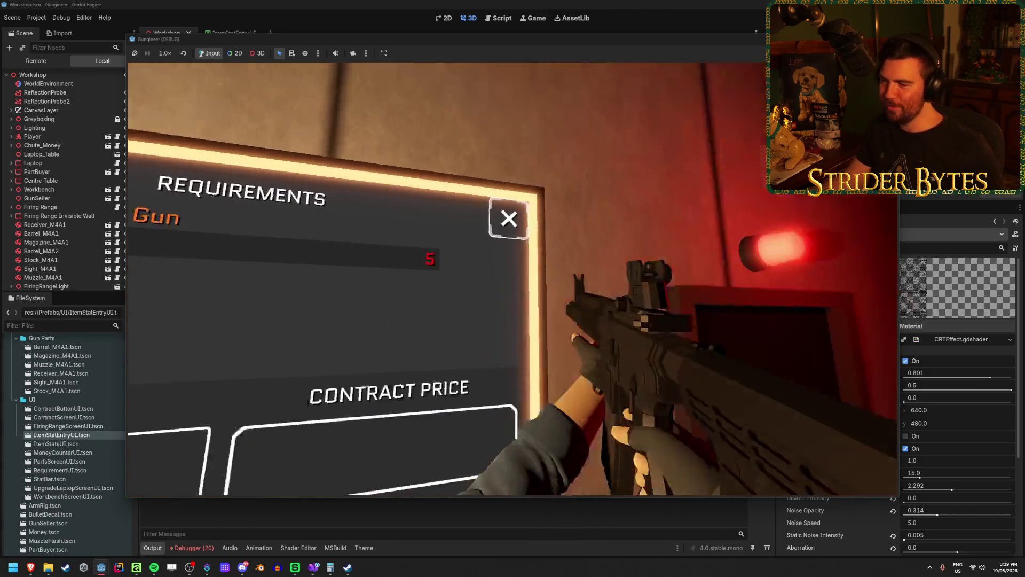
key("w")
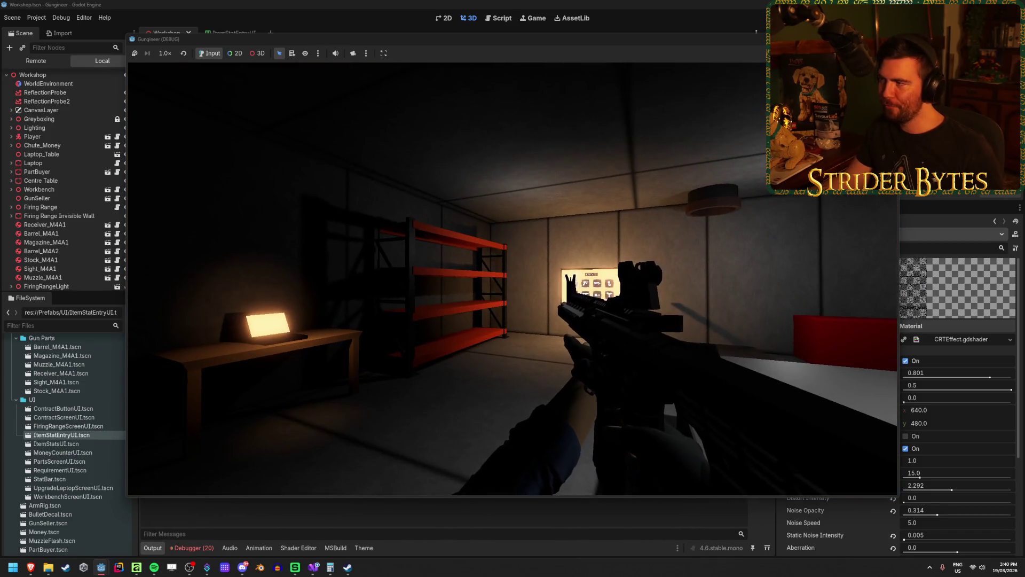
Step: Stop the game with F8, review the Debugger's Errors list, and return to the ItemStatEntryUI scene
key("F8")
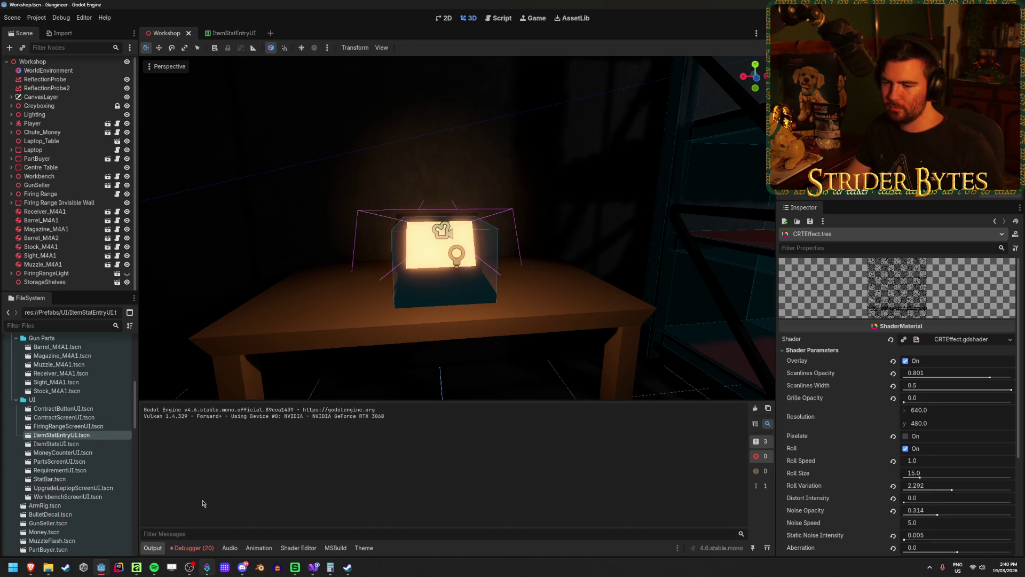
left_click(187, 550)
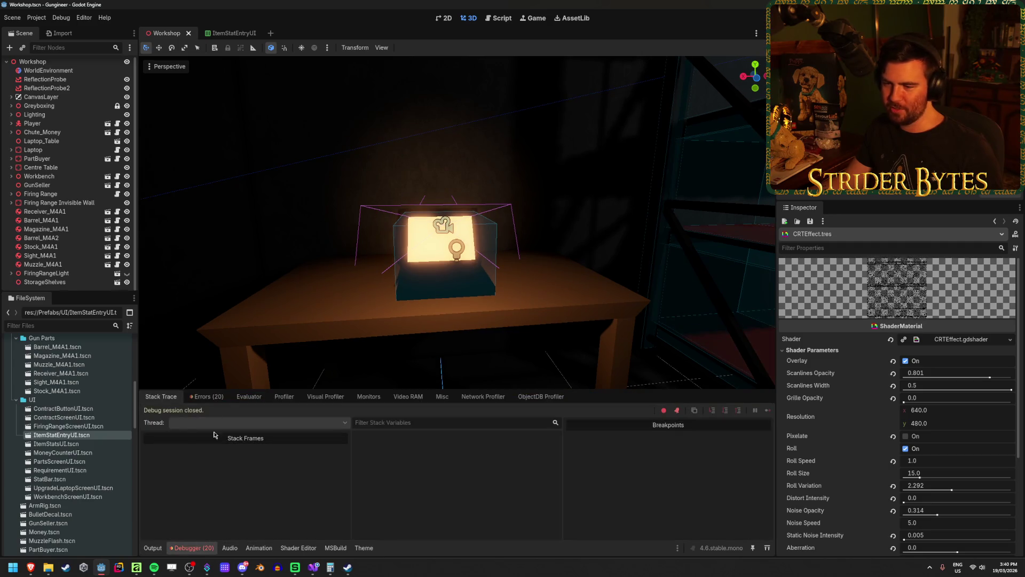
left_click(206, 396)
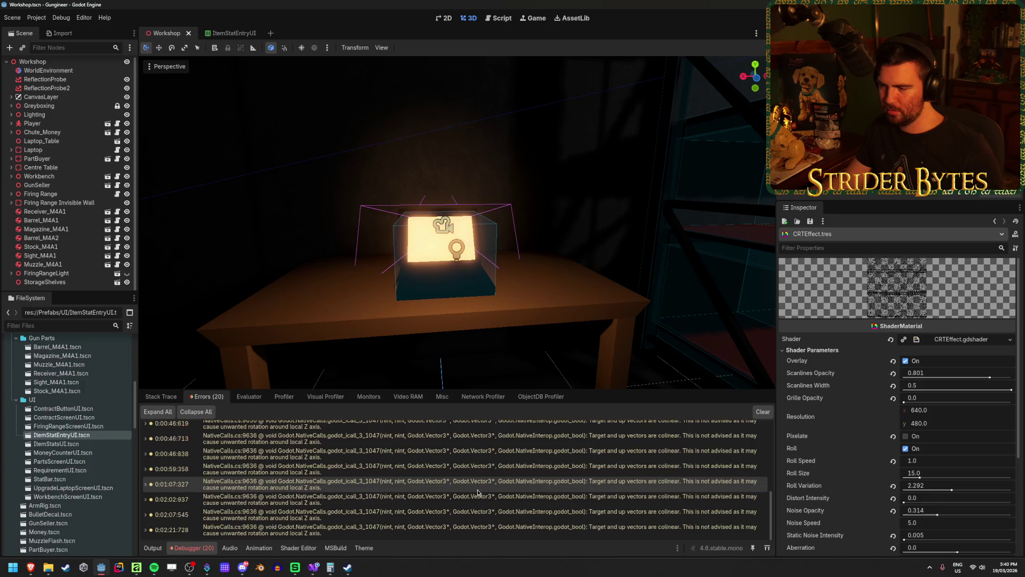
scroll(459, 483, "up", 5)
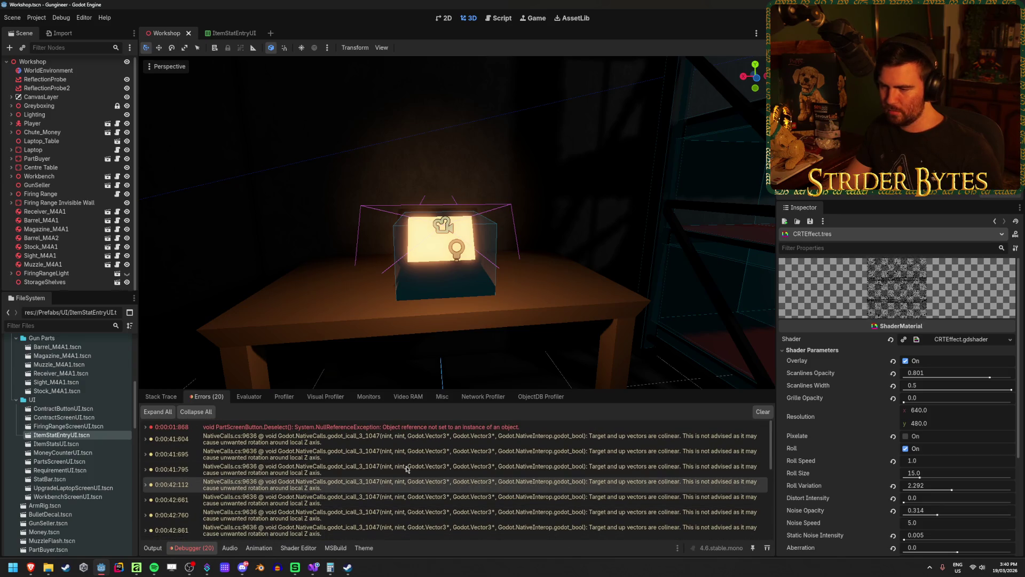
left_click(153, 548)
left_click(227, 32)
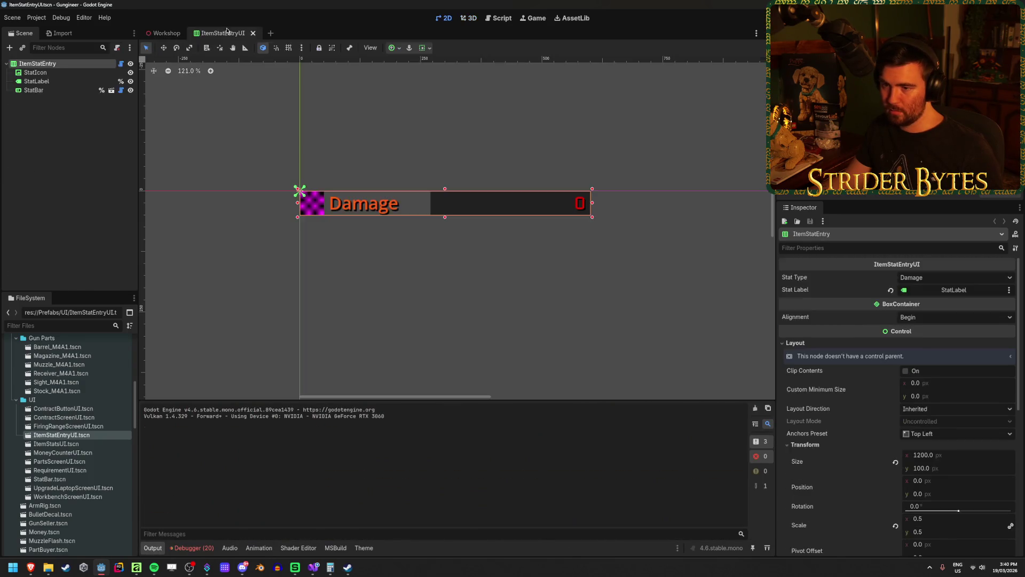
Step: Select the StatLabel node and clear its custom Label Settings
scroll(334, 149, "up", 2)
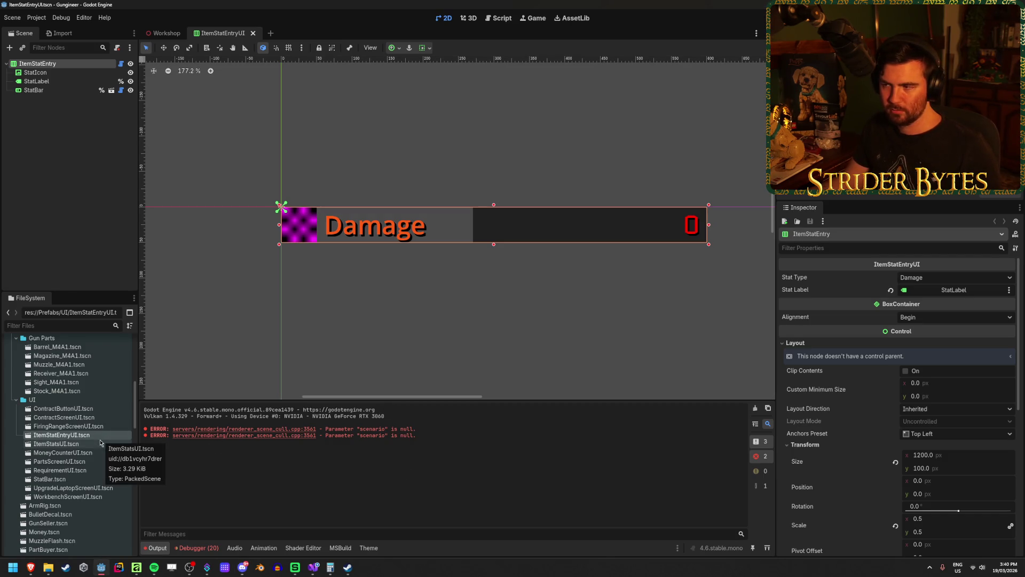
left_click(53, 83)
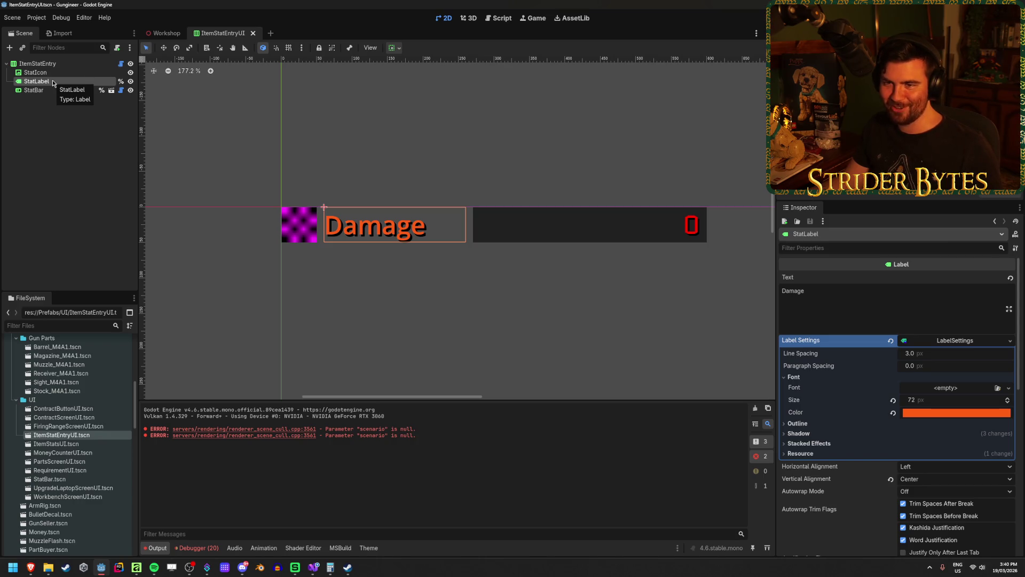
key("Down")
key("Up")
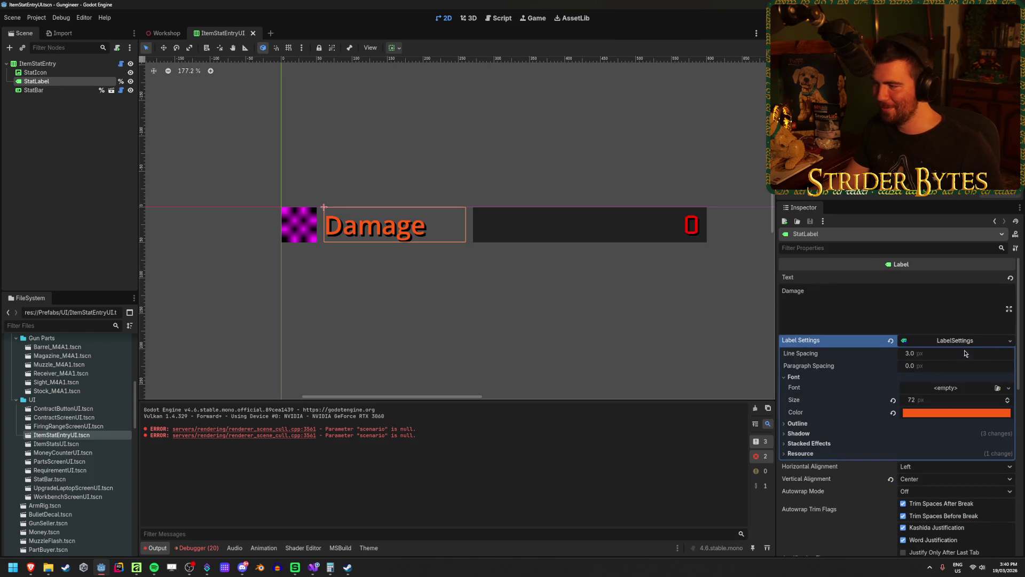
left_click(891, 342)
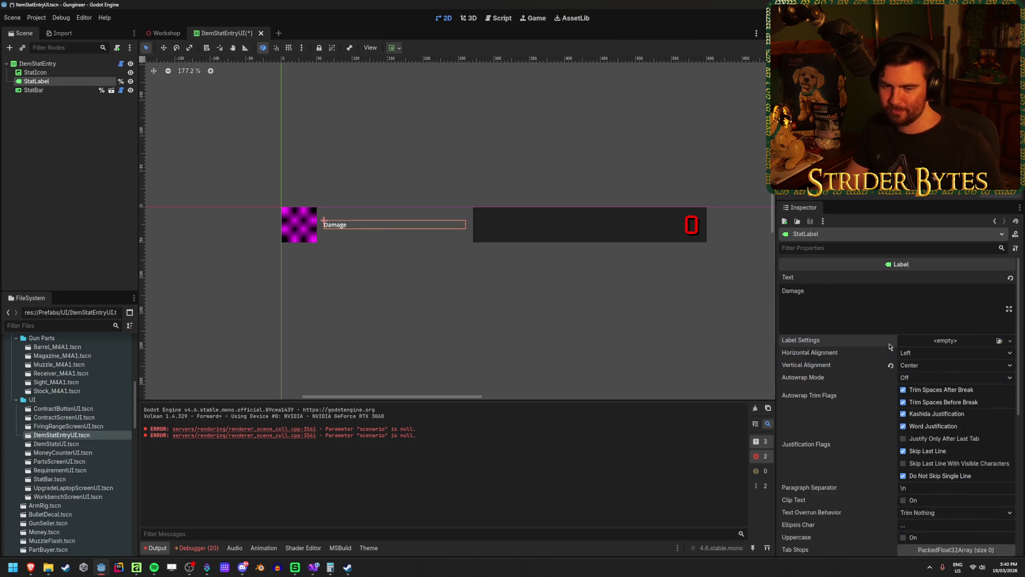
scroll(903, 347, "down", 5)
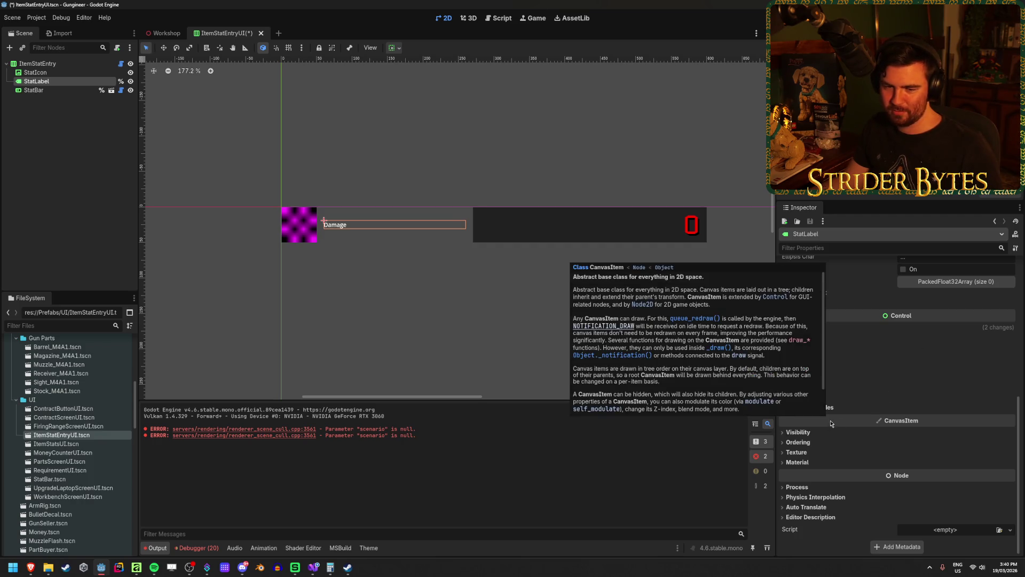
Step: Assign Font.tres as the StatLabel's theme
left_click(818, 452)
left_click(817, 452)
left_click(811, 433)
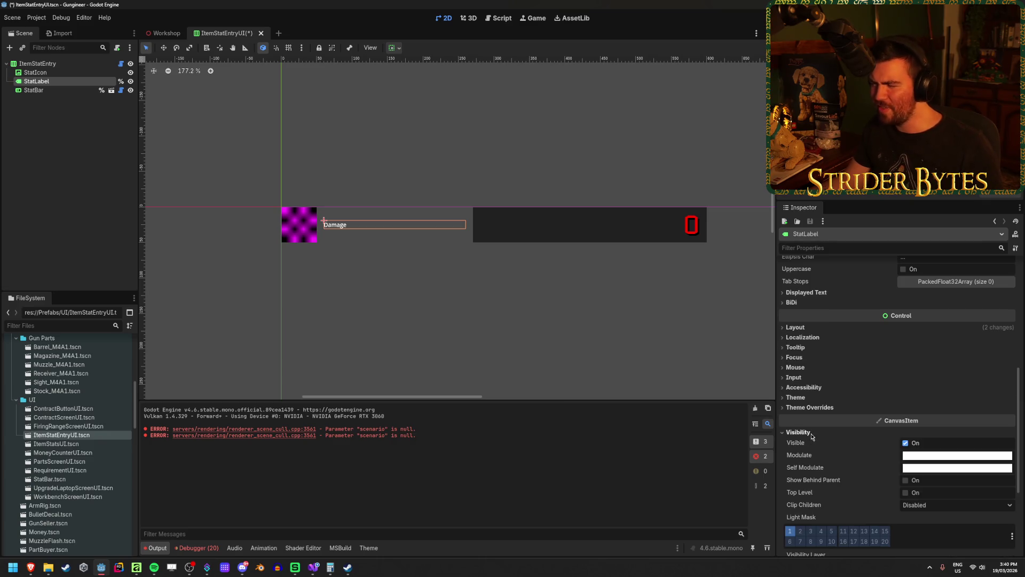
left_click(811, 435)
left_click(811, 435)
scroll(811, 436, "down", 3)
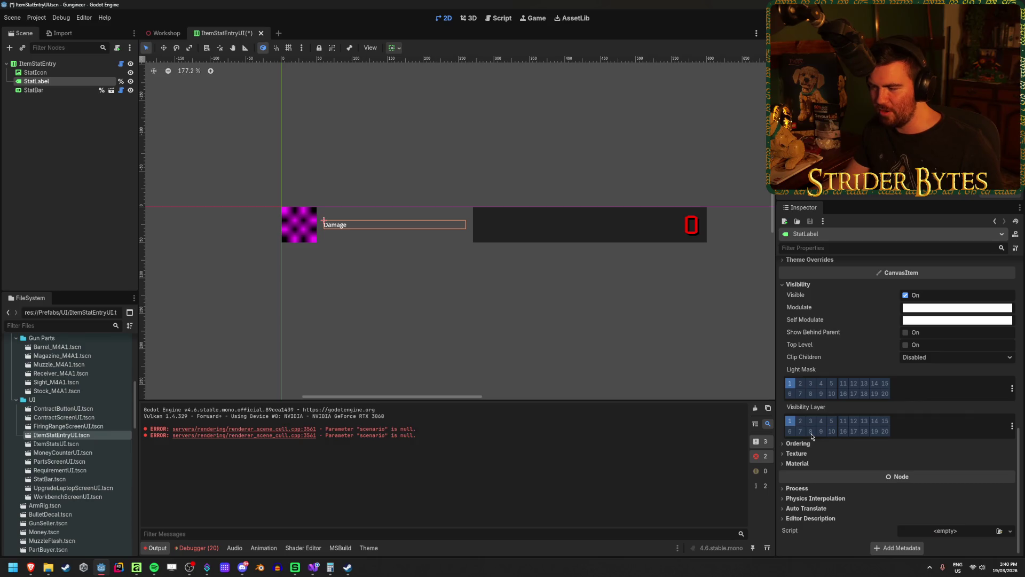
left_click(810, 285)
left_click(806, 398)
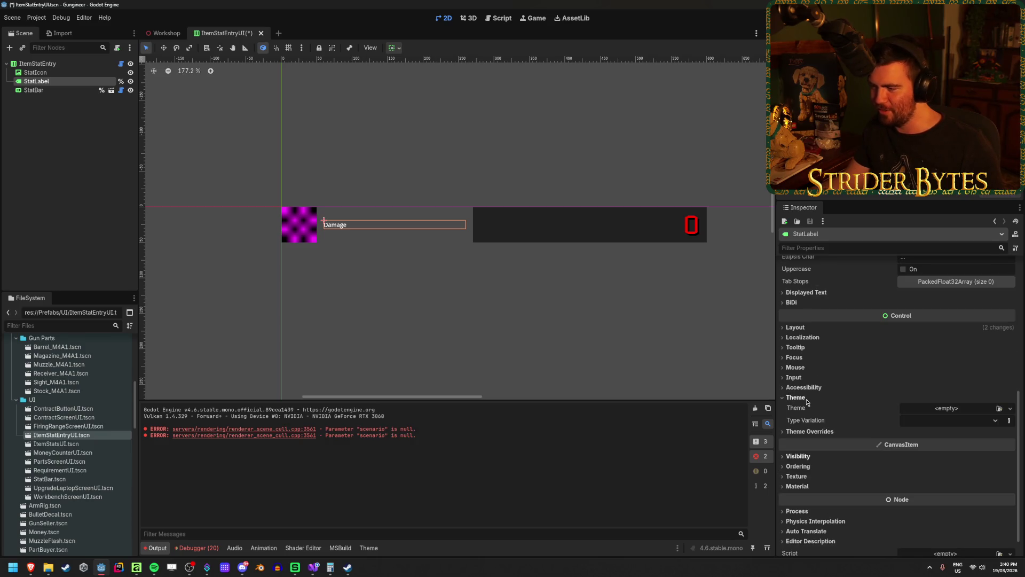
left_click(999, 408)
left_click(444, 191)
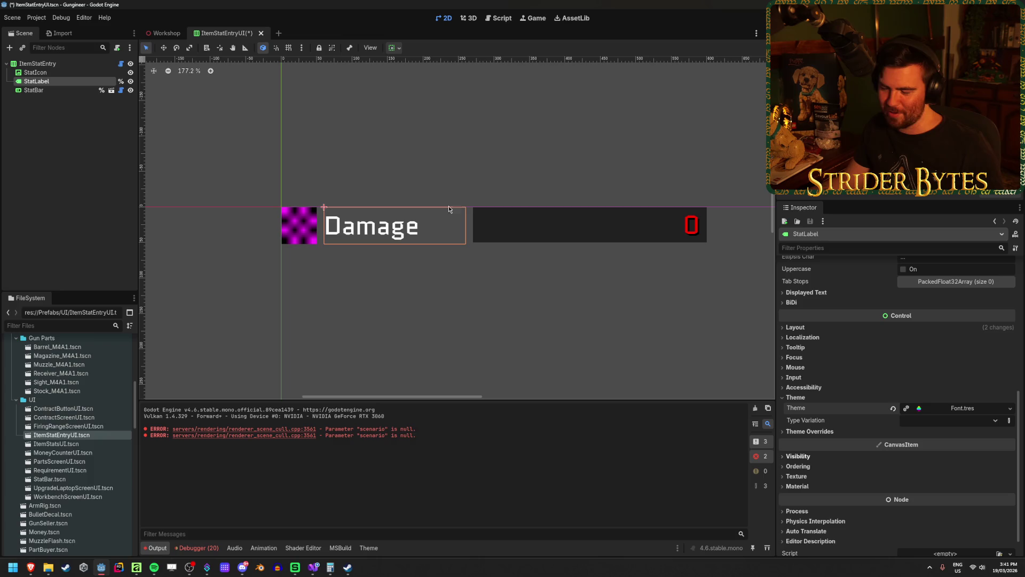
Step: Override the label's font colour to orange (ff5f15) and its shadow colour to opaque black
left_click(810, 431)
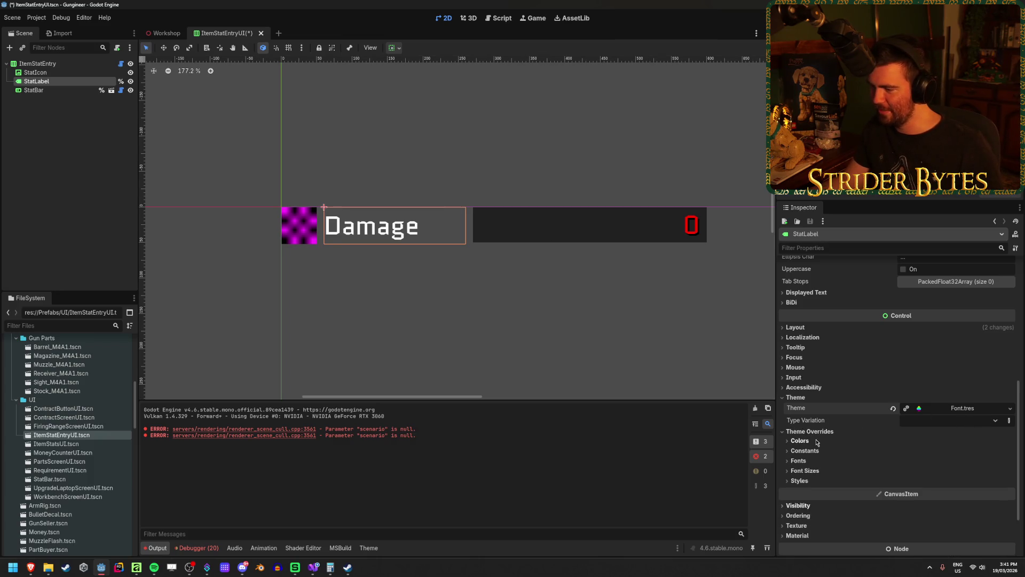
left_click(810, 472)
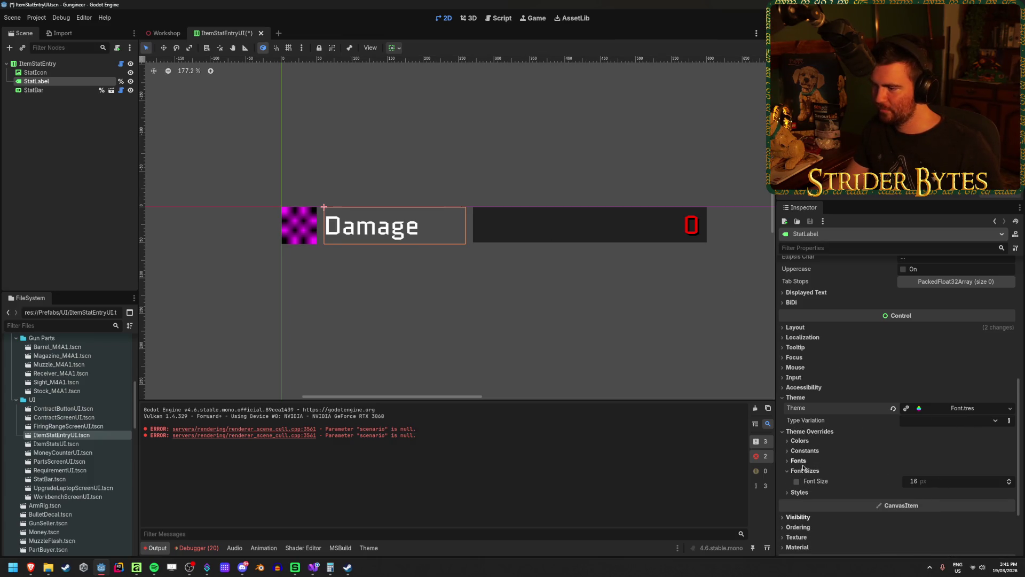
left_click(798, 442)
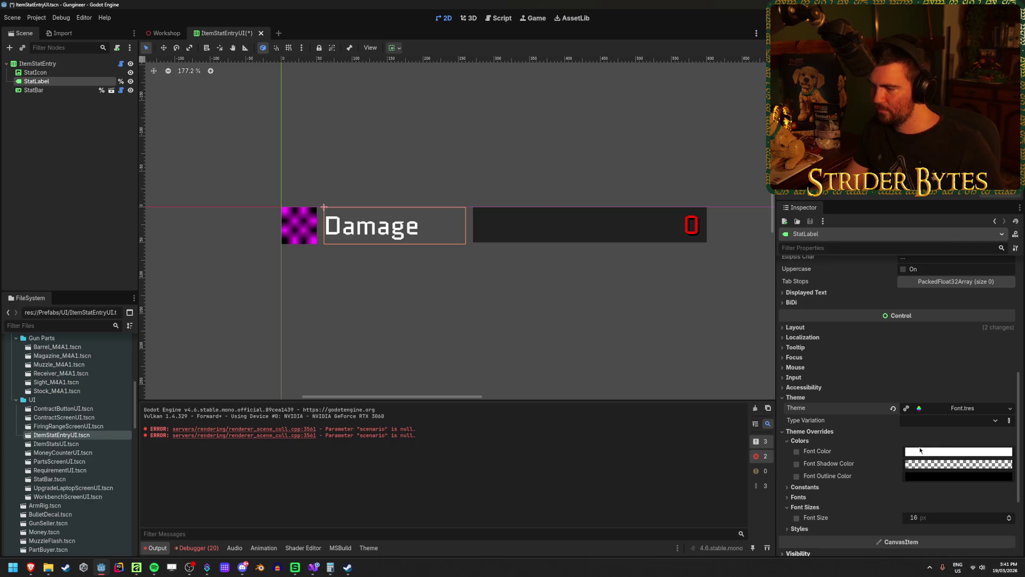
left_click(958, 451)
left_click(920, 432)
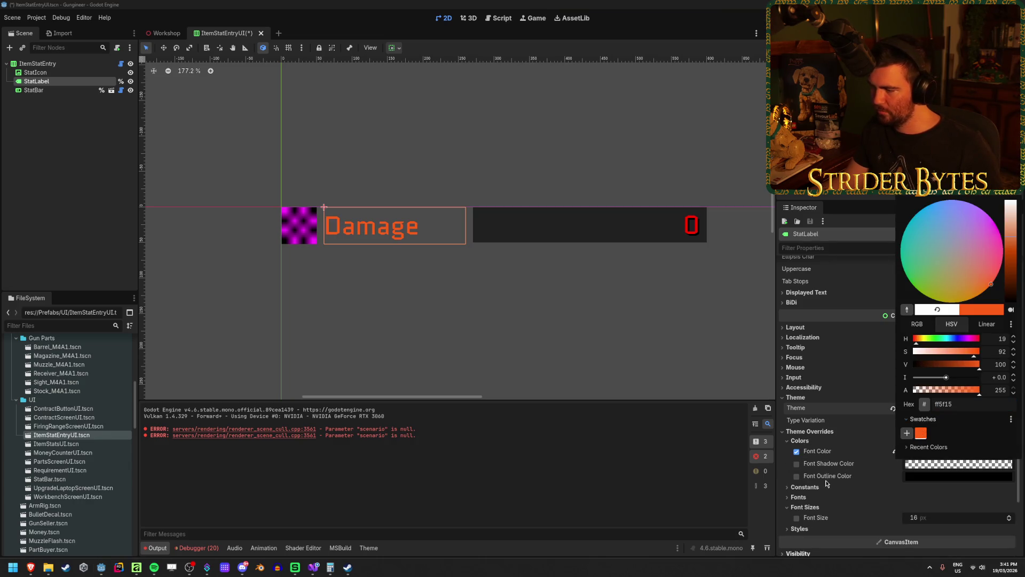
left_click(796, 463)
left_click(796, 464)
left_click(920, 464)
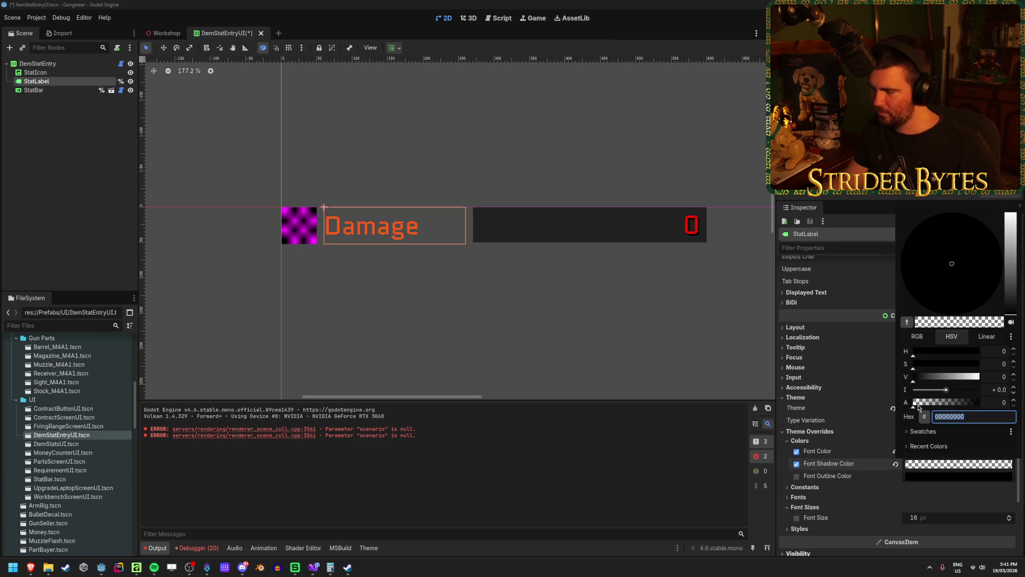
left_click_drag(918, 406, 1023, 403)
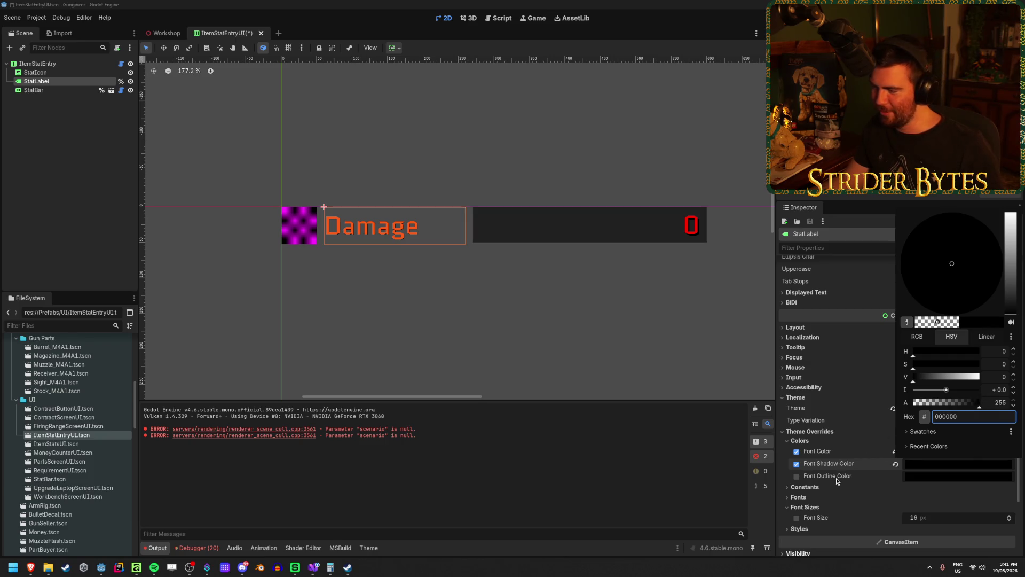
left_click(818, 492)
Step: Set the shadow offset to 5 on both X and Y, then save the scene
left_click(814, 488)
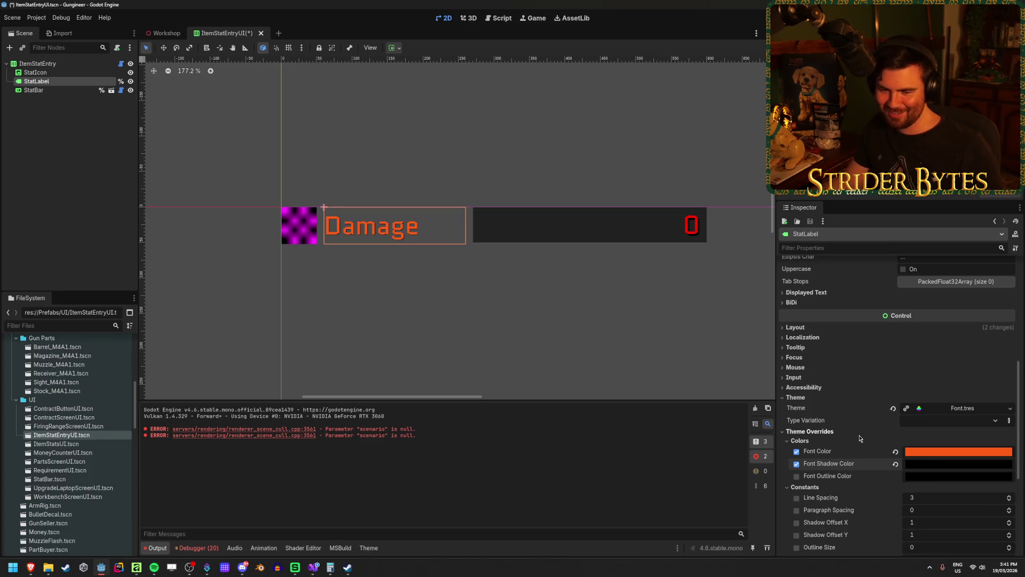
scroll(860, 439, "down", 5)
left_click(796, 411)
left_click(796, 424)
left_click(934, 412)
key("Tab")
type("5")
key("Tab")
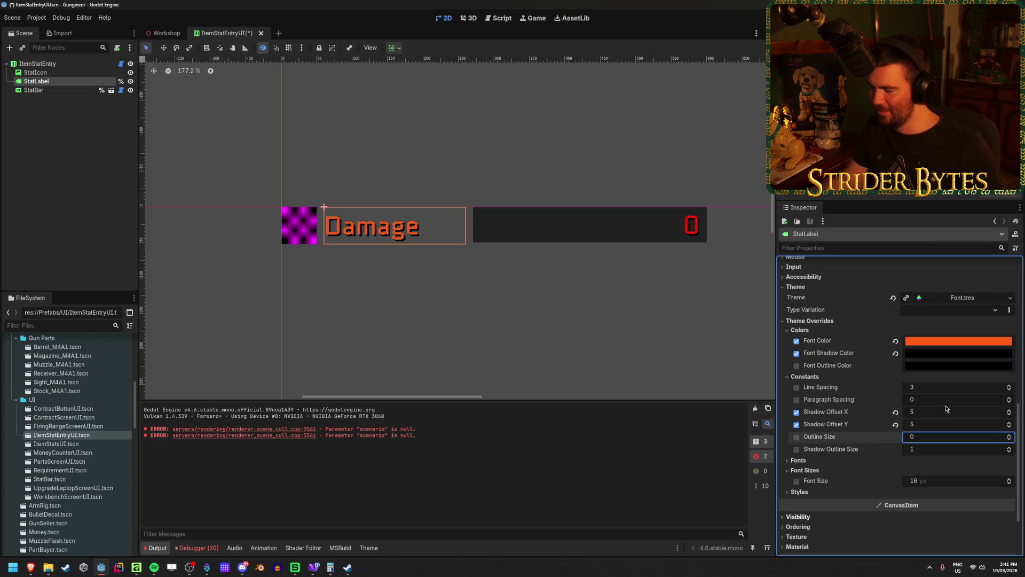
left_click(71, 171)
key("ctrl+s")
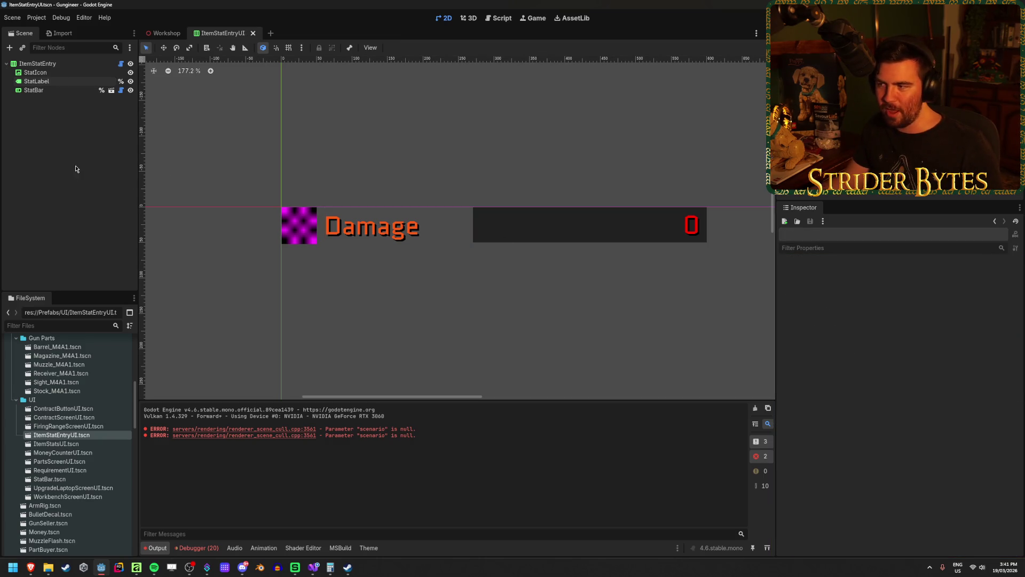
Step: Save the ItemStatEntryUI scene again and close its tab
key("ctrl+s")
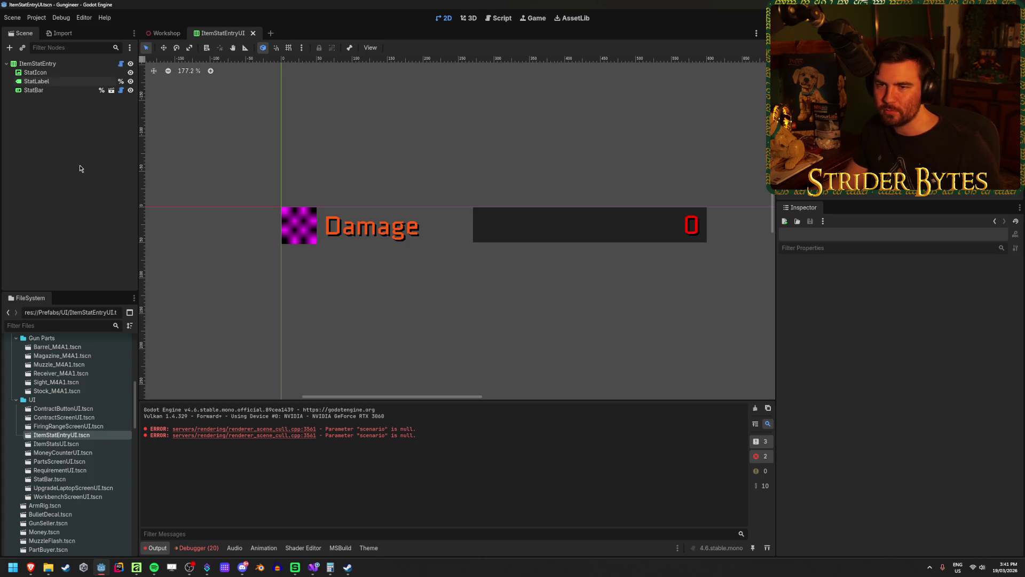
scroll(272, 210, "up", 3)
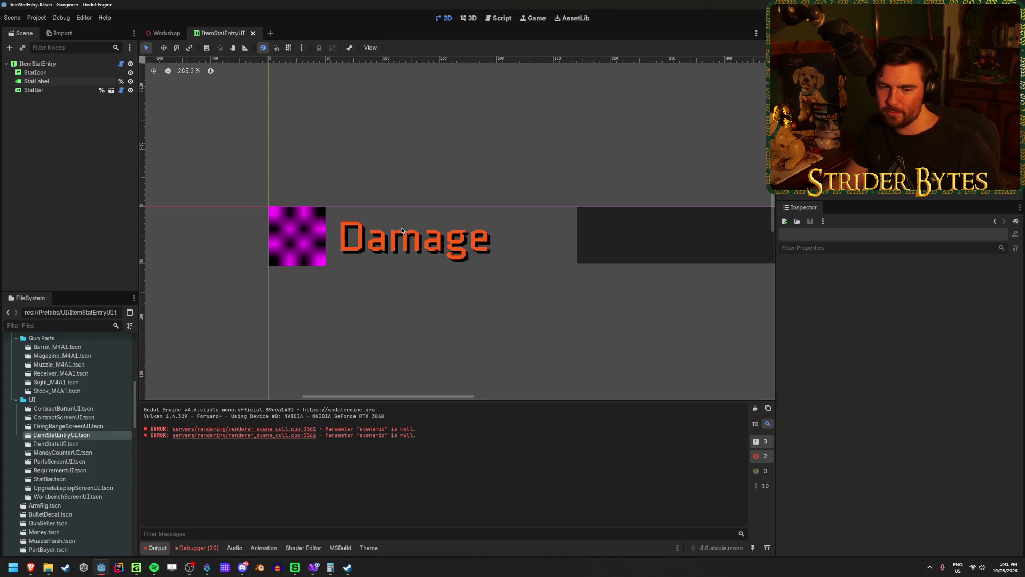
scroll(402, 230, "down", 1)
scroll(363, 243, "up", 6)
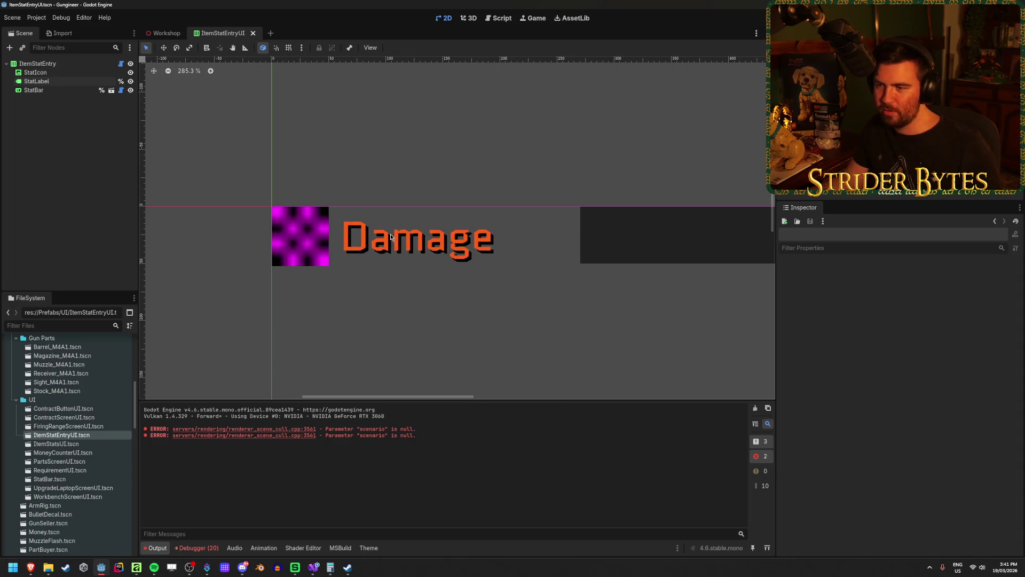
scroll(378, 286, "down", 4)
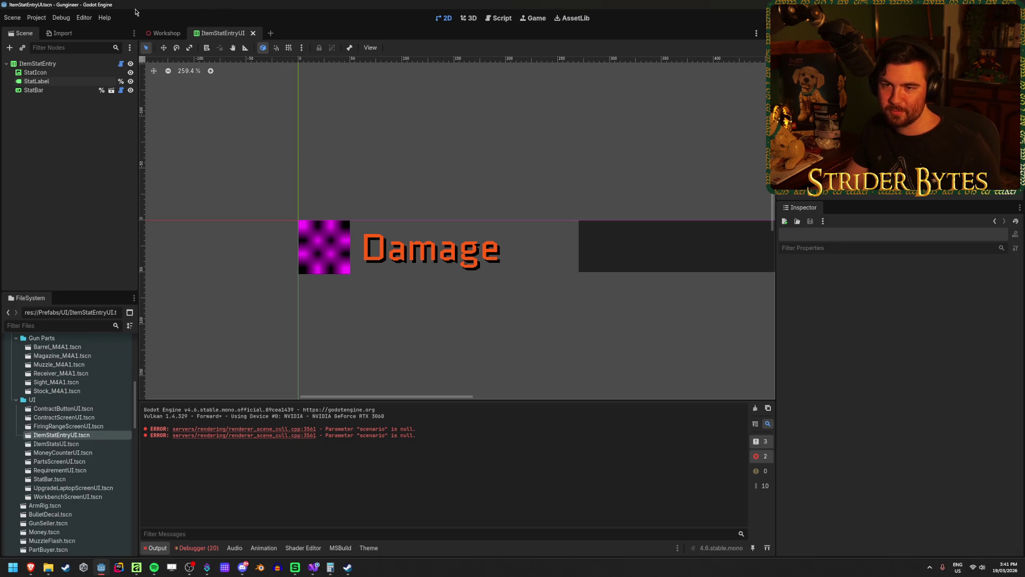
middle_click(219, 33)
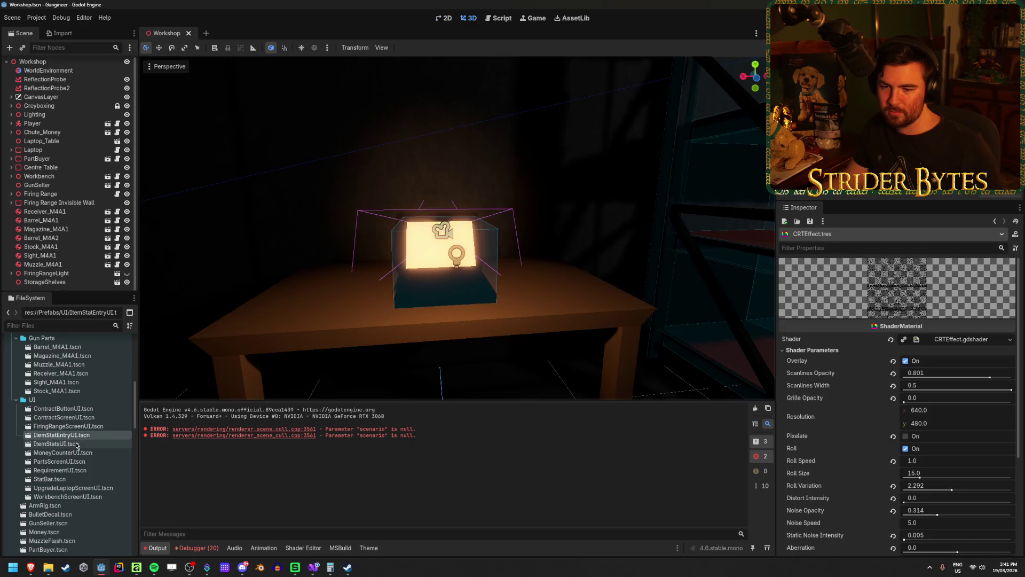
Step: Open MoneyCounterUI.tscn, PartsScreenUI.tscn and Money.tscn from the FileSystem dock
double_click(77, 452)
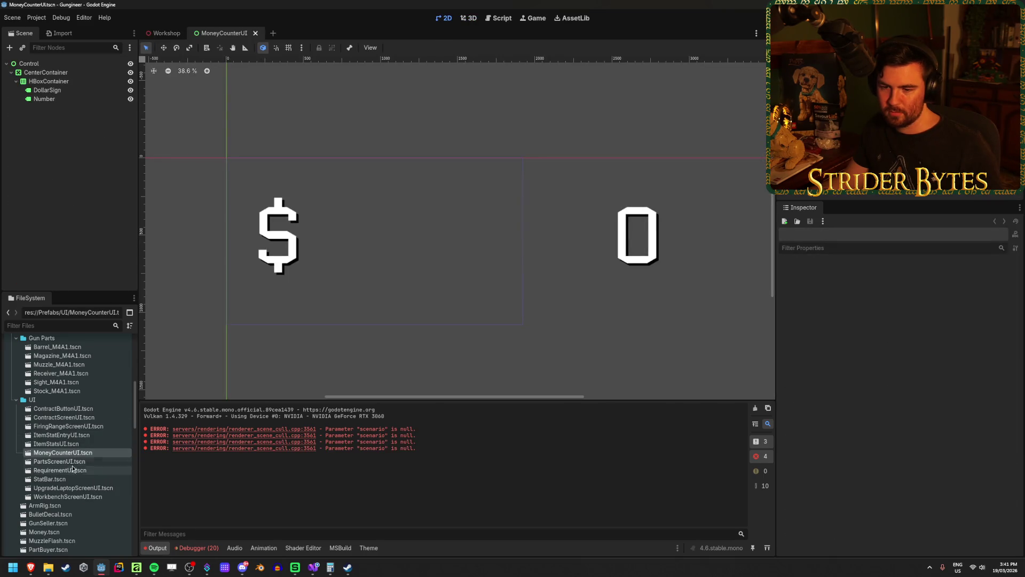
double_click(77, 461)
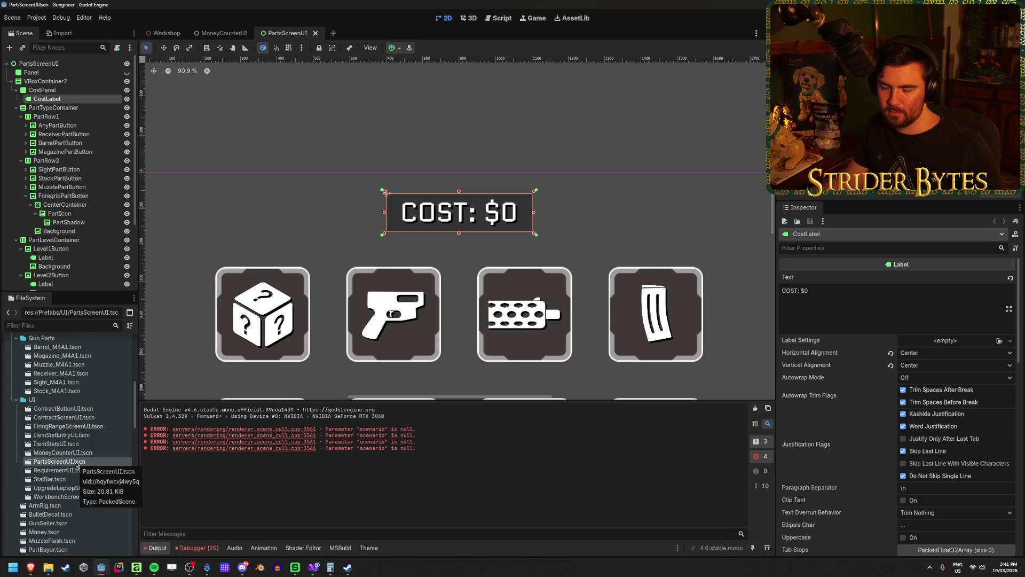
scroll(66, 427, "down", 5)
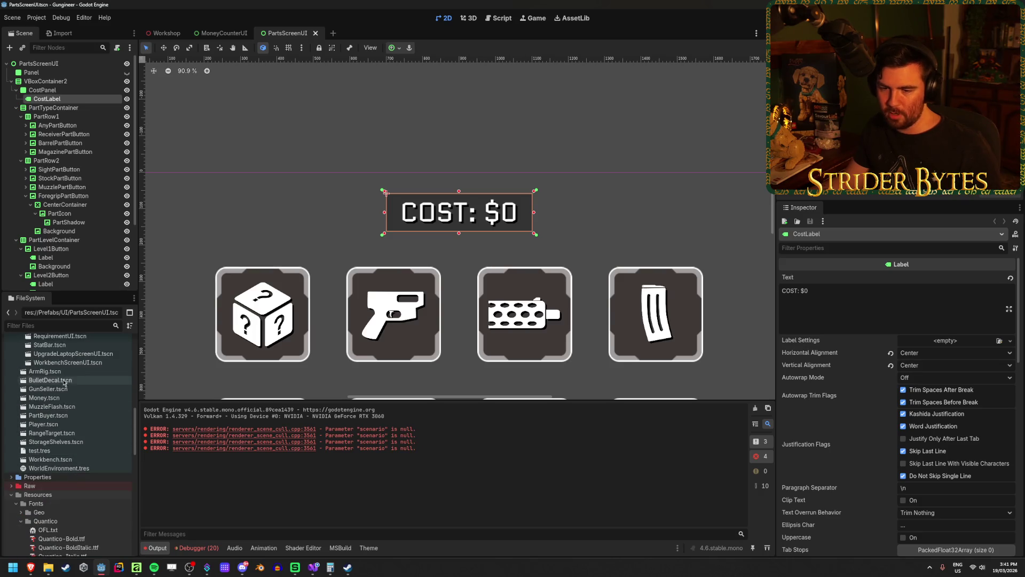
double_click(45, 398)
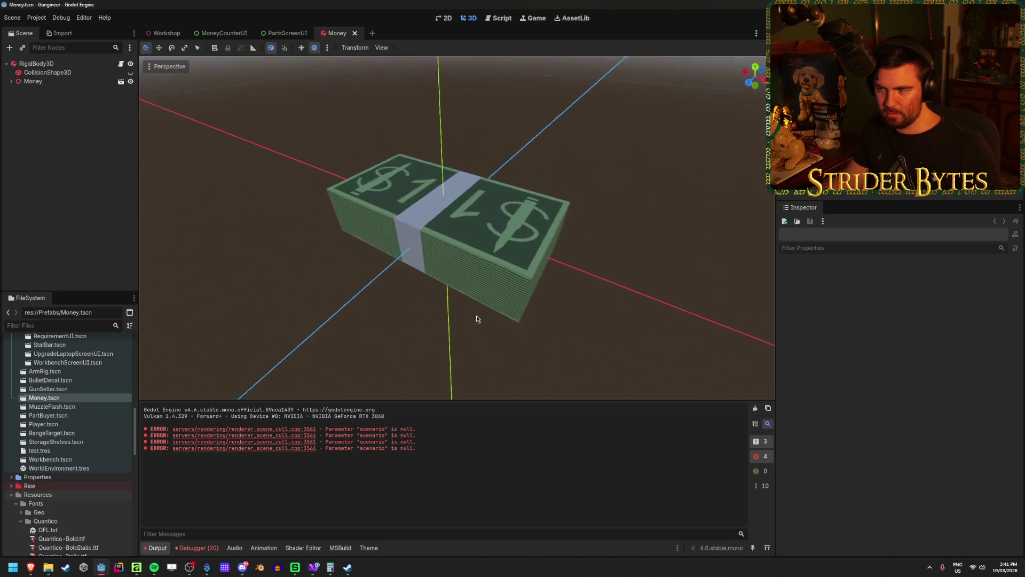
Step: Look down on the money stack, check the PartsScreenUI and MoneyCounterUI tabs, then return to Money
mouse_move(523, 365)
left_mouse_down()
mouse_move(355, 297)
mouse_move(360, 320)
mouse_move(347, 315)
mouse_move(421, 356)
mouse_move(372, 331)
mouse_move(400, 286)
mouse_move(389, 295)
mouse_move(386, 286)
mouse_move(384, 299)
left_mouse_up()
scroll(380, 336, "down", 1)
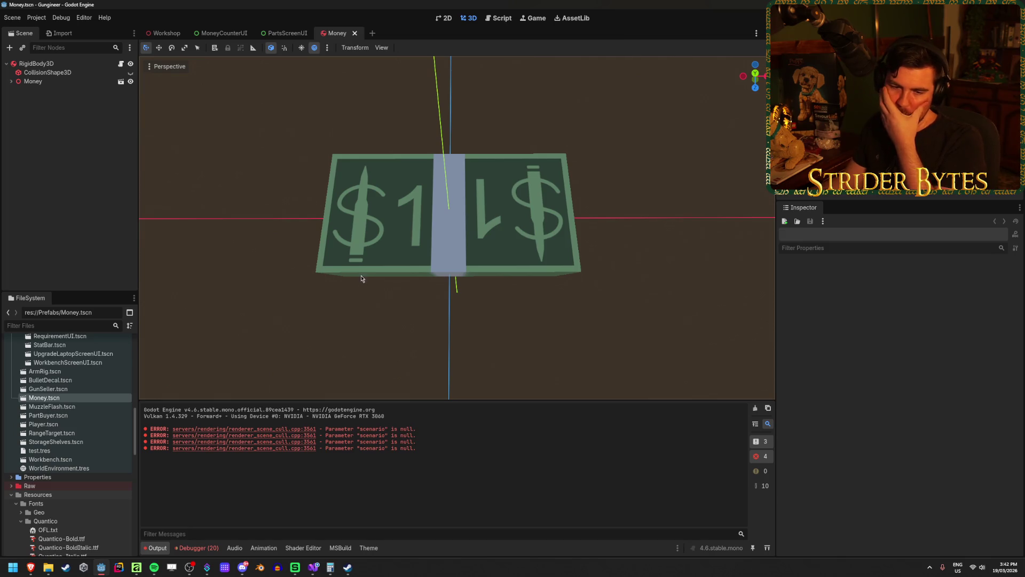
left_click(289, 33)
left_click(216, 38)
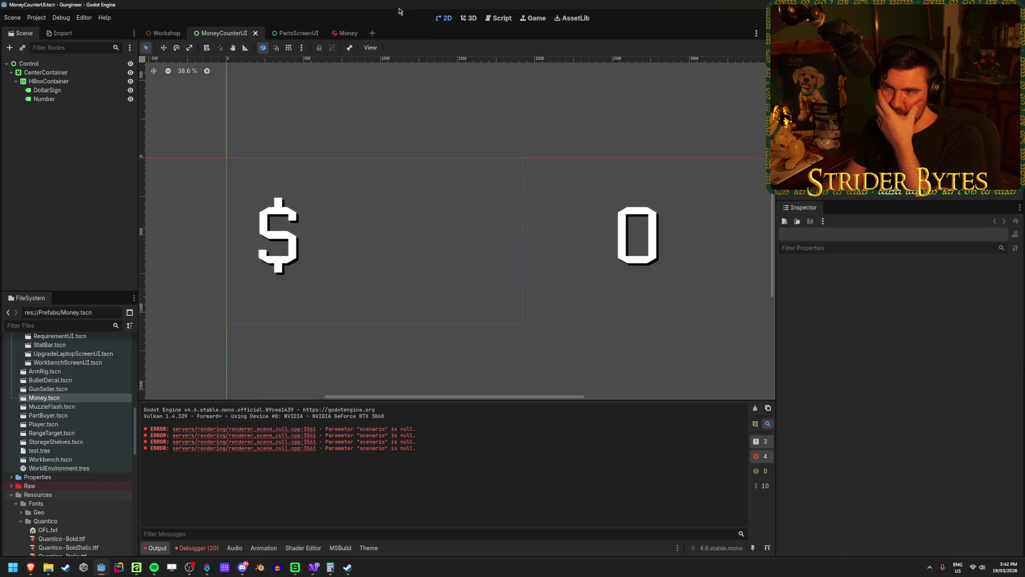
left_click(341, 33)
Step: Orbit around the money stack to view its top, corner and $1 bill face, then go to PartsScreenUI
mouse_move(412, 178)
left_mouse_down()
mouse_move(488, 172)
mouse_move(327, 277)
mouse_move(483, 280)
mouse_move(635, 260)
left_mouse_up()
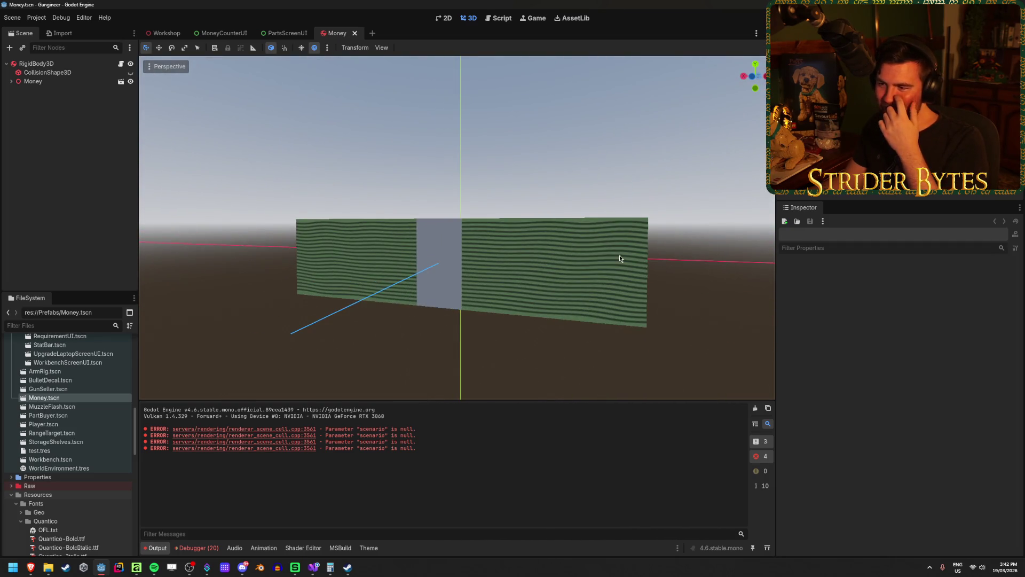
left_click_drag(377, 251, 386, 271)
left_click_drag(284, 281, 415, 271)
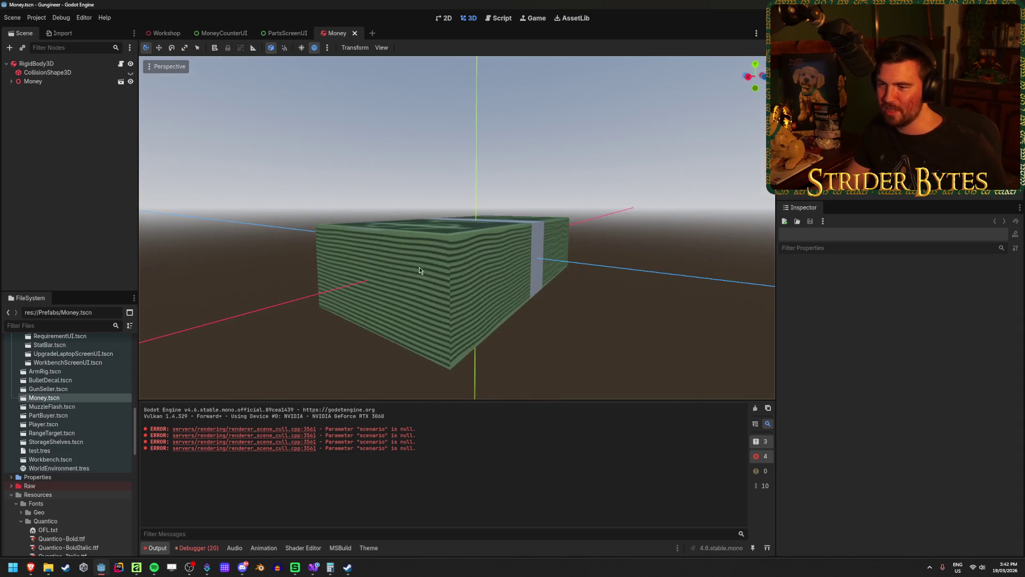
mouse_move(353, 276)
left_mouse_down()
mouse_move(366, 219)
mouse_move(286, 242)
mouse_move(395, 232)
mouse_move(402, 290)
mouse_move(505, 245)
mouse_move(386, 267)
mouse_move(405, 268)
mouse_move(385, 302)
left_mouse_up()
left_click_drag(387, 253, 455, 233)
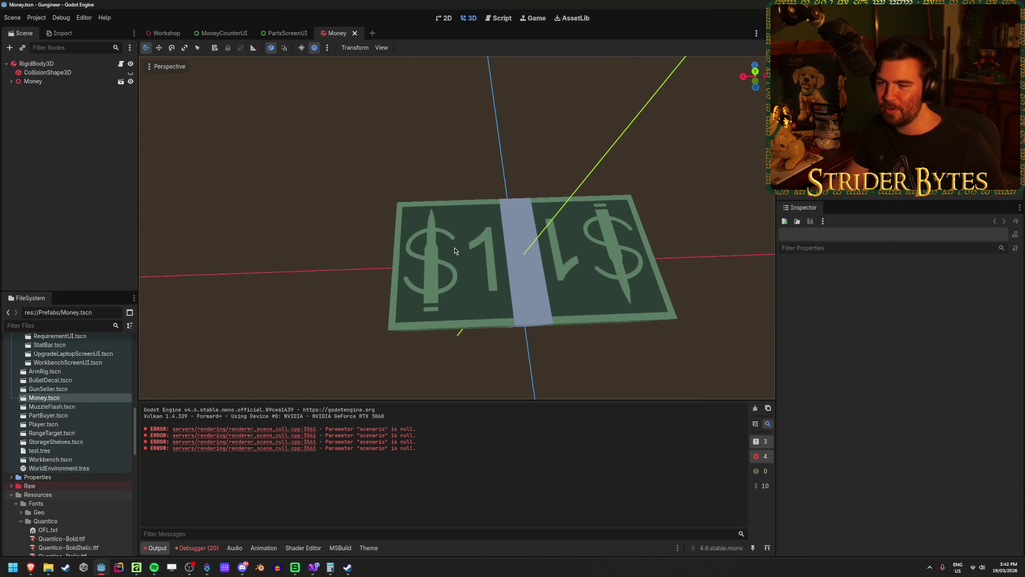
left_click(285, 34)
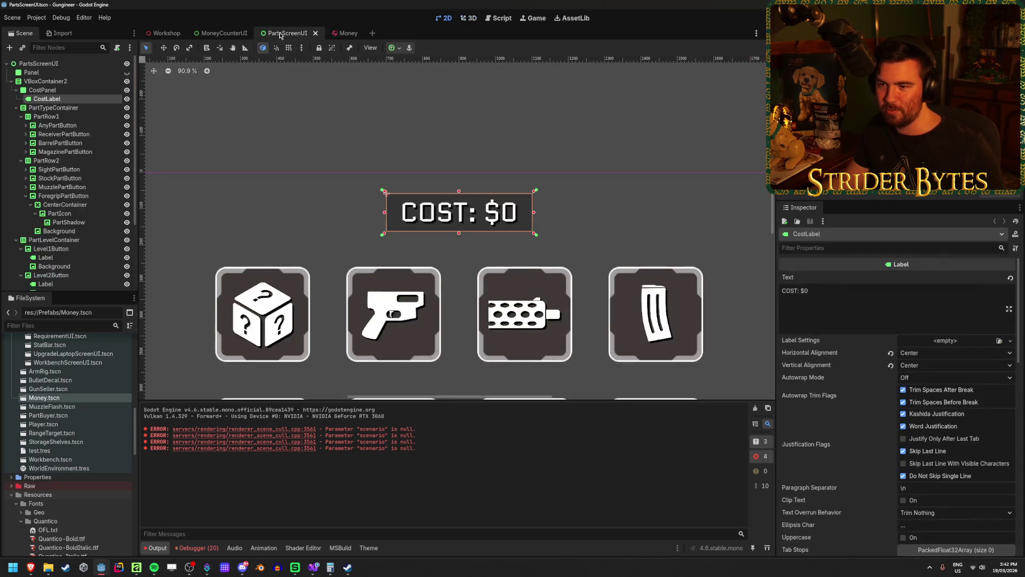
Step: In MoneyCounterUI, select the DollarSign label and edit its text, removing a stray 'S'
left_click(217, 33)
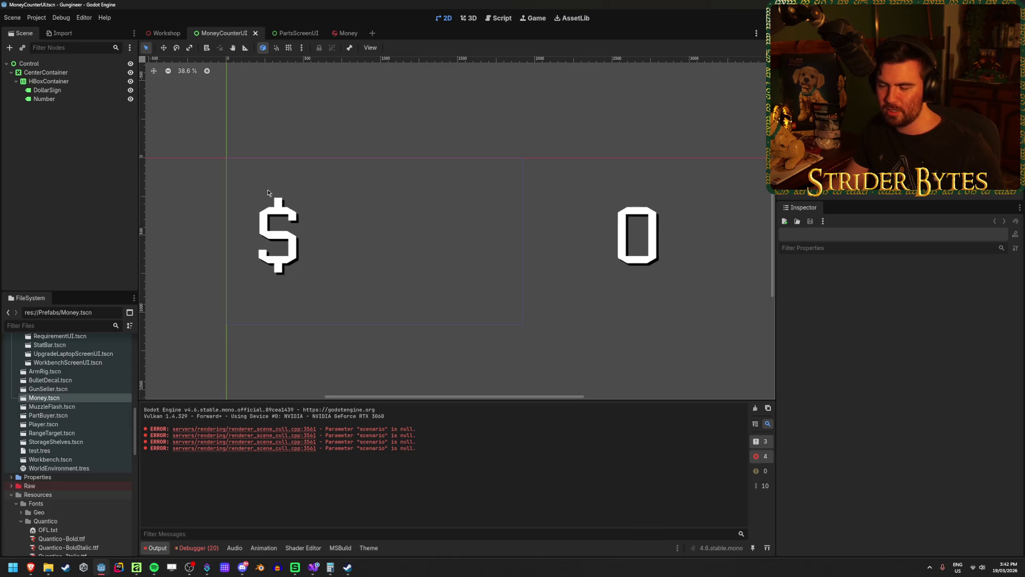
left_click_drag(286, 223, 372, 222)
scroll(373, 223, "up", 5)
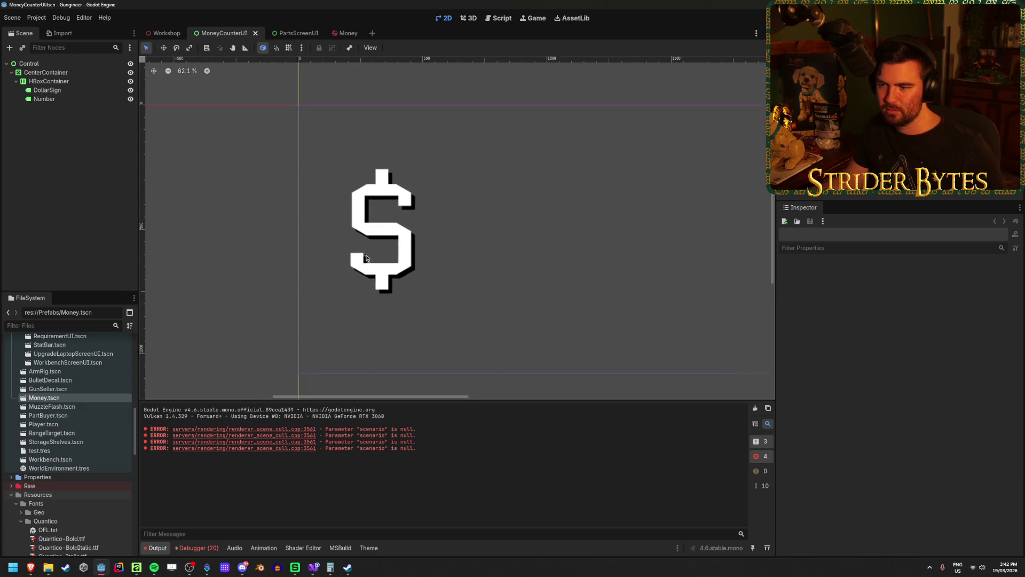
left_click(395, 221)
left_click(841, 287)
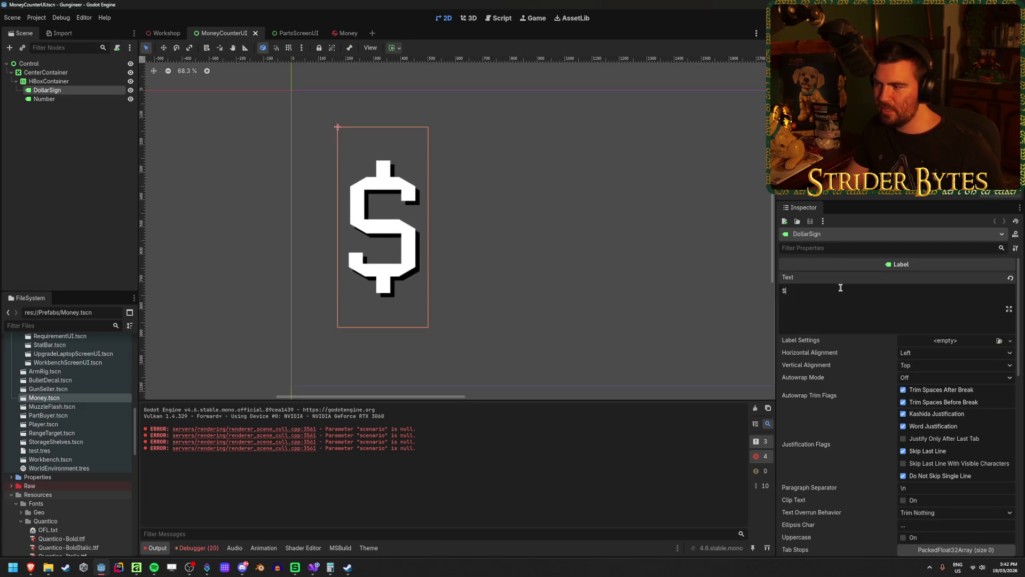
type("S")
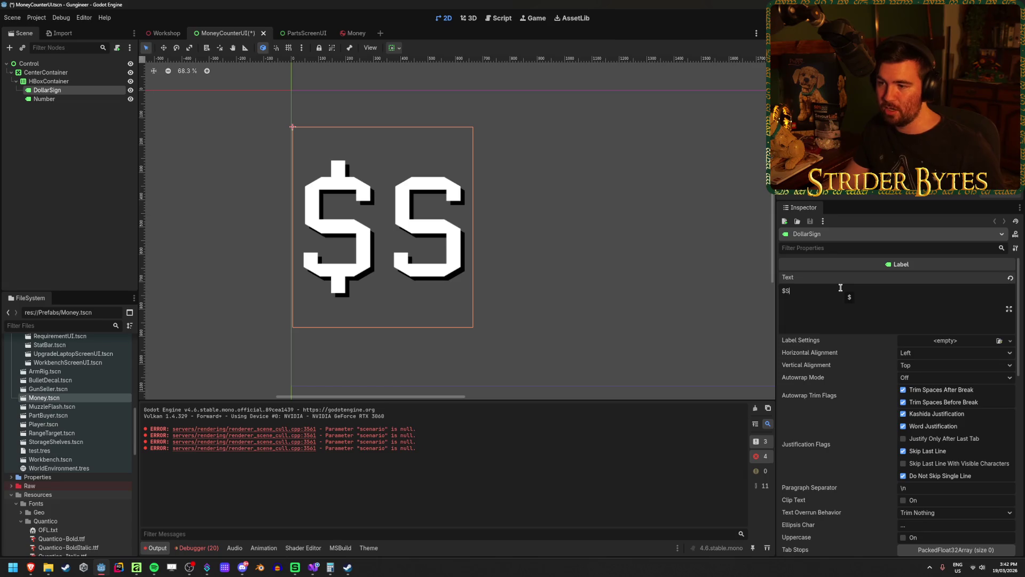
key("BackSpace")
left_click(122, 174)
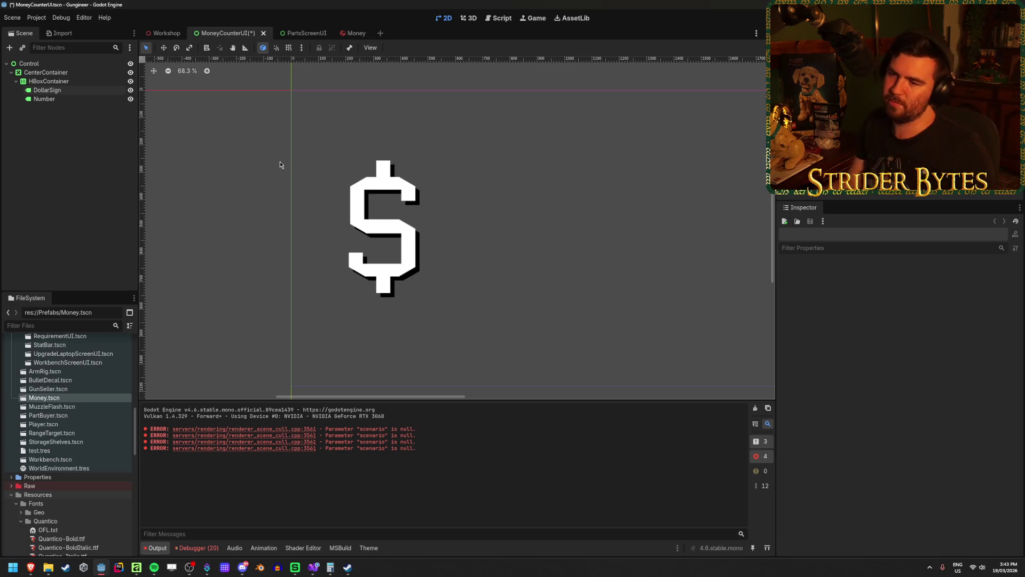
Step: Save the MoneyCounterUI scene and reopen PartsScreenUI.tscn
key("ctrl+s")
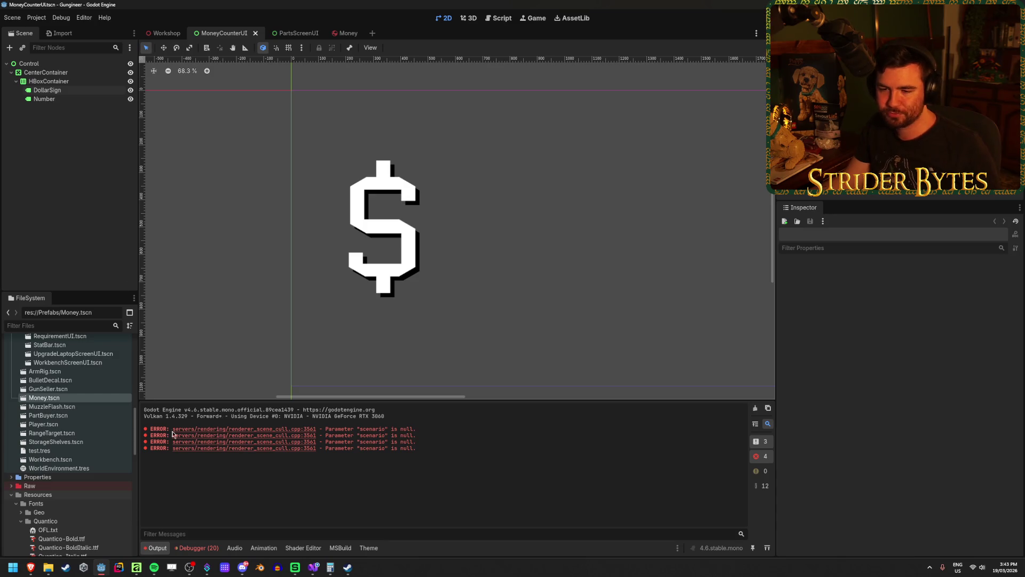
scroll(66, 420, "up", 3)
double_click(75, 408)
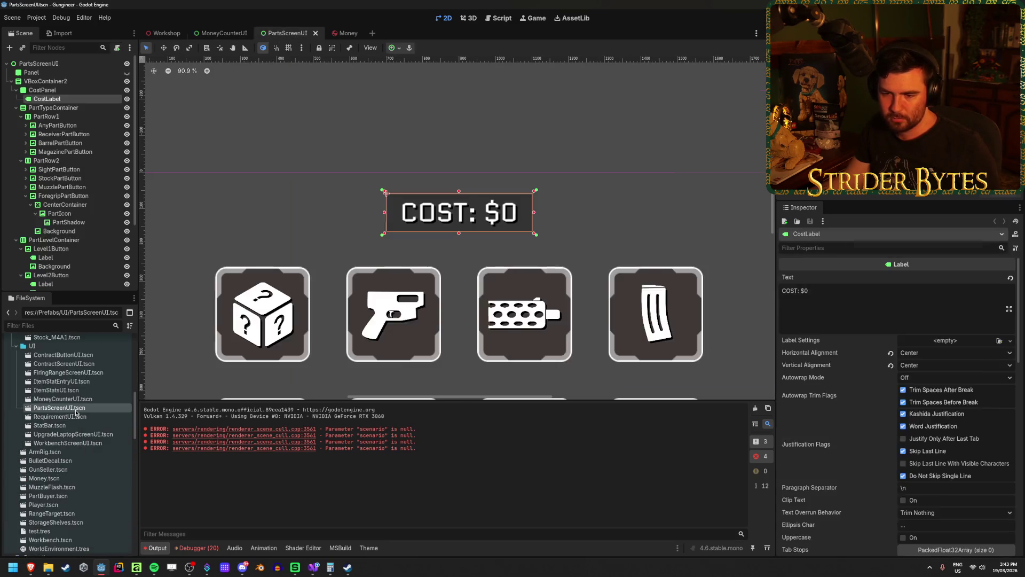
Step: Open the RequirementUI, StatBar and UpgradeLaptopScreenUI scenes, and clear the UPGRADES title's Label Settings
double_click(73, 417)
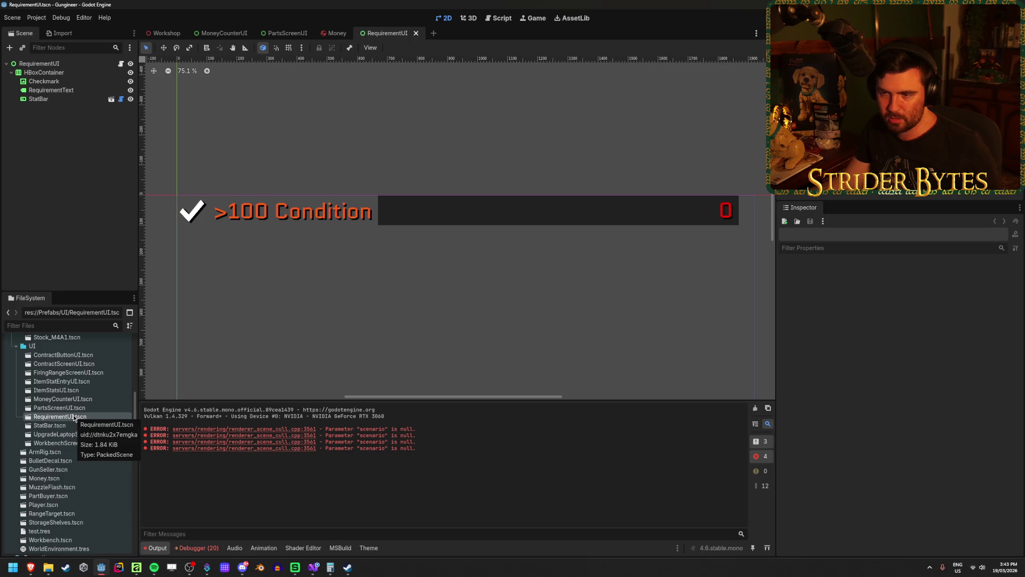
double_click(50, 425)
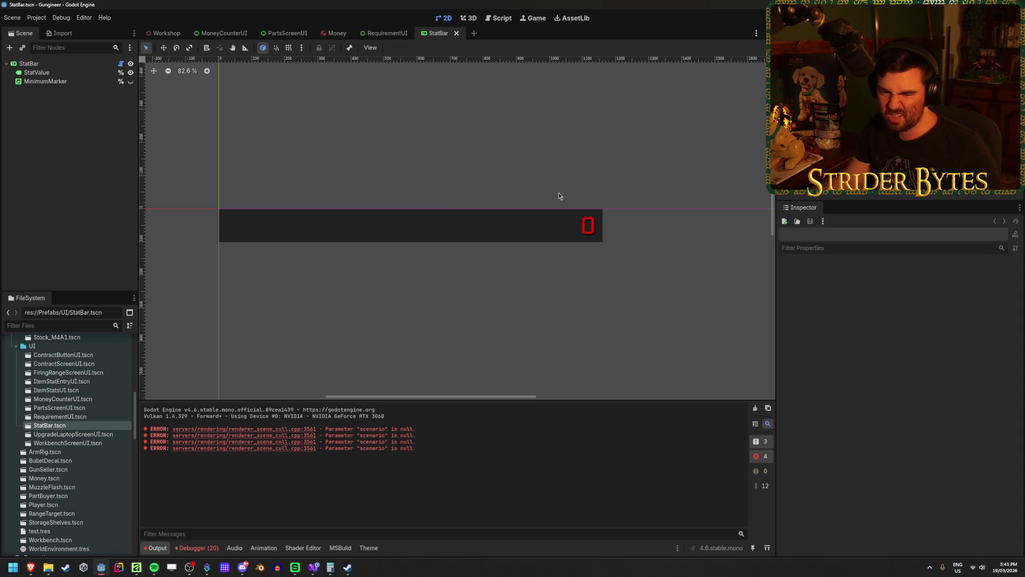
double_click(74, 434)
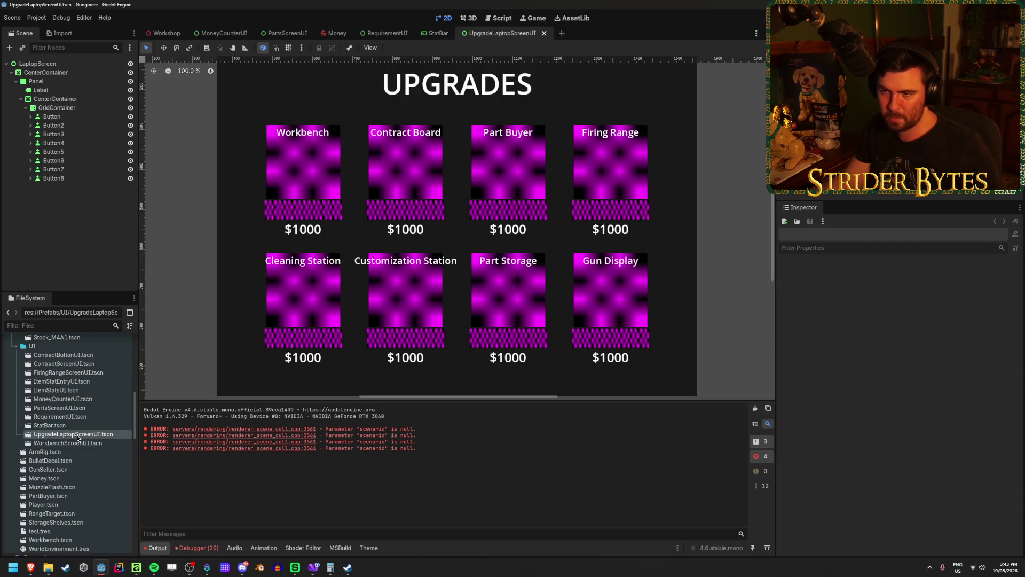
left_click(454, 145)
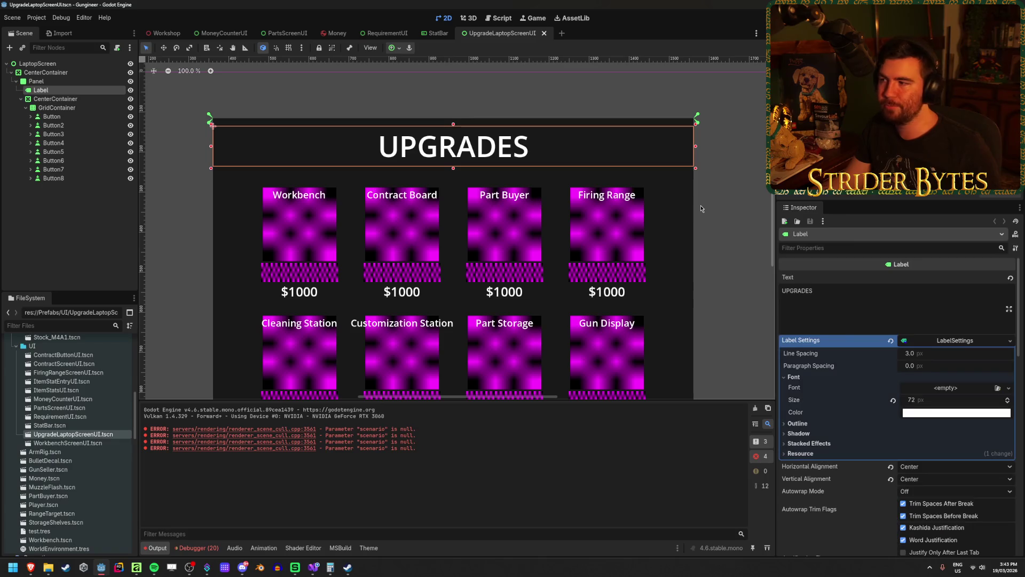
left_click(890, 340)
Step: Apply Font.tres as the UPGRADES title's theme and reveal its theme colour overrides
scroll(929, 336, "down", 5)
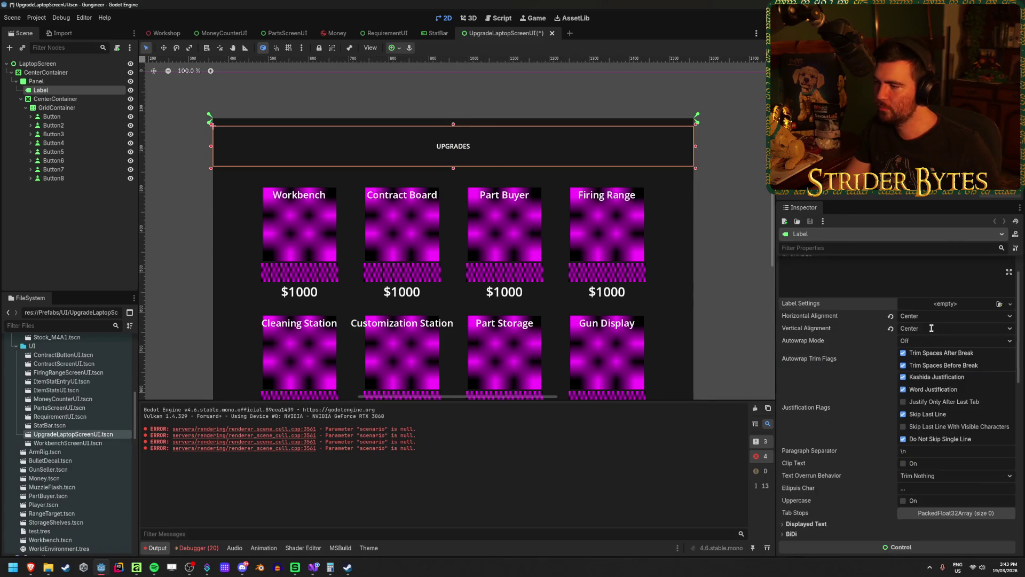
scroll(932, 330, "down", 4)
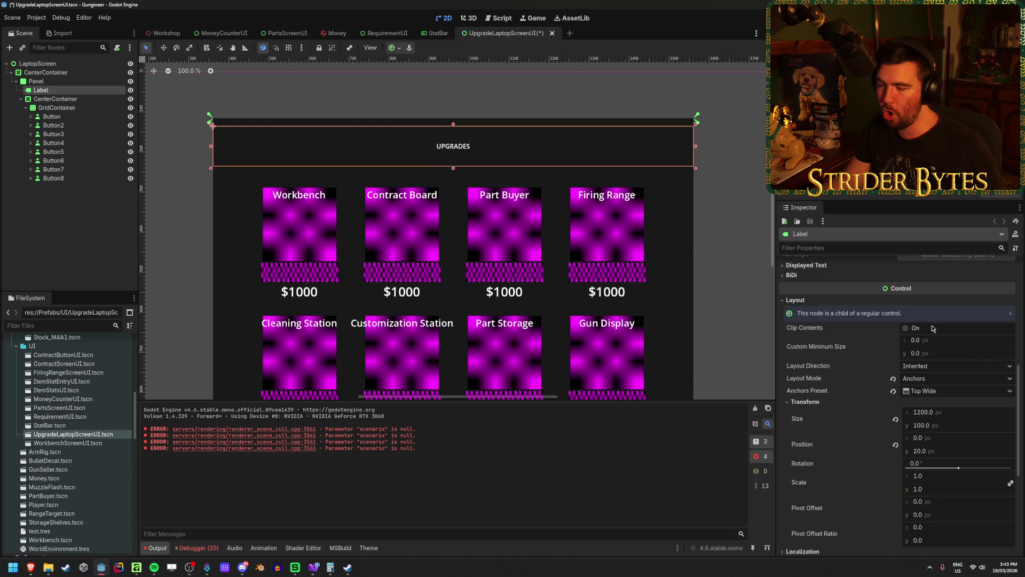
scroll(929, 342, "down", 6)
left_click(820, 399)
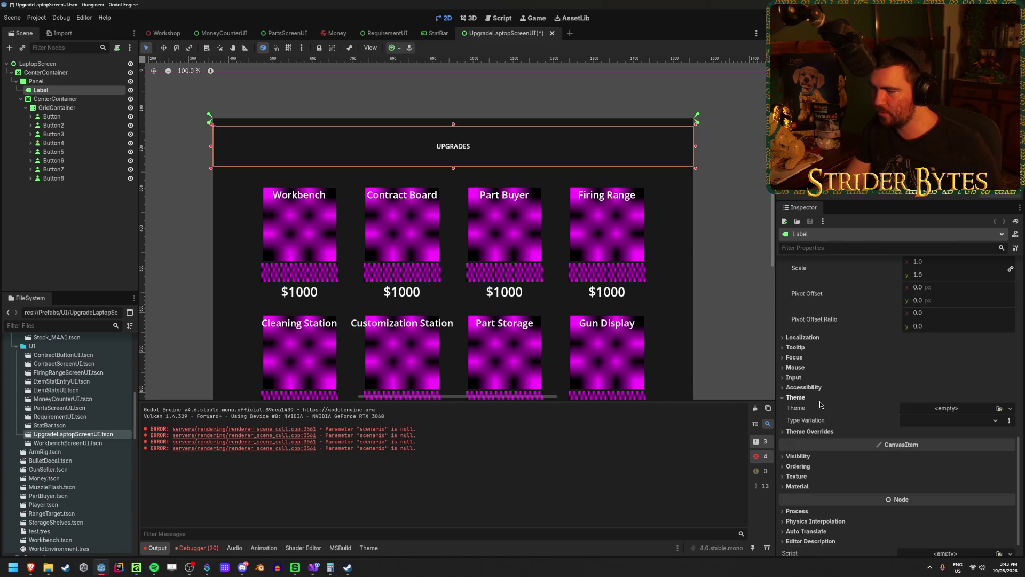
left_click(999, 408)
double_click(472, 198)
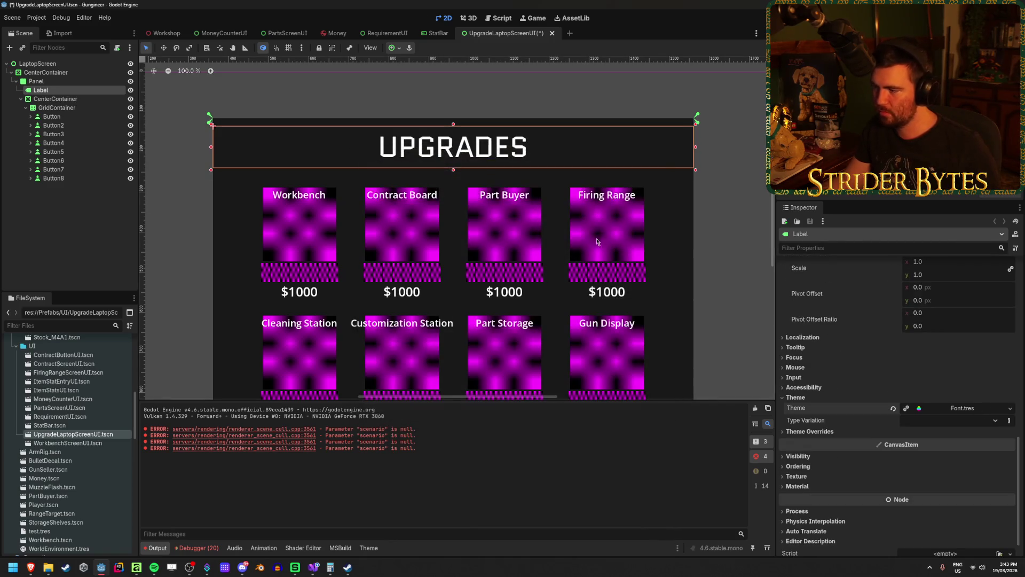
left_click(848, 433)
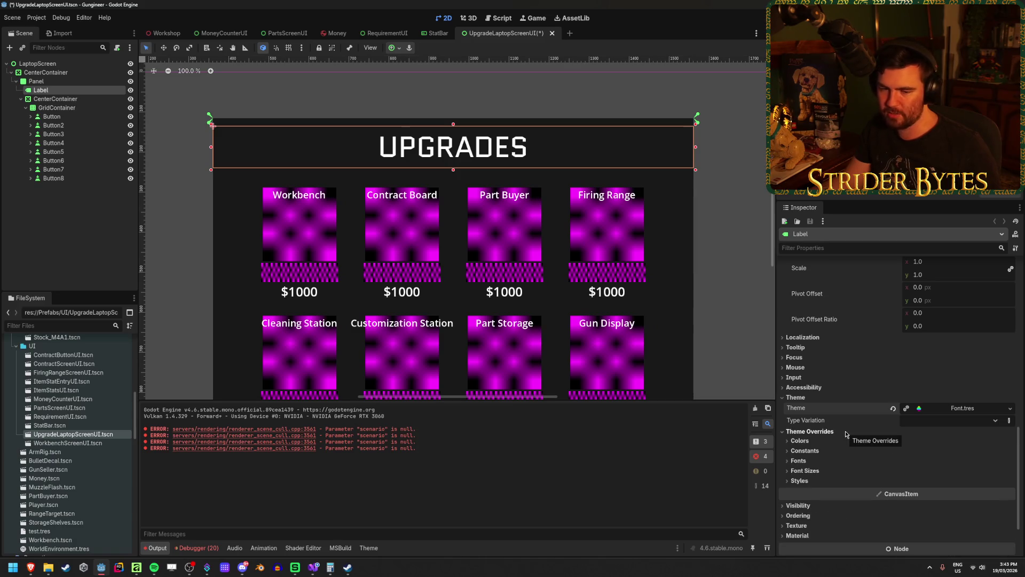
scroll(846, 434, "down", 2)
left_click(817, 368)
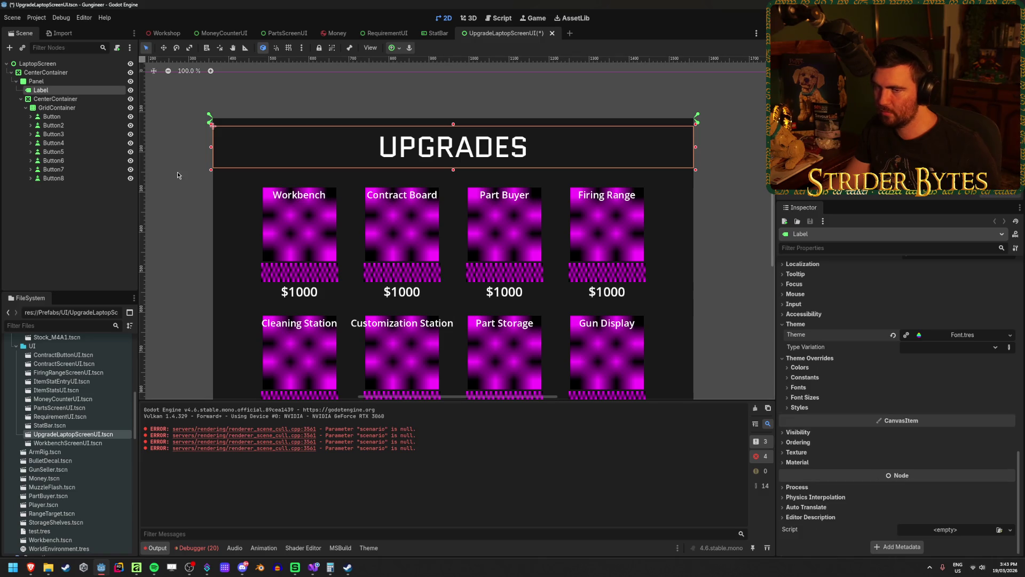
Step: Save the upgrade screen scene and expand the Workbench card's button and price panel nodes
left_click(74, 220)
key("ctrl+s")
left_click(39, 117)
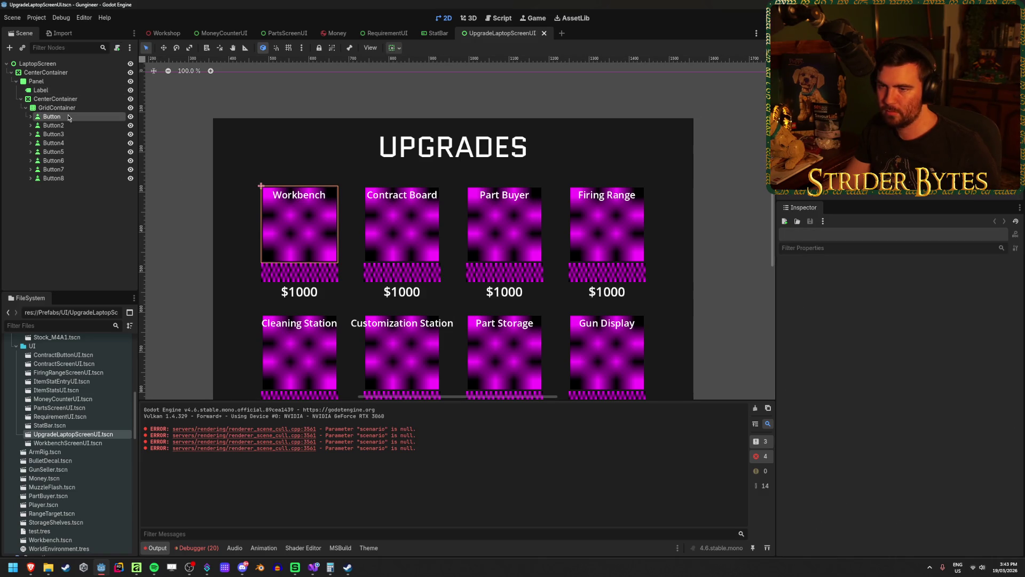
left_click(30, 116)
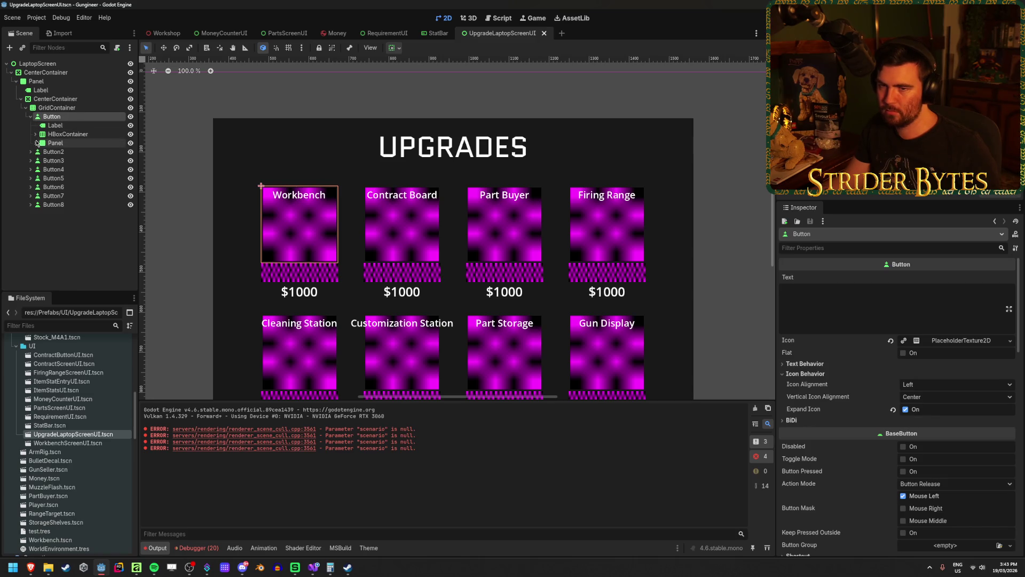
left_click(36, 144)
left_click(60, 151)
left_click(56, 125)
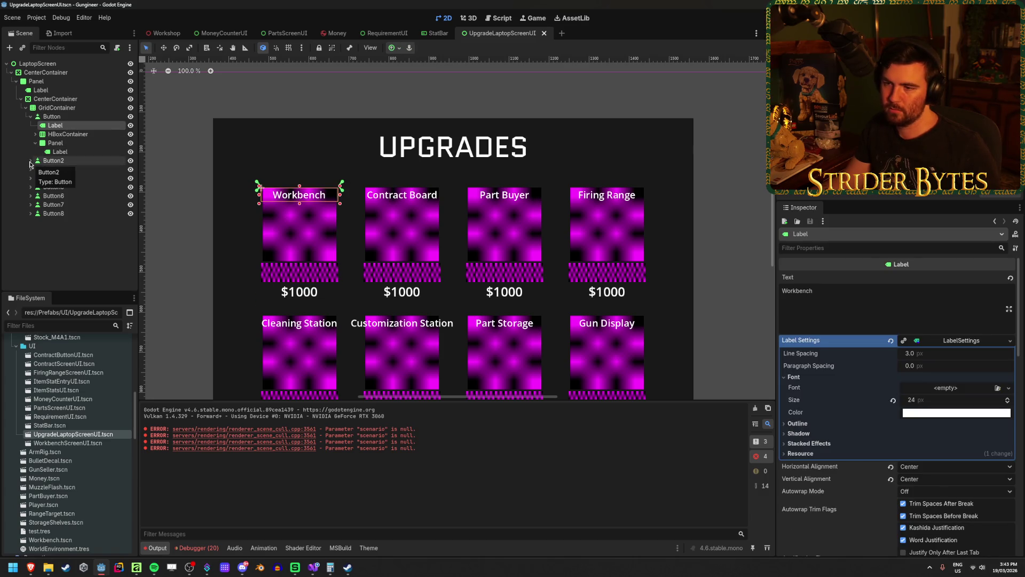
Step: Expand the Contract Board, Part Buyer, Firing Range, Cleaning Station, Customization Station, Part Storage and Gun Display cards
left_click(30, 161)
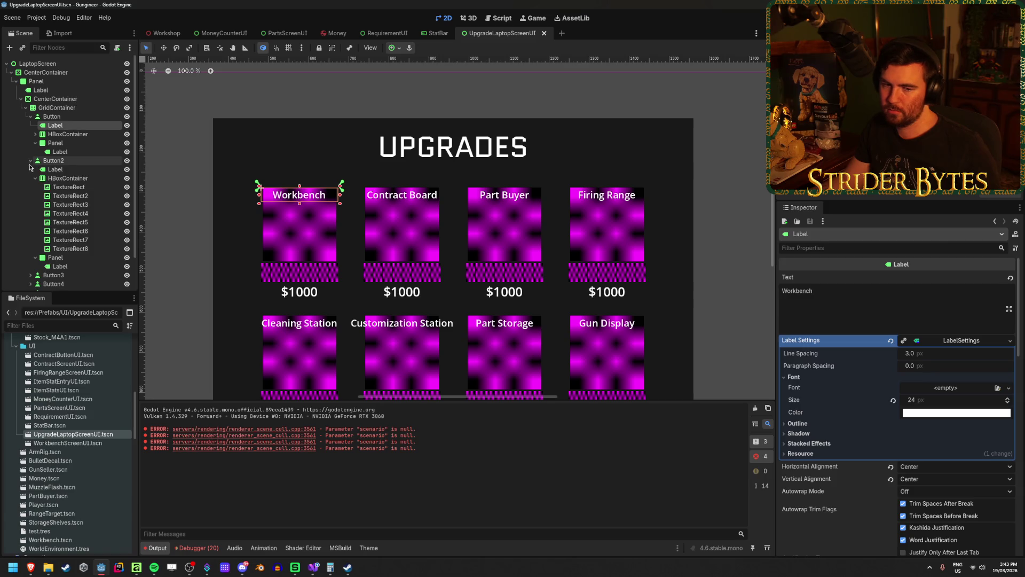
scroll(32, 176, "down", 2)
left_click(30, 238)
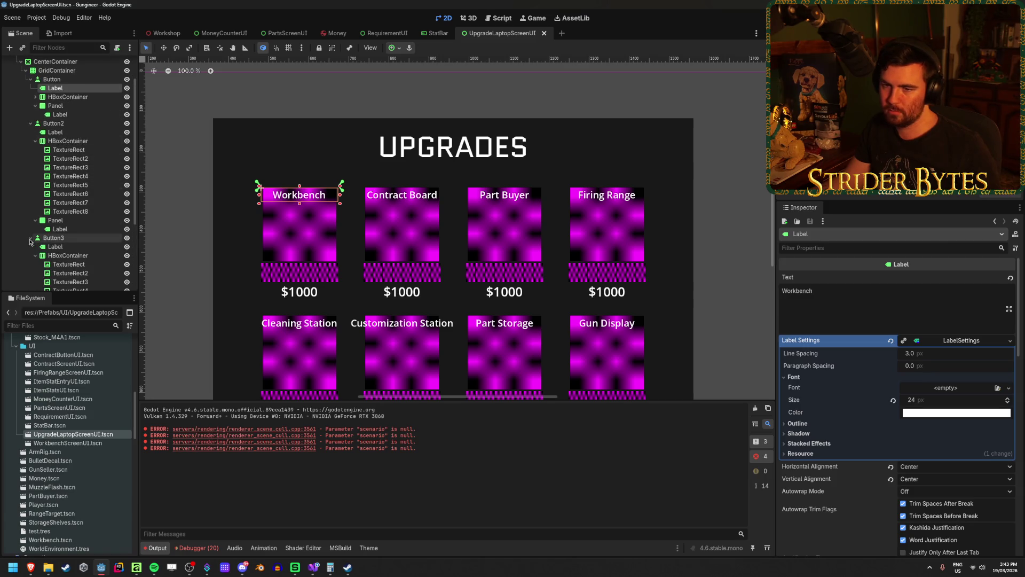
scroll(31, 240, "down", 6)
left_click(30, 238)
scroll(31, 240, "down", 5)
left_click(30, 256)
scroll(28, 261, "down", 3)
left_click(29, 264)
scroll(29, 267, "down", 3)
left_click(30, 270)
scroll(30, 276, "down", 2)
left_click(31, 281)
scroll(32, 278, "down", 5)
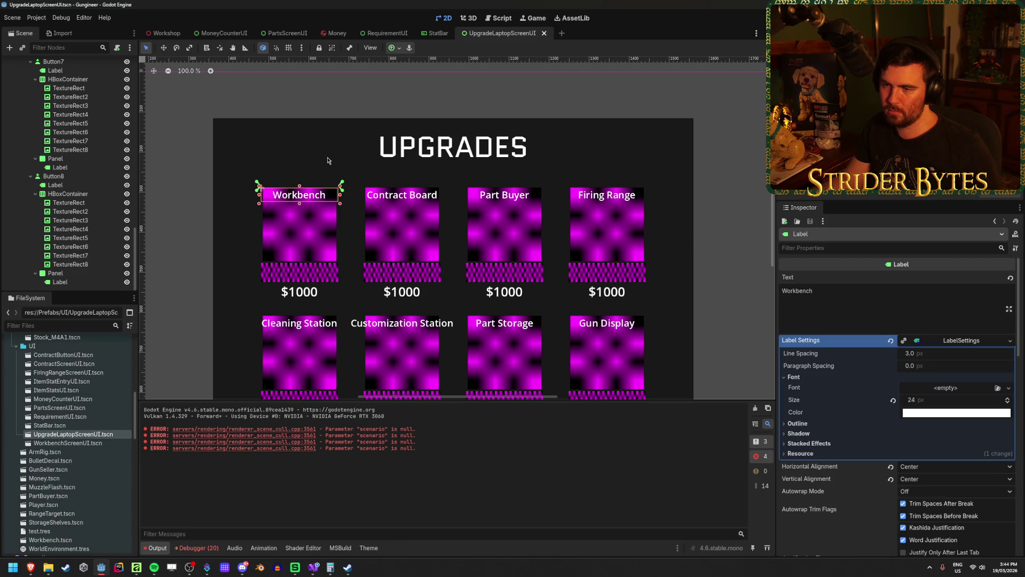
scroll(75, 160, "up", 10)
Step: Multi-select the title and price labels of Workbench, Contract Board, Part Buyer, Firing Range and Cleaning Station
left_click(51, 116)
left_click(73, 124)
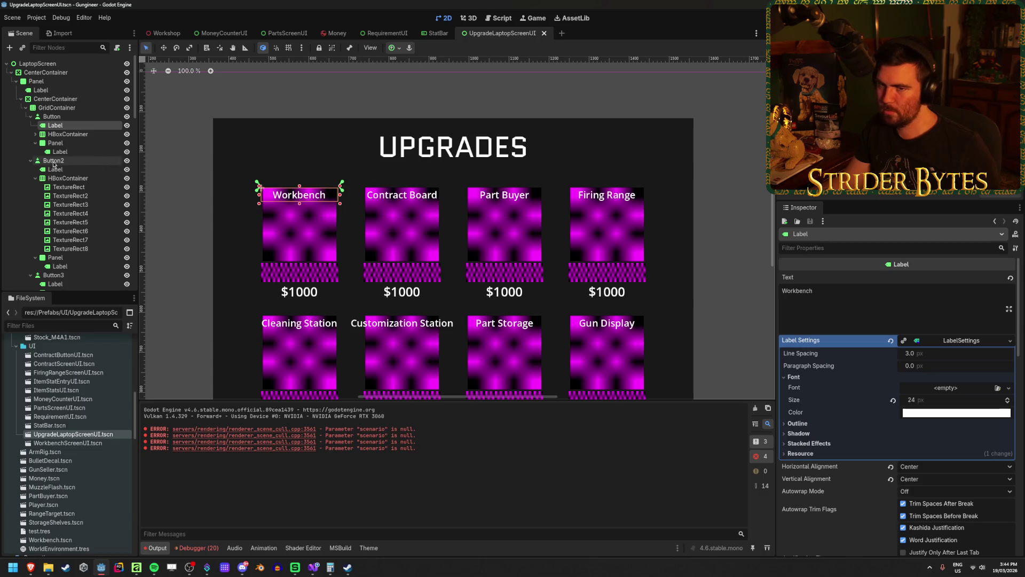
left_click(82, 169, "ctrl")
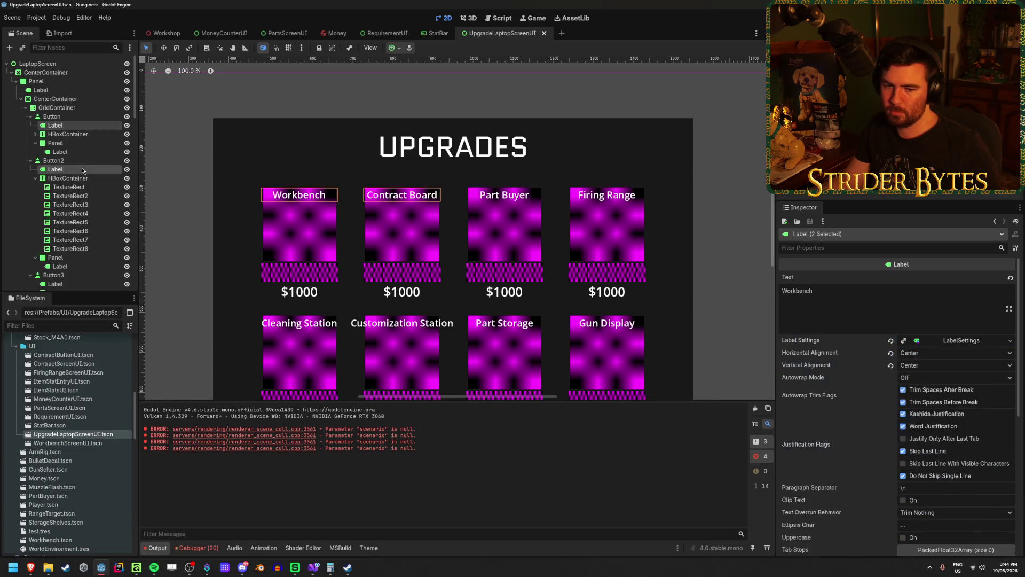
scroll(92, 187, "down", 1)
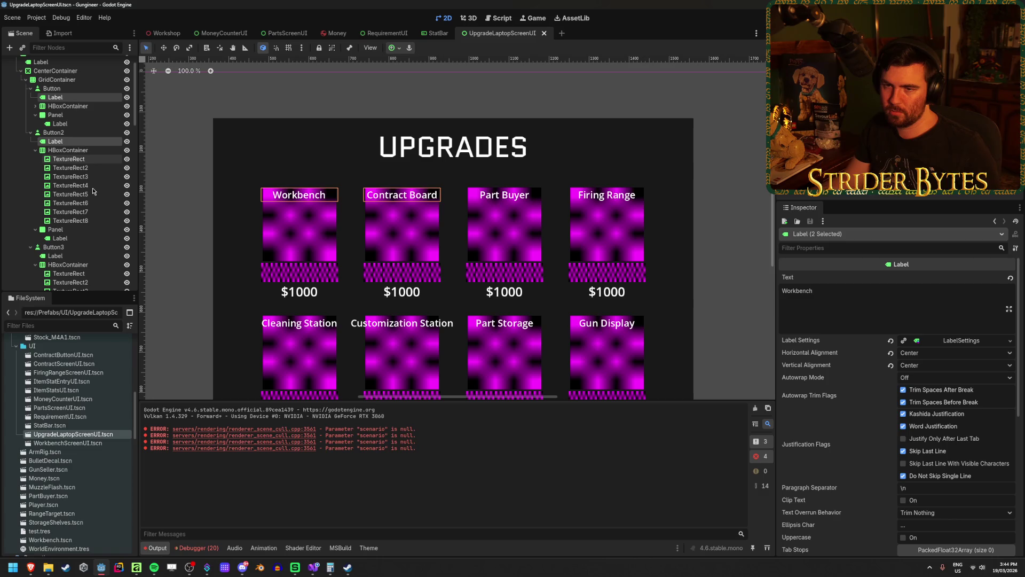
left_click(60, 124, "ctrl")
left_click(60, 238, "ctrl")
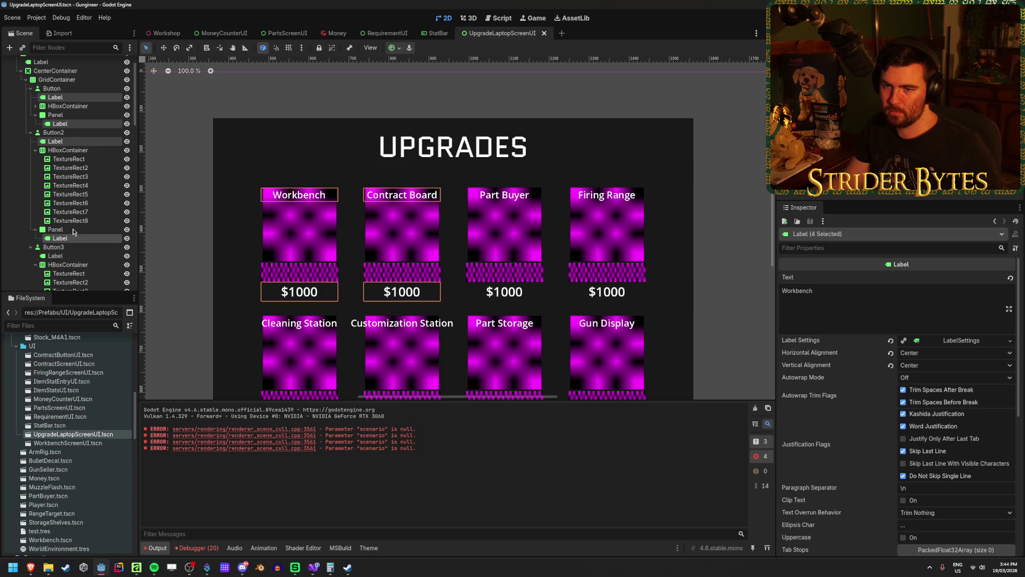
scroll(61, 235, "down", 3)
left_click(55, 170, "ctrl")
left_click(60, 267, "ctrl")
scroll(63, 270, "down", 3)
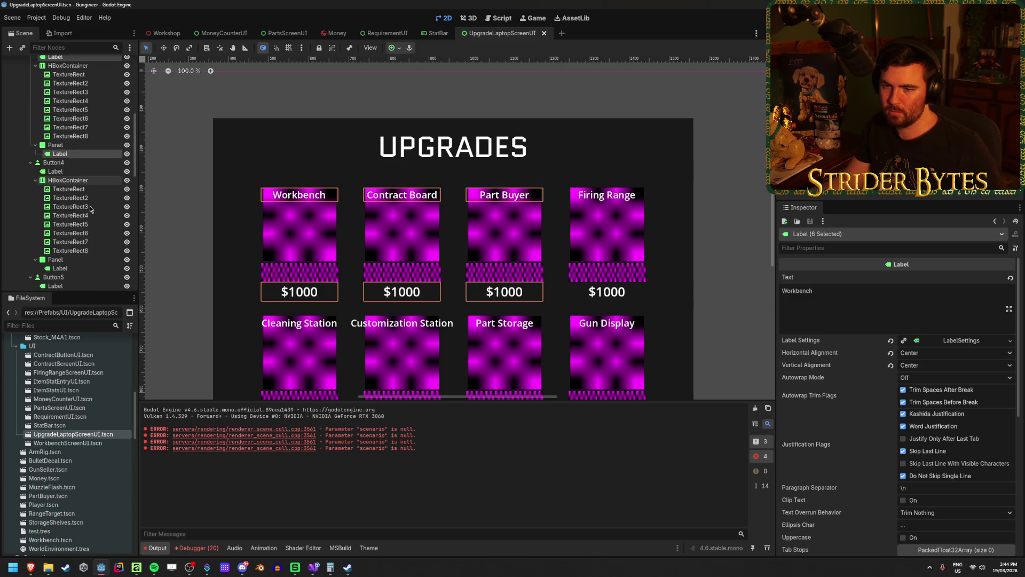
left_click(55, 171, "ctrl")
left_click(59, 268, "ctrl")
scroll(61, 268, "down", 3)
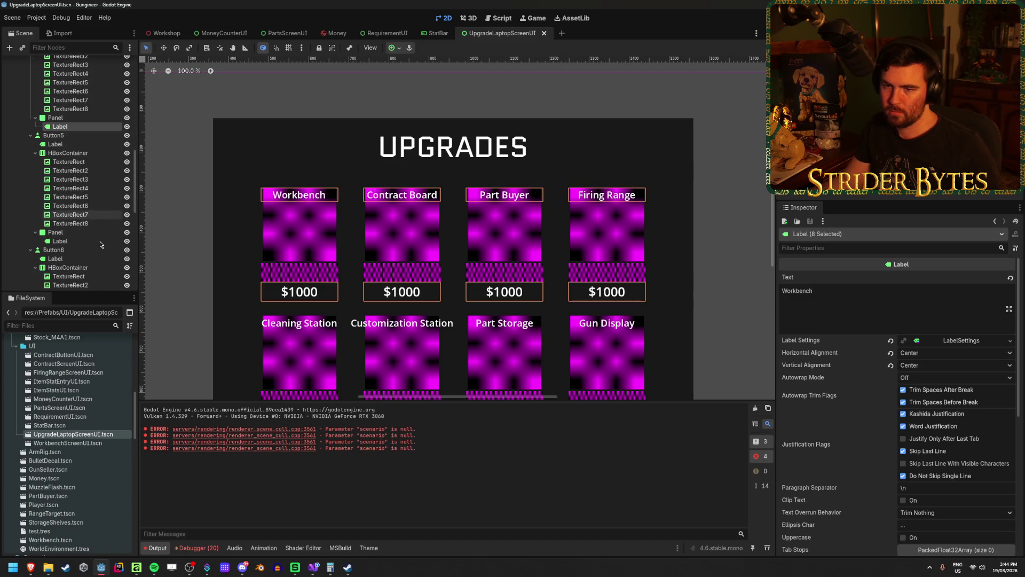
left_click(55, 144, "ctrl")
left_click(60, 241, "ctrl")
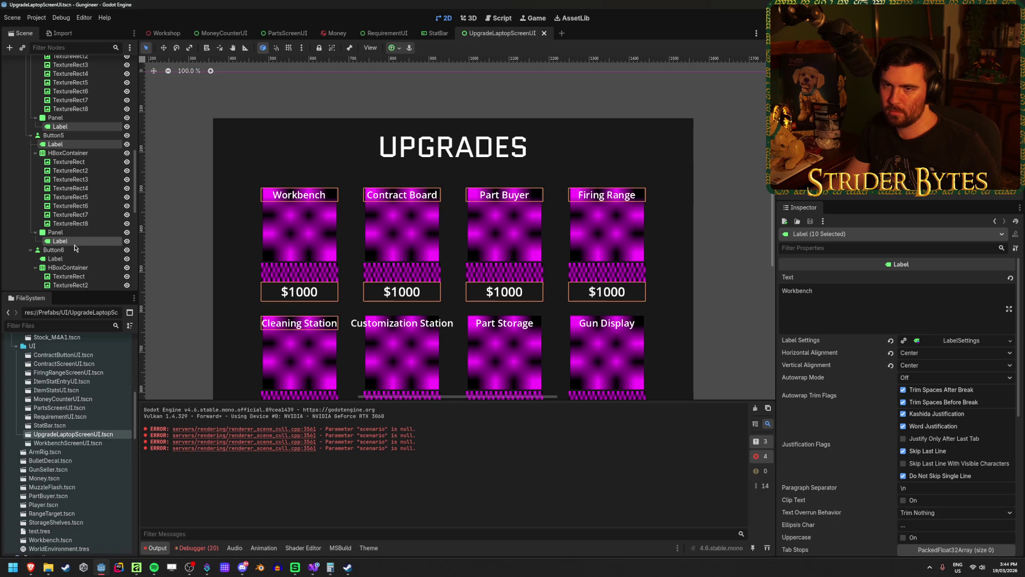
scroll(75, 251, "down", 3)
left_click(62, 47)
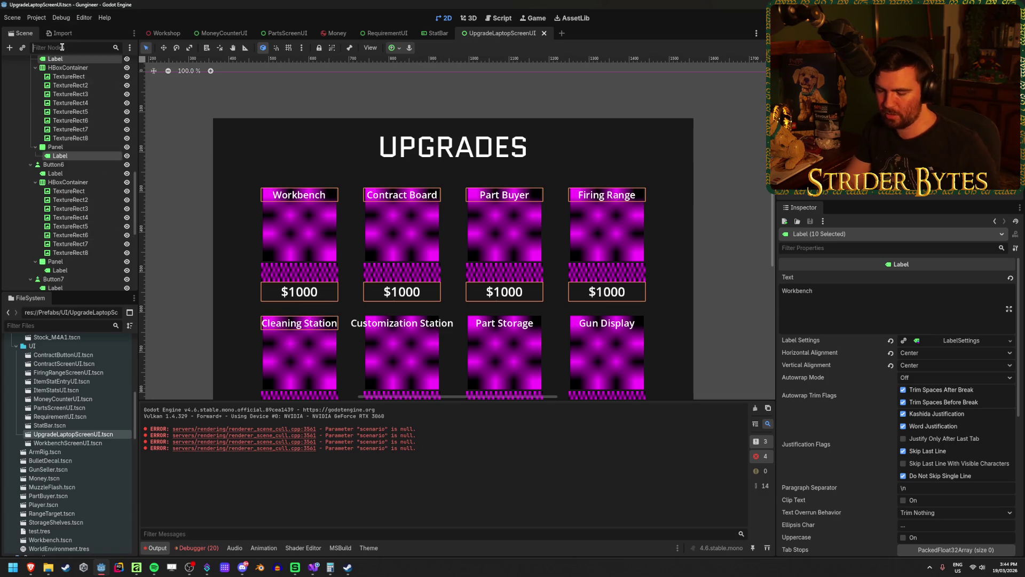
Step: Filter the tree by 'label', select all the labels, and revert their Label Settings to empty
type("label")
left_click(24, 64)
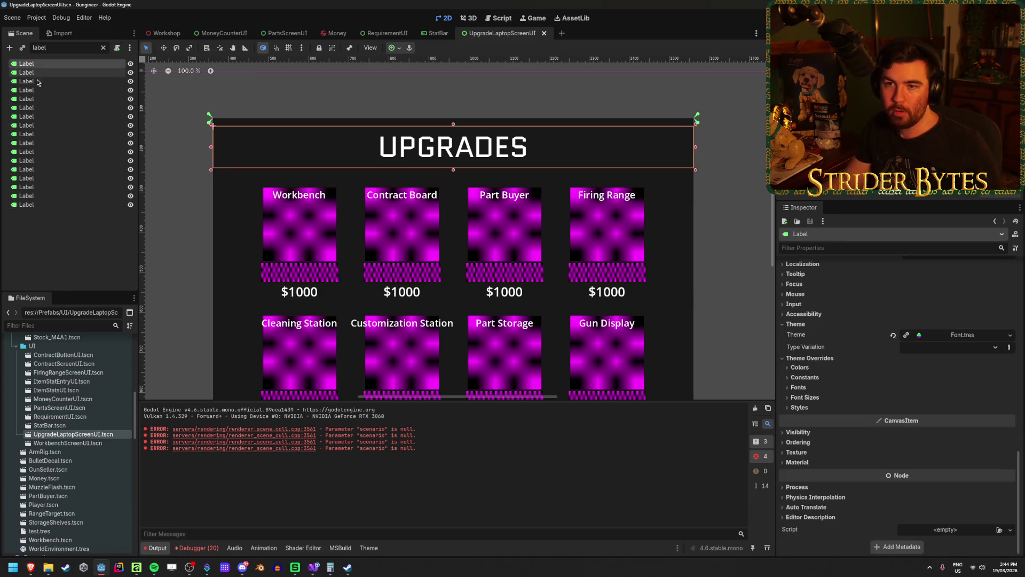
left_click(40, 205, "shift")
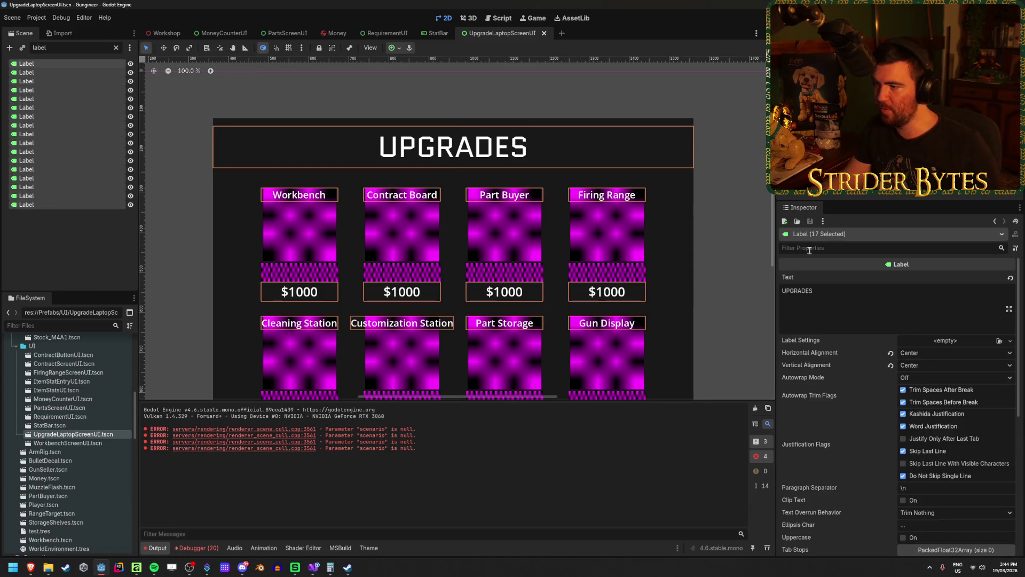
left_click(43, 64, "ctrl")
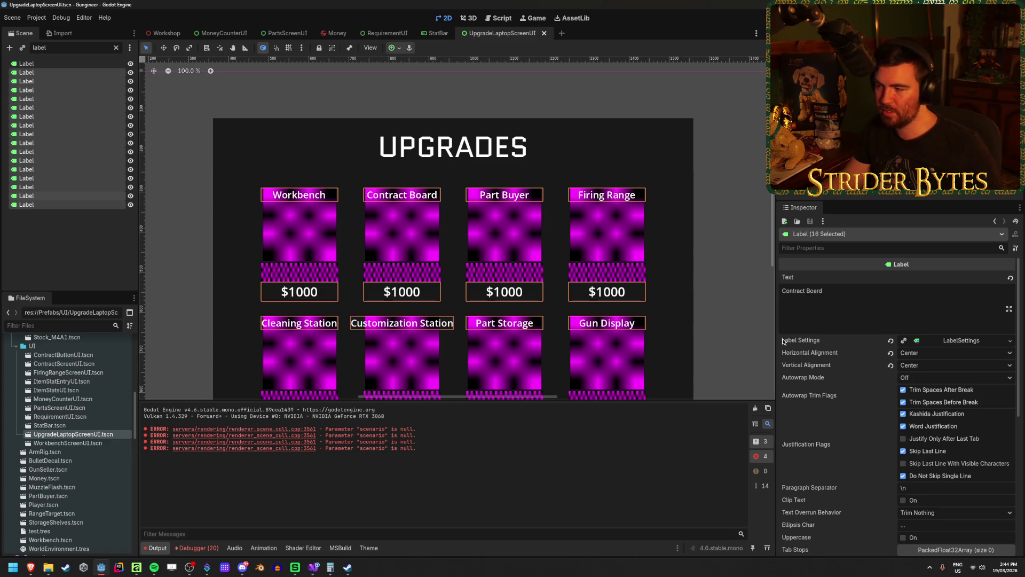
left_click(890, 340)
Step: Assign Font.tres as the labels' theme with a 24 font size override, then save
scroll(897, 374, "down", 10)
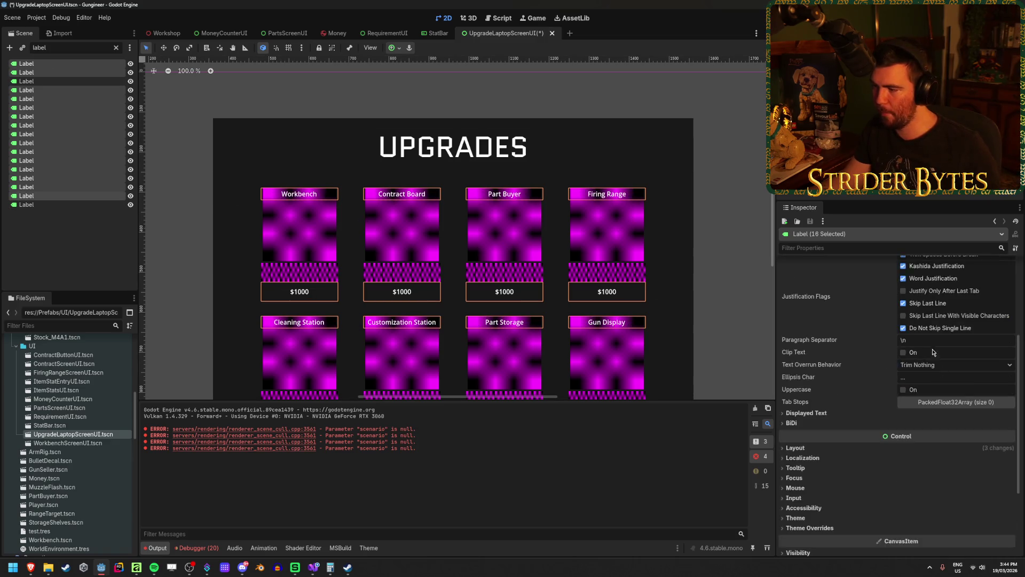
left_click(997, 389)
double_click(398, 188)
left_click(818, 412)
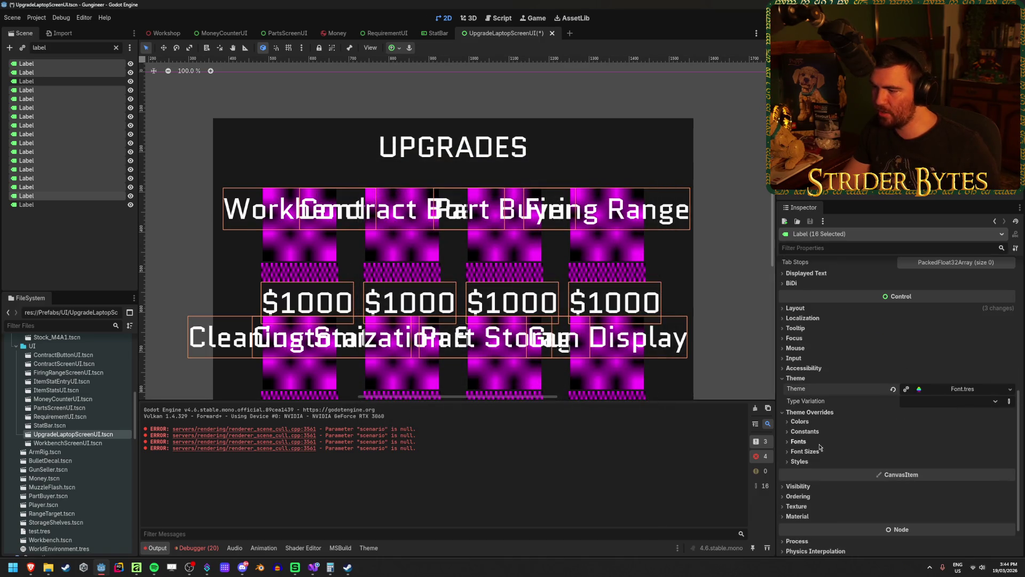
left_click(804, 451)
left_click(957, 461)
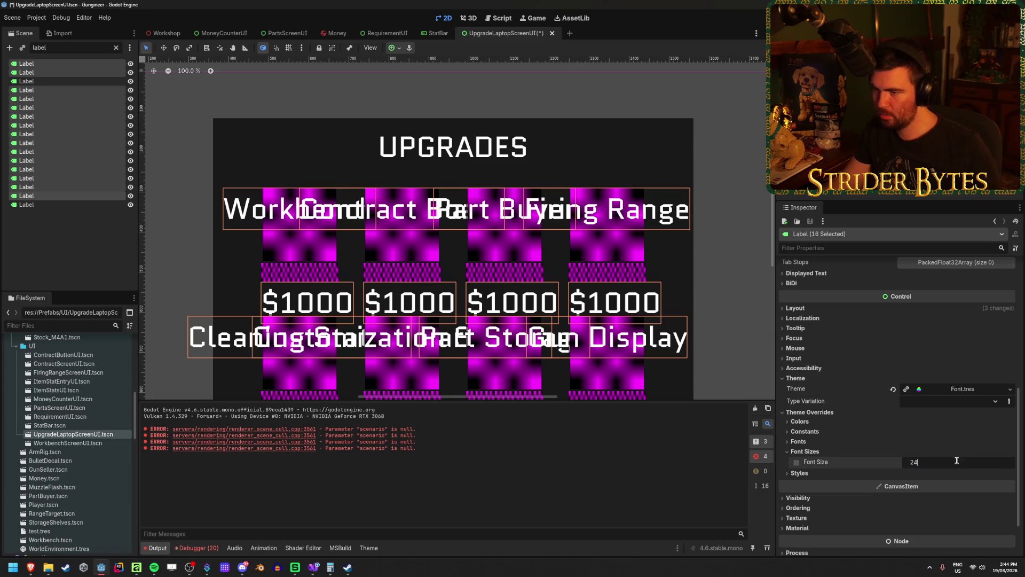
key("Return")
scroll(436, 271, "down", 2)
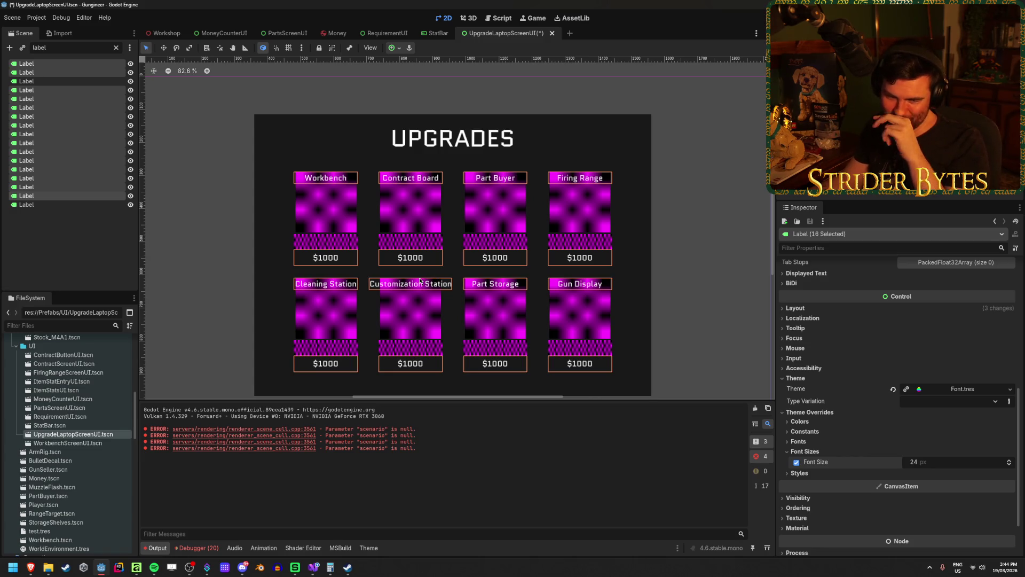
left_click(83, 248)
key("ctrl+s")
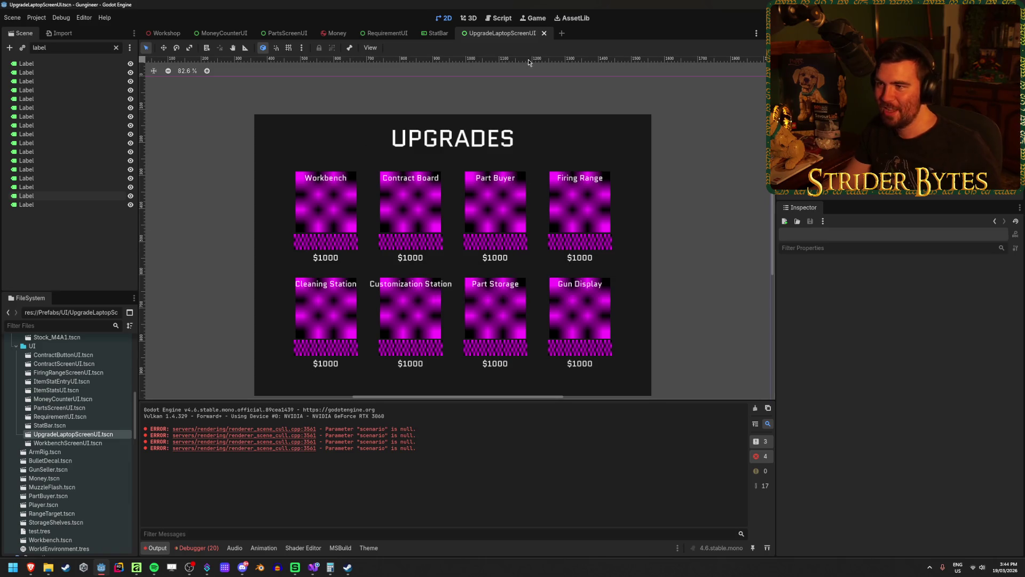
Step: Clear the scene tree name filter and centre the upgrades panel on the canvas
scroll(451, 302, "up", 3)
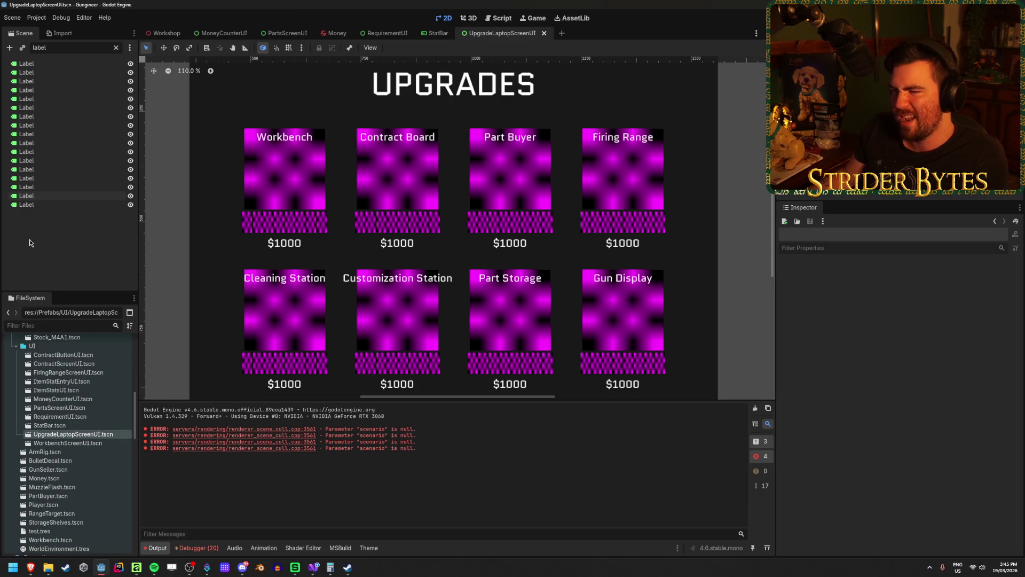
left_click(116, 48)
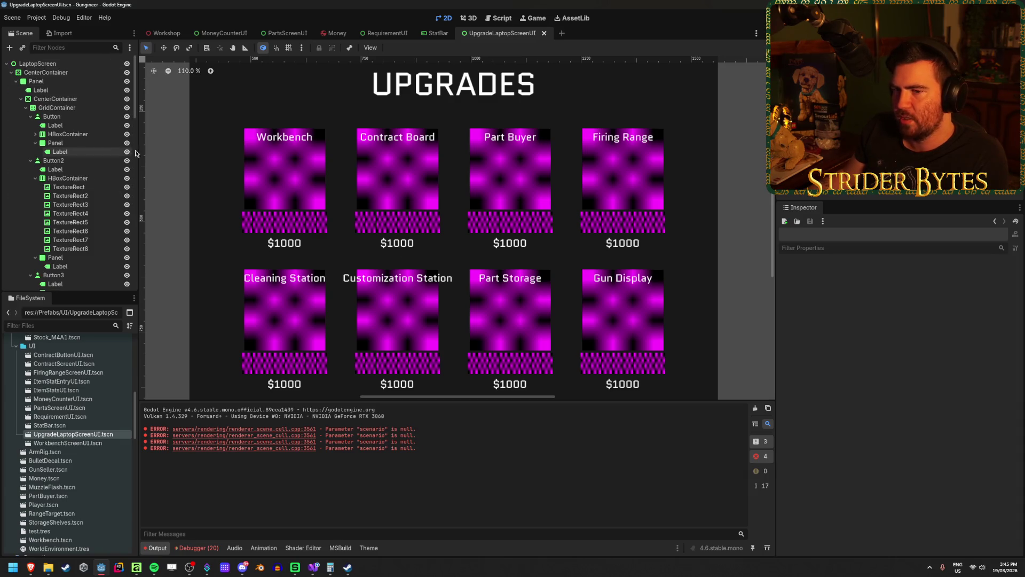
scroll(357, 235, "down", 2)
scroll(272, 364, "up", 3)
scroll(272, 363, "up", 5)
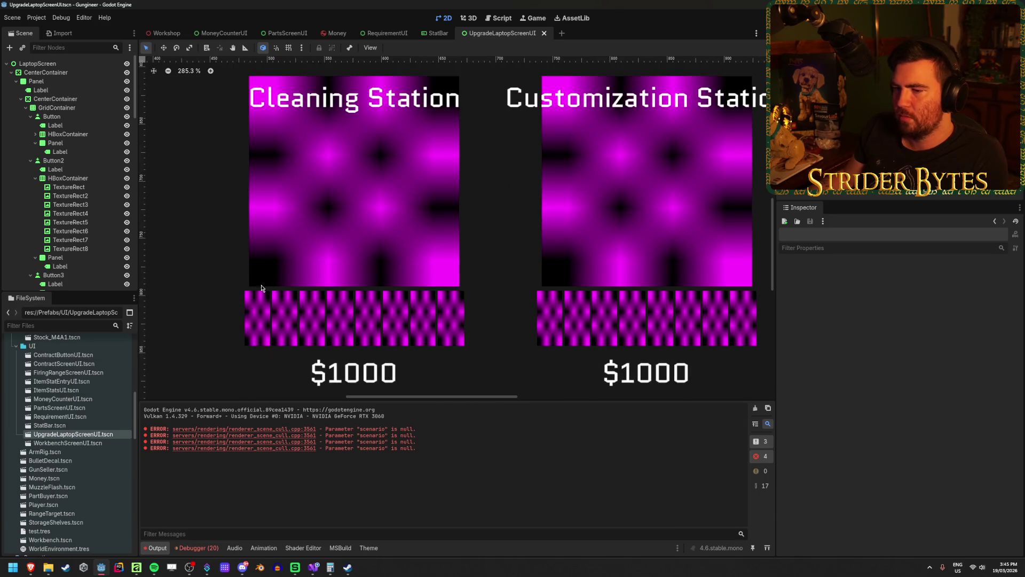
scroll(267, 280, "down", 7)
scroll(457, 229, "up", 1)
left_click_drag(457, 229, 439, 237)
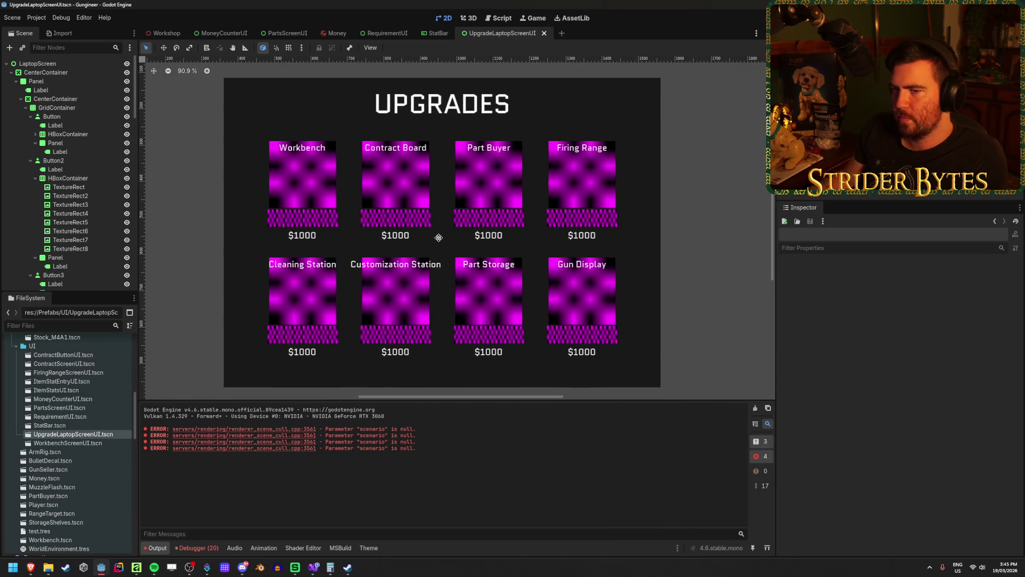
Step: Collapse Button1 through Button8, the GridContainer and the CenterContainer, then save the scene
left_click(26, 107)
left_click(25, 107)
left_click(30, 117)
left_click(31, 125)
left_click(31, 134)
left_click(30, 142)
left_click(38, 160)
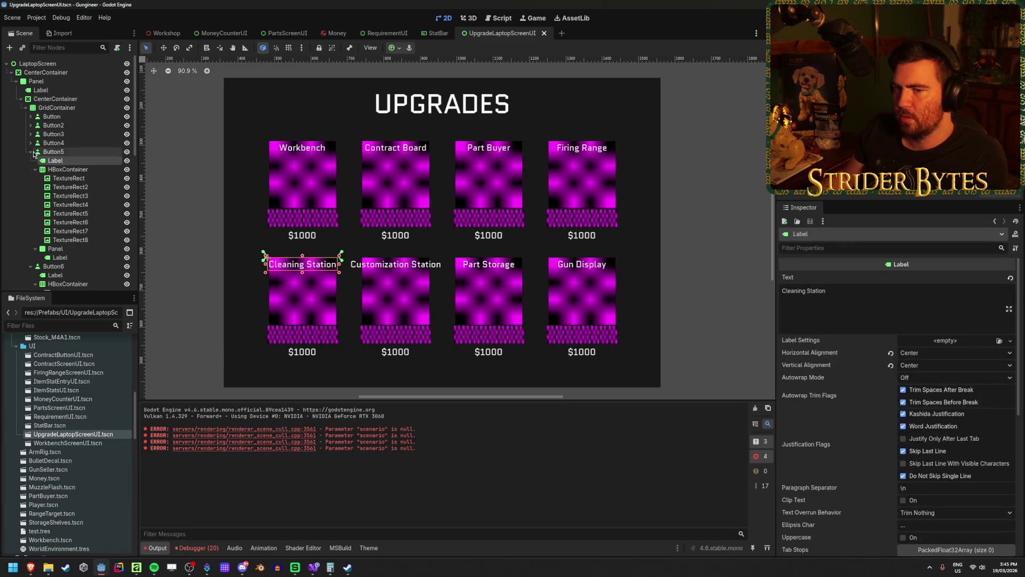
left_click(31, 152)
left_click(30, 160)
left_click(31, 170)
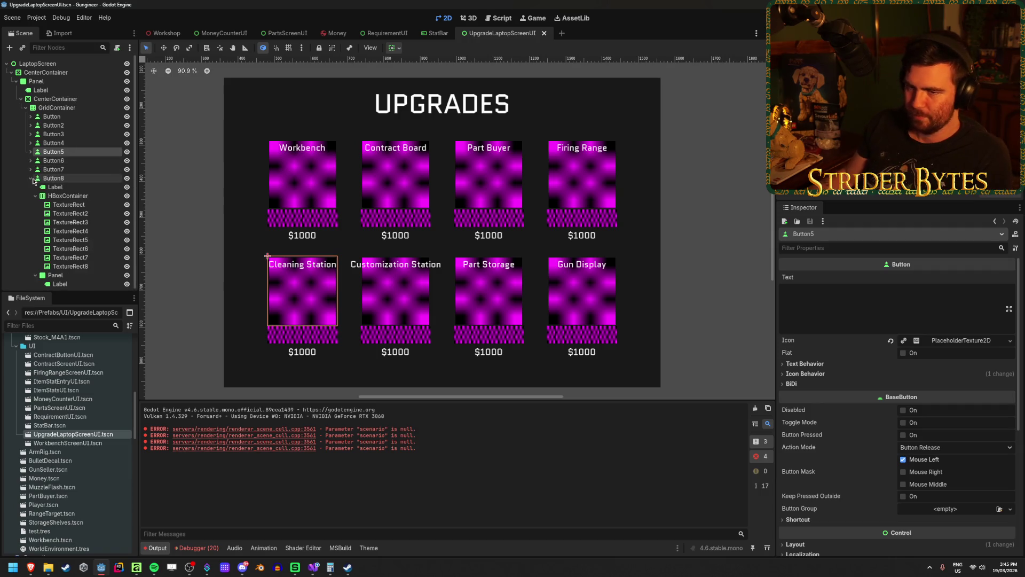
left_click(30, 178)
left_click(33, 190)
left_click(25, 107)
left_click(20, 99)
key("ctrl+s")
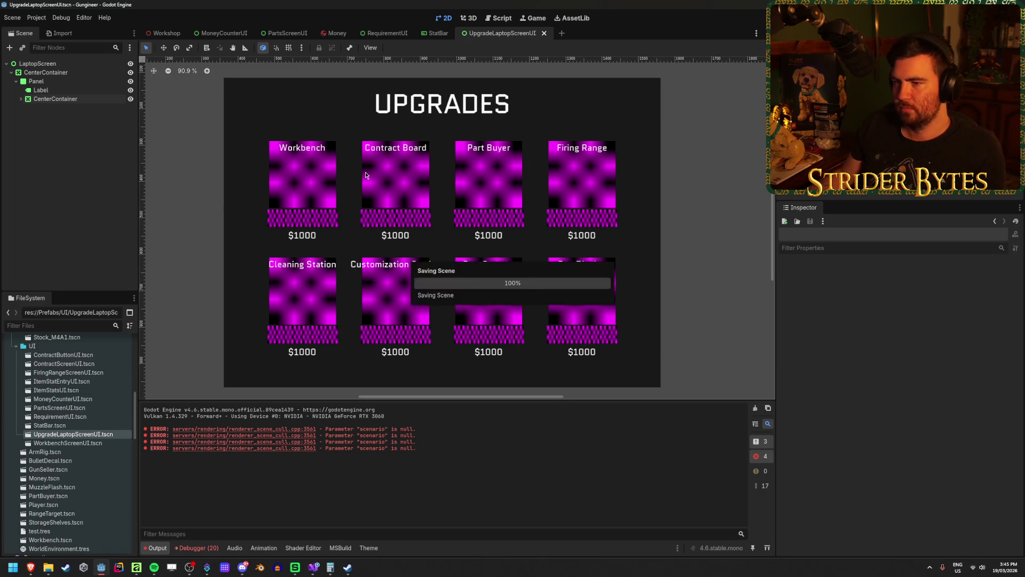
Step: Close the UpgradeLaptopScreenUI tab, select the StatBar root node, and switch to Visual Studio
middle_click(495, 35)
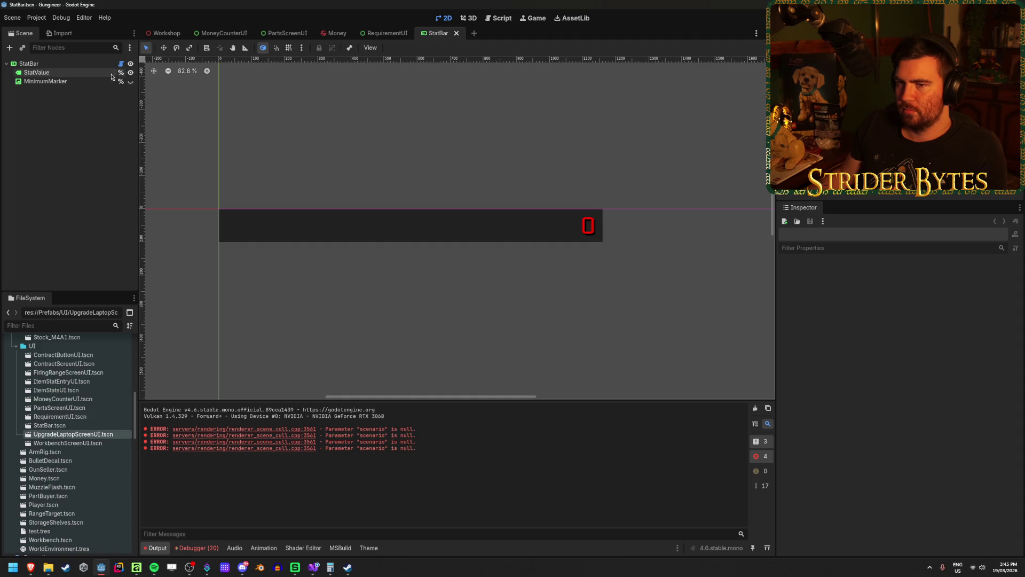
left_click(46, 63)
scroll(854, 374, "down", 5)
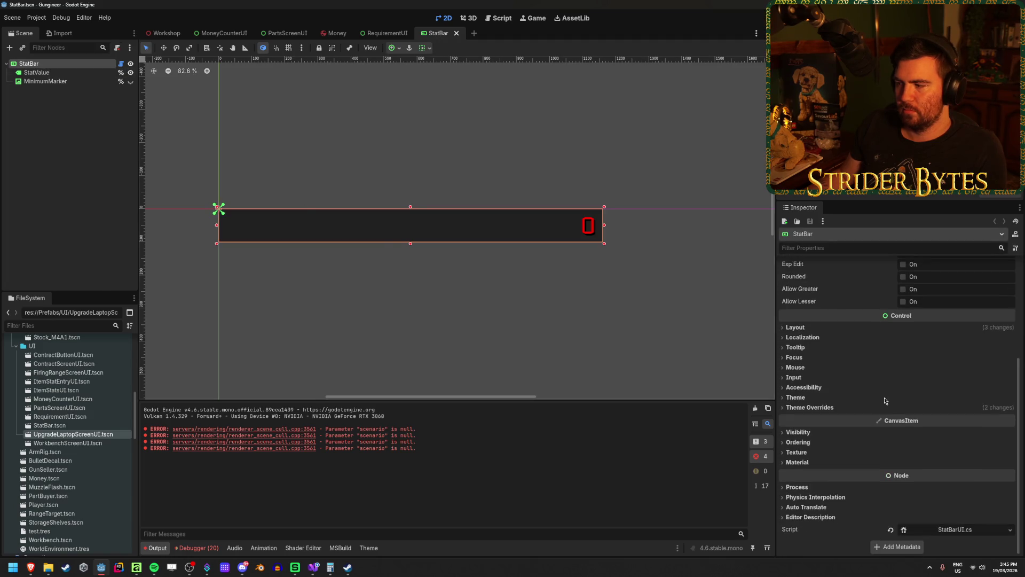
left_click(314, 567)
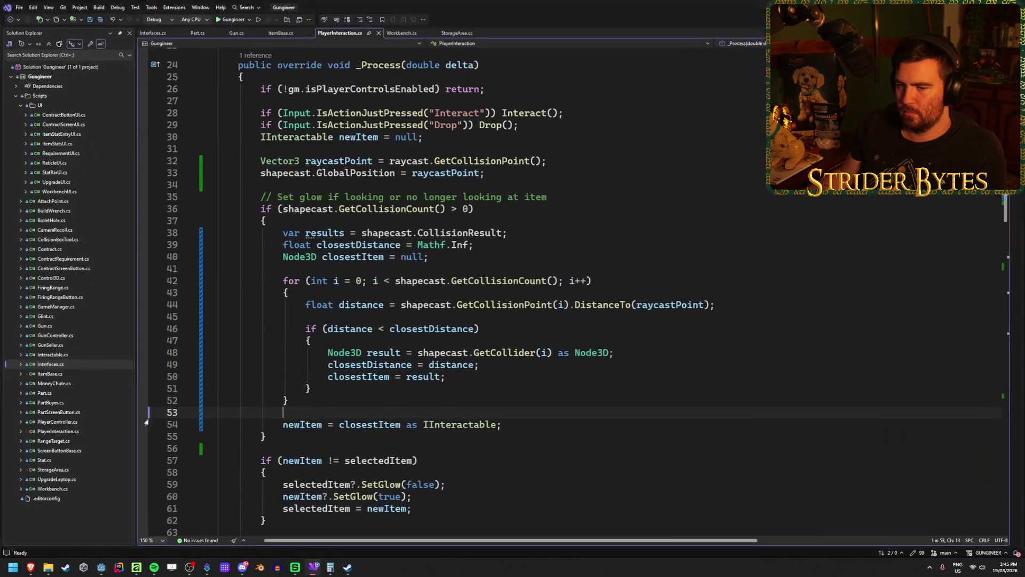
Step: Open StatBarUI.cs and read through to its class end, then open ItemStatEntryUI.cs
double_click(53, 172)
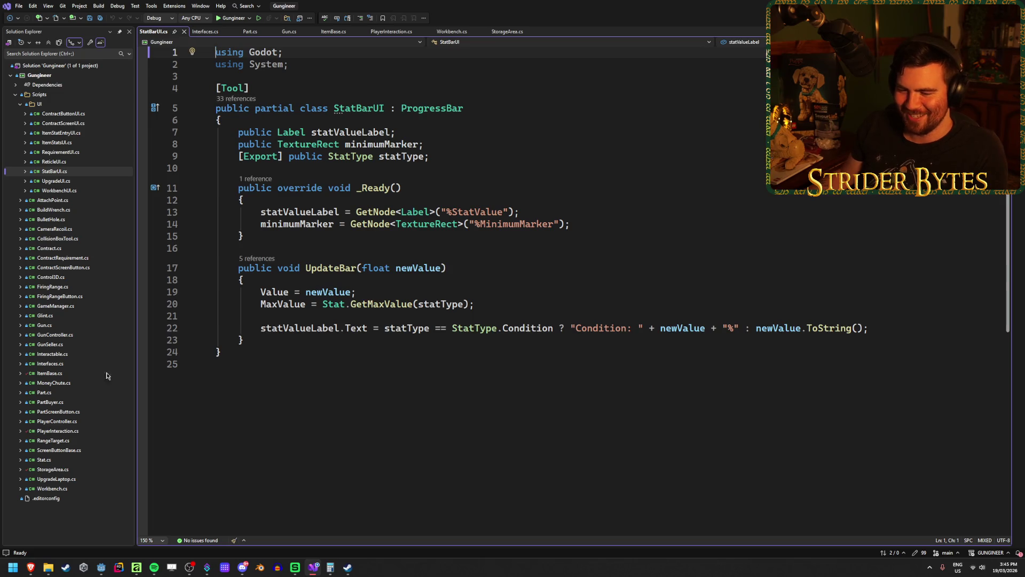
left_click(329, 351)
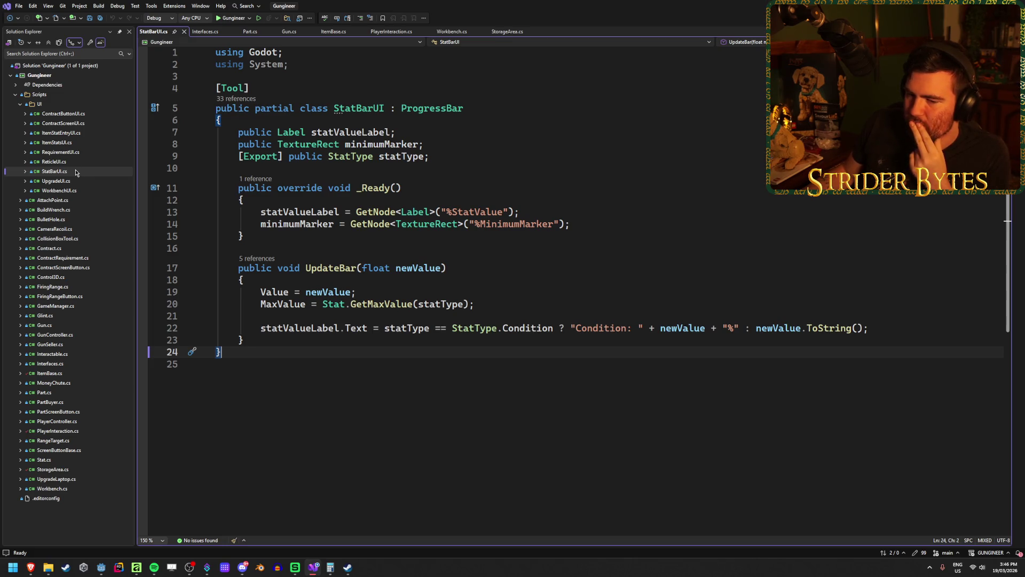
double_click(60, 133)
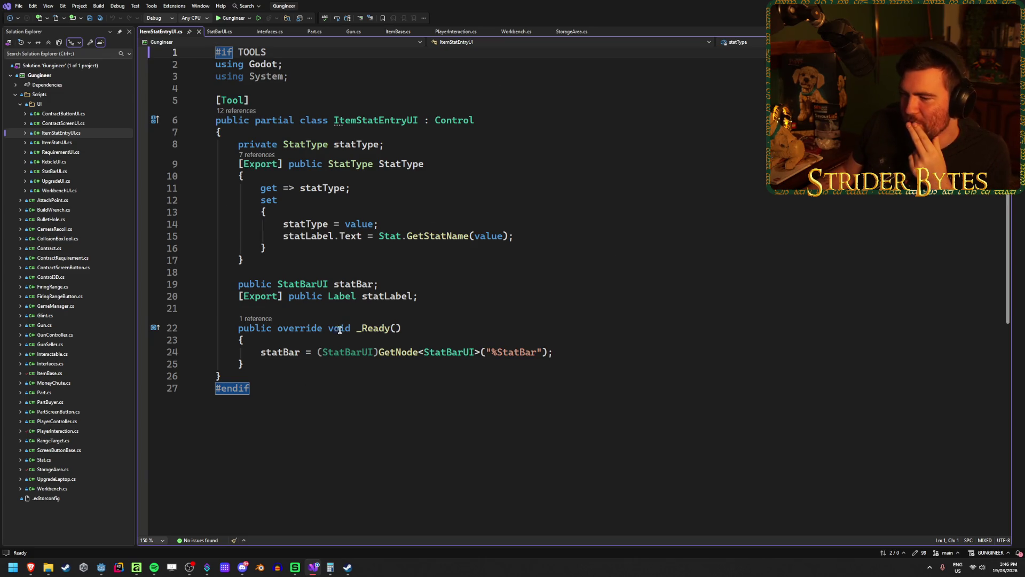
Step: Delete the #endif, #if TOOLS and [Tool] lines from ItemStatEntryUI.cs and save the file
left_click(268, 387)
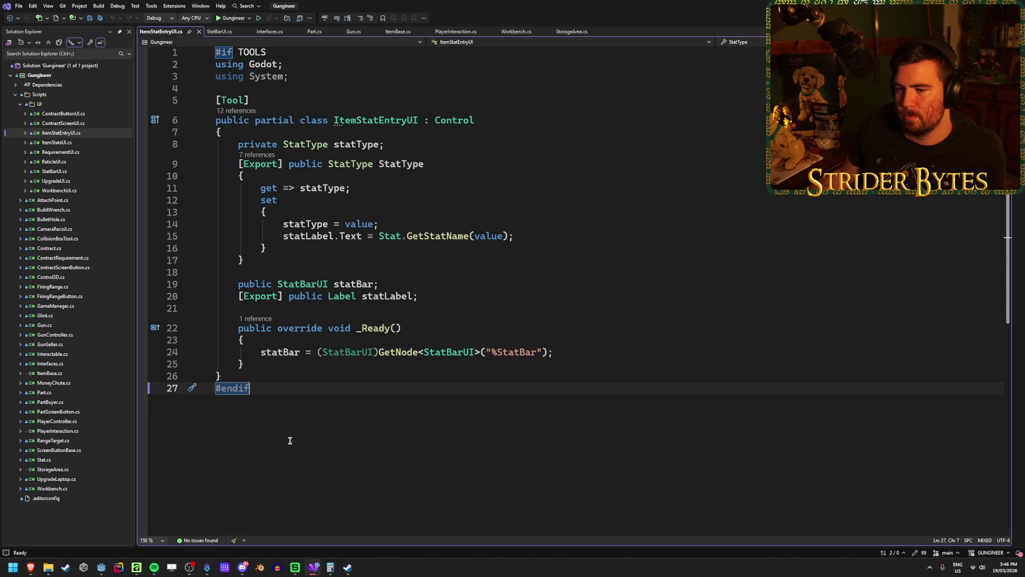
key("Delete")
left_click(288, 52)
key("ctrl+x")
left_click(256, 87)
key("ctrl+x")
key("ctrl+s")
left_click(516, 128)
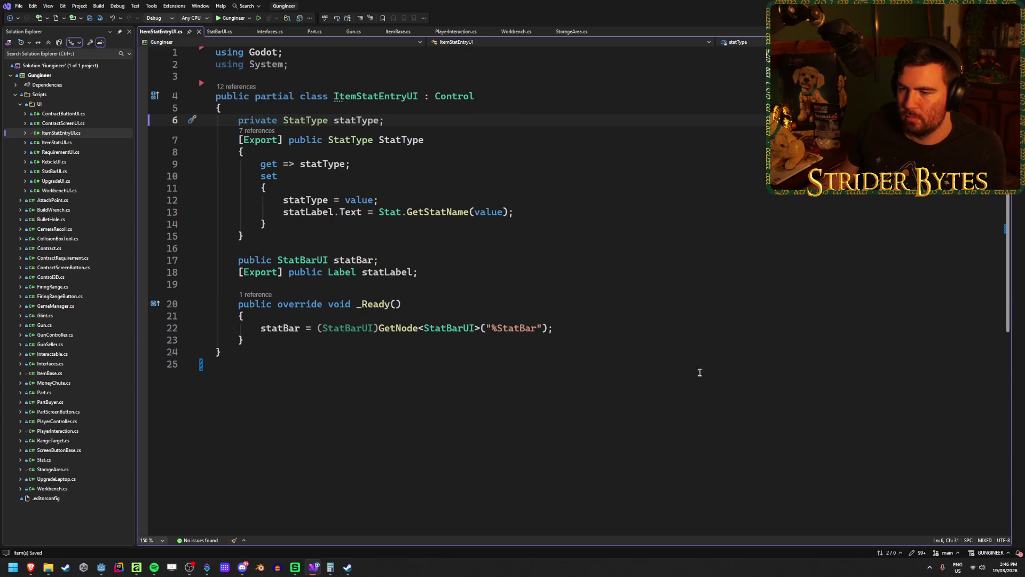